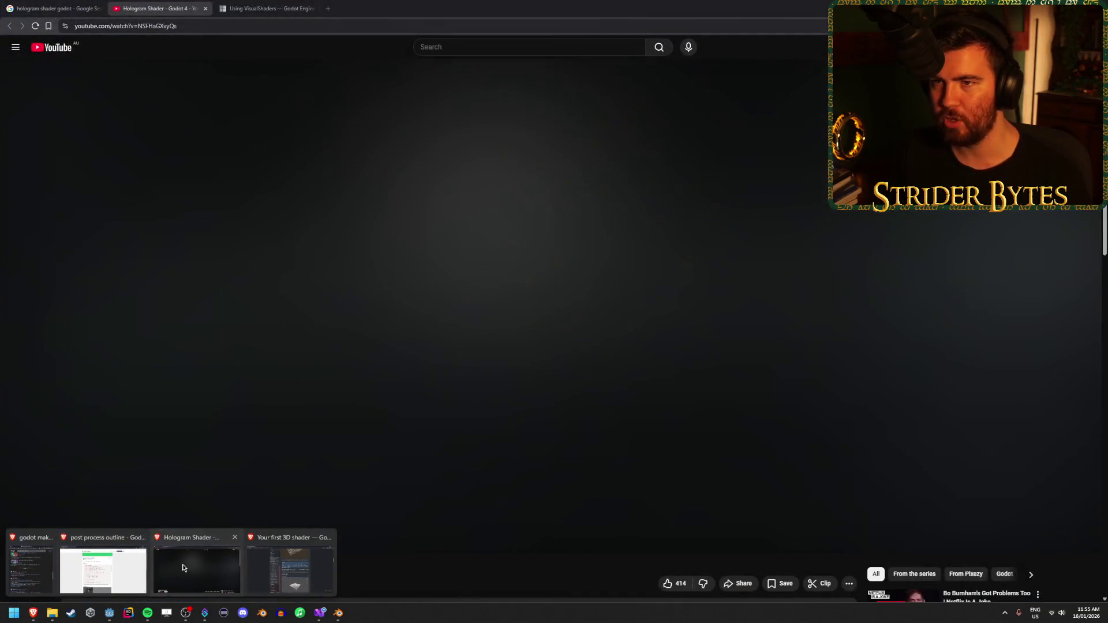
- Reopen the closed YouTube tab and open the Ghost Placement and Unity Shader Graph hologram videos
click(193, 569)
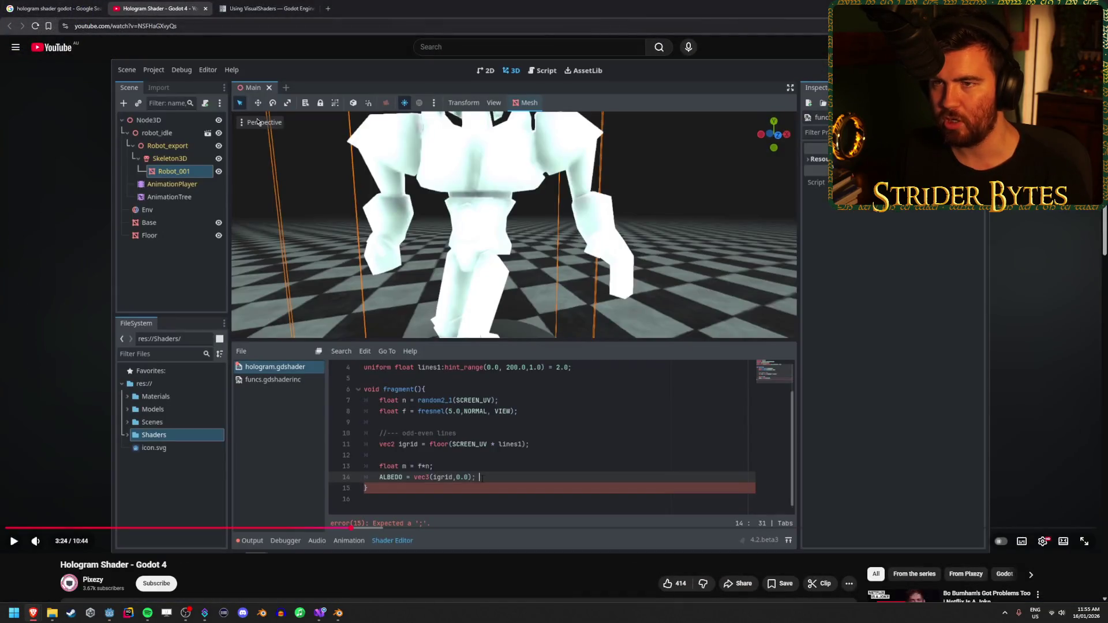
middle_click(178, 3)
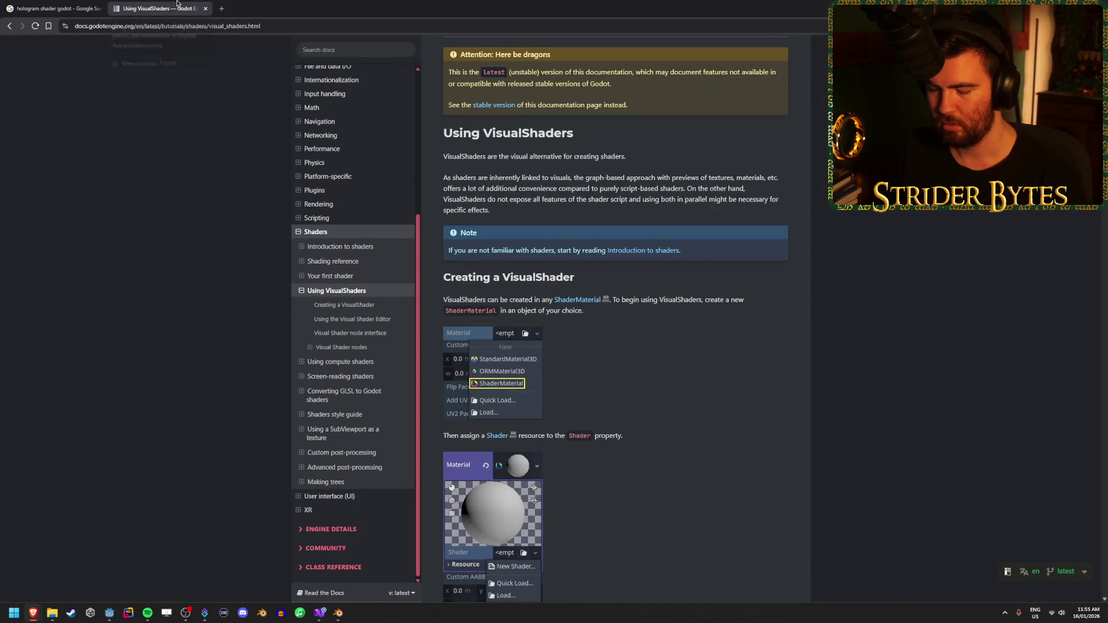
key(ctrl+shift+t)
click(55, 8)
click(9, 26)
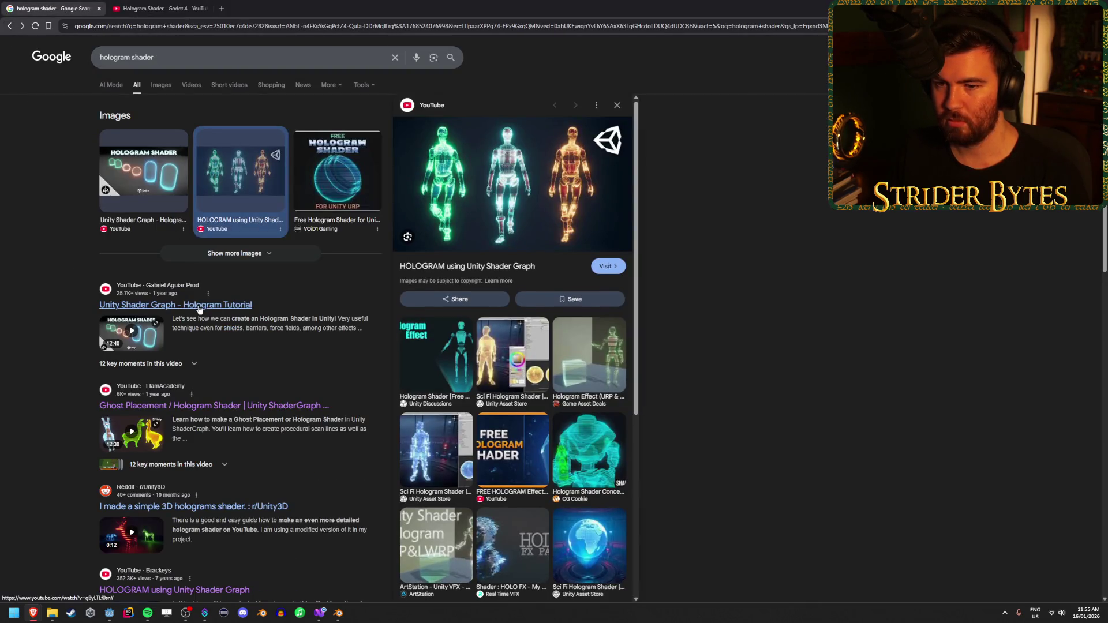
middle_click(211, 413)
key(ctrl+Tab)
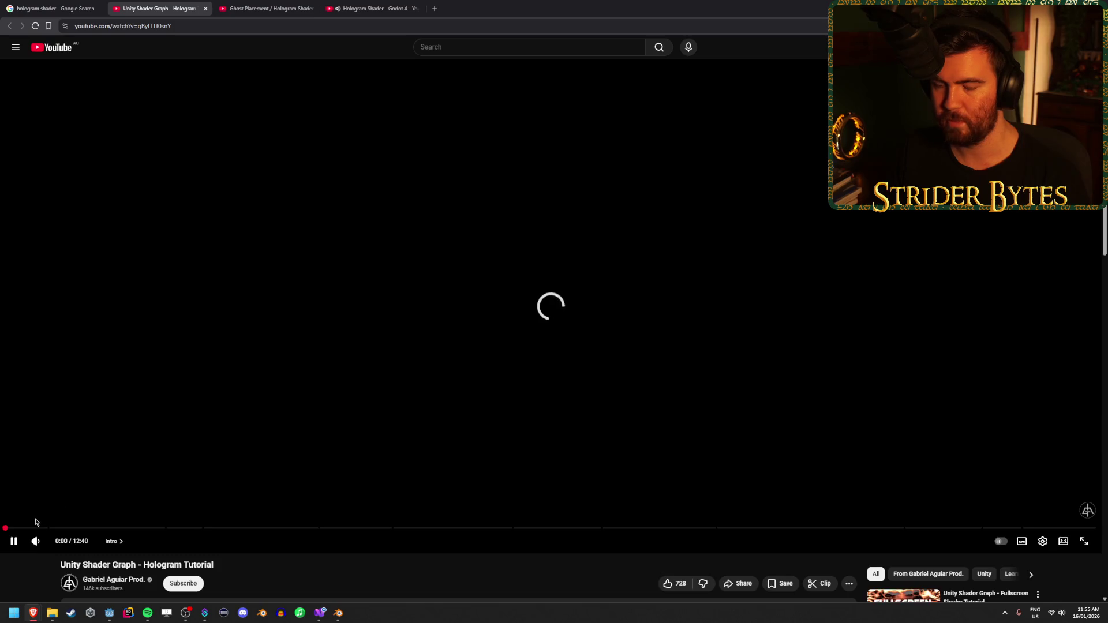
- Skim the Unity Shader Graph hologram tutorial up to its scan-line texture, then close it
click(18, 529)
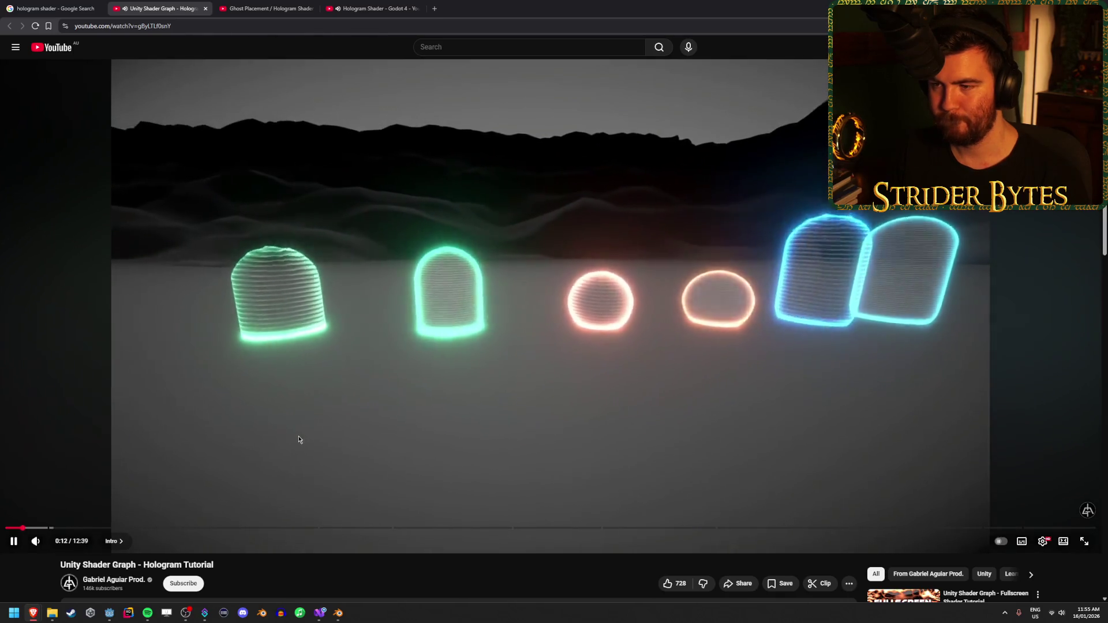
click(264, 8)
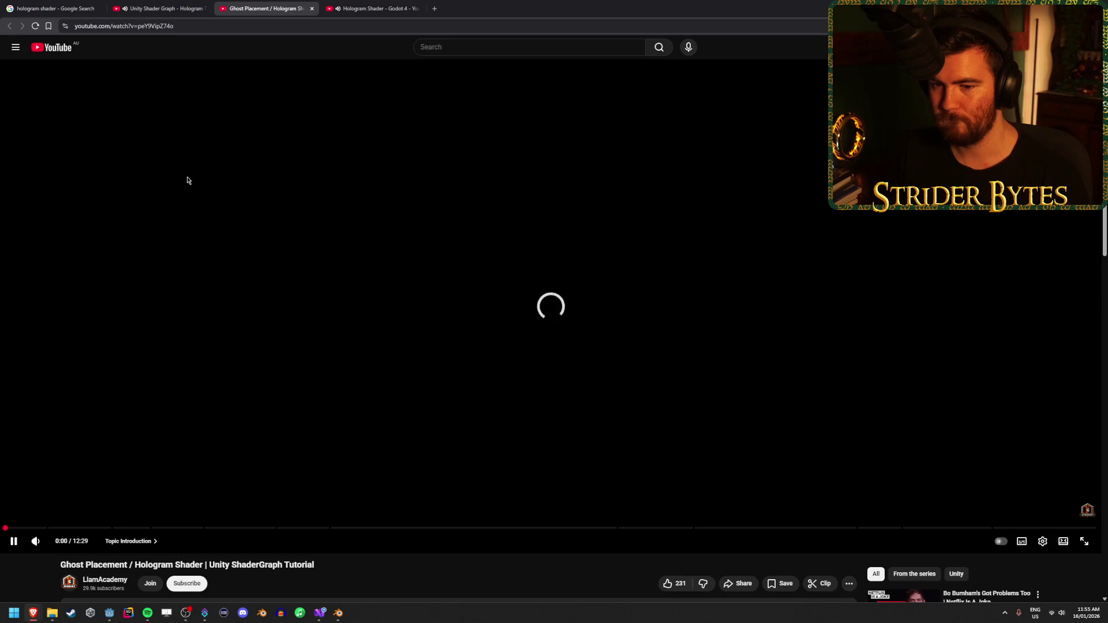
key(ctrl+Tab)
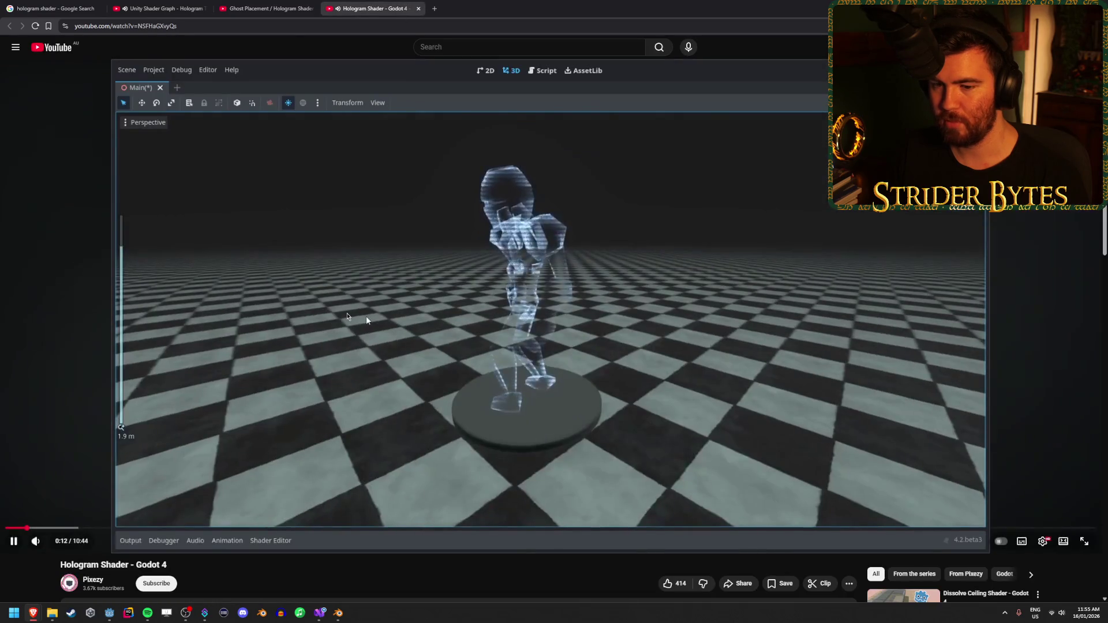
click(191, 7)
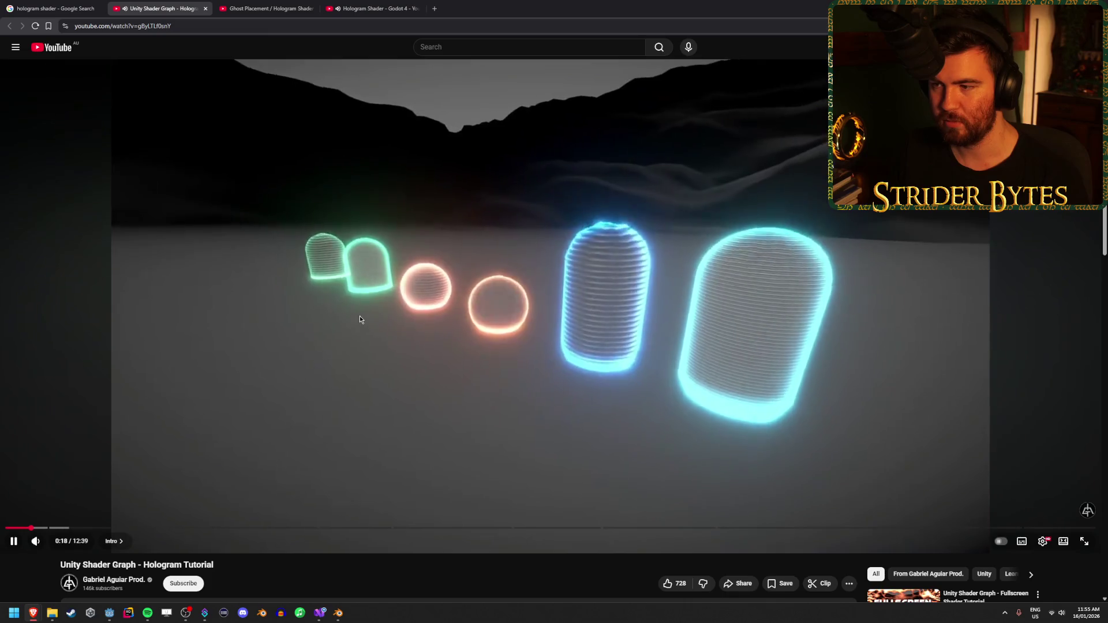
click(138, 523)
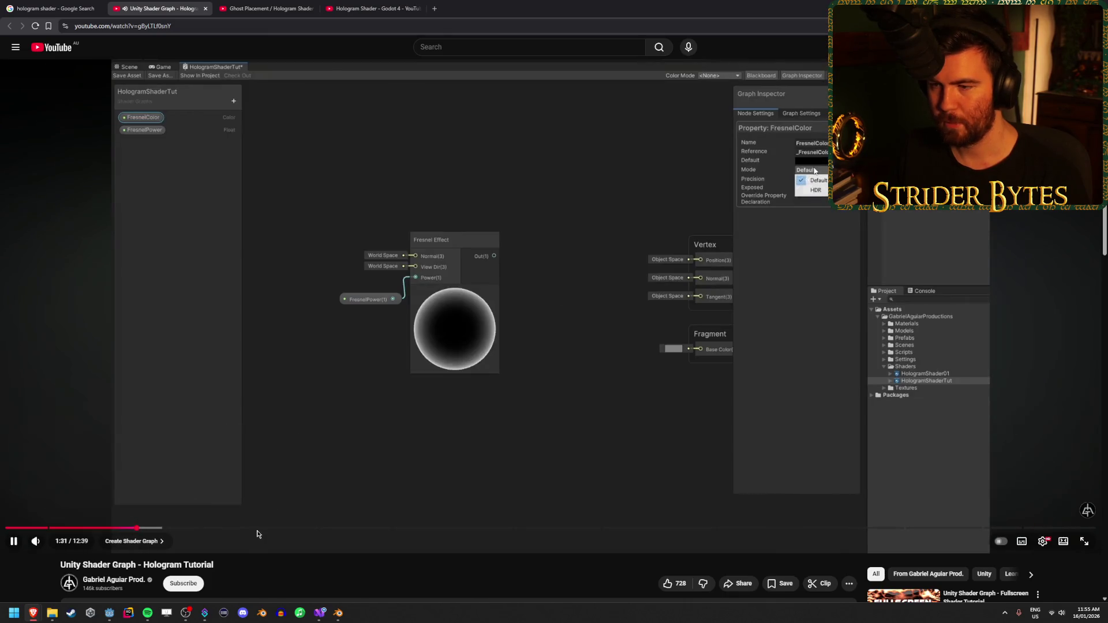
drag(266, 534, 375, 527)
drag(1018, 526, 920, 529)
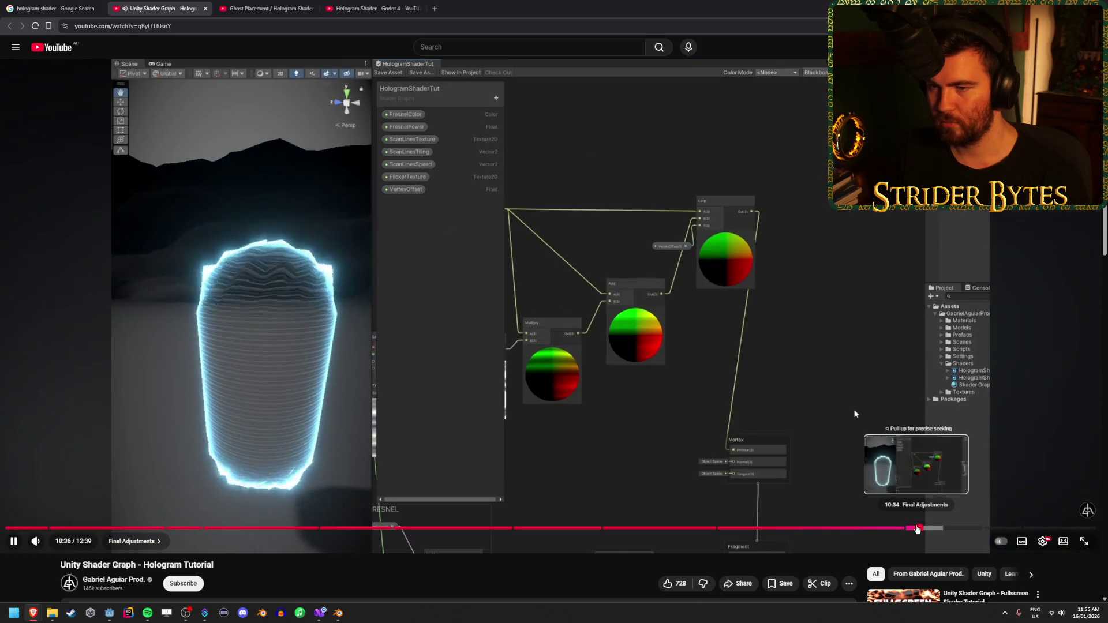
click(830, 528)
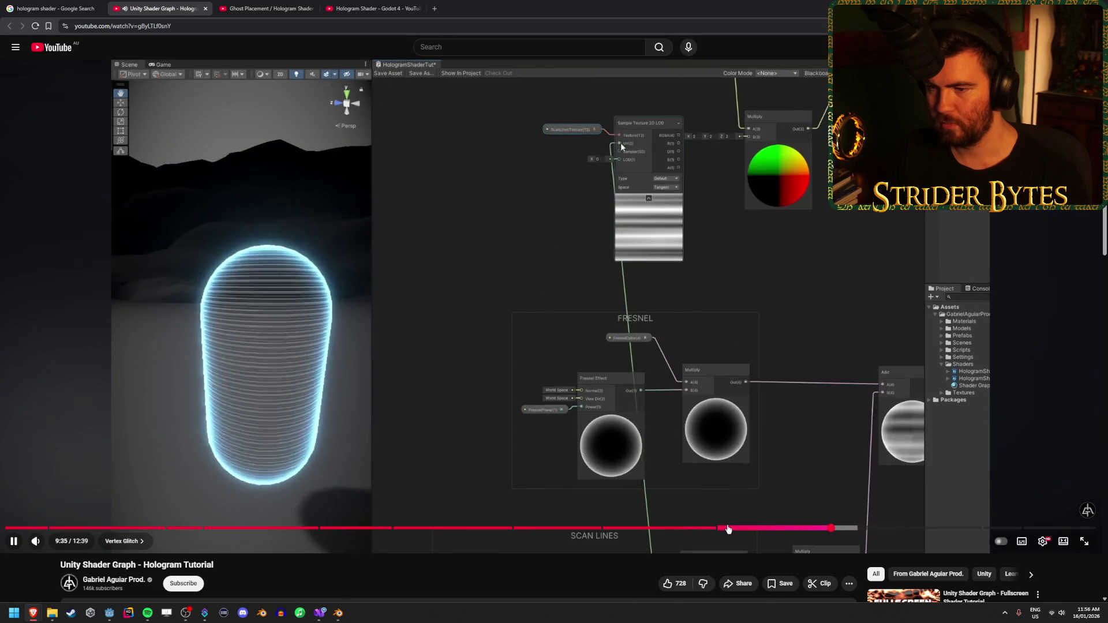
click(452, 362)
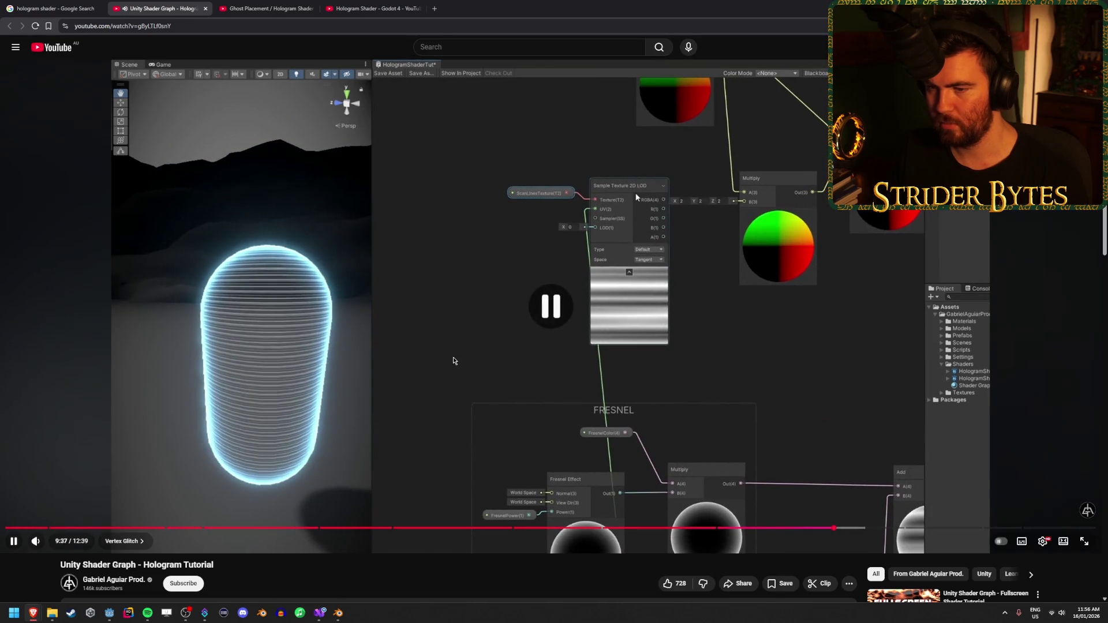
key(ctrl+w)
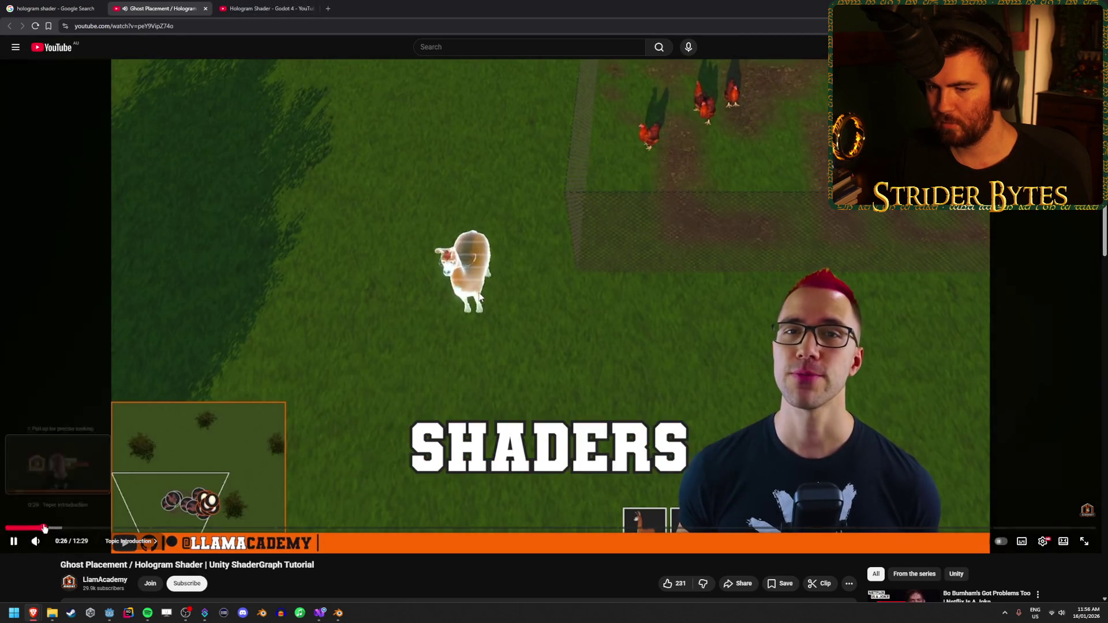
- Seek the Ghost Placement video to its scan-lines part, close it, and resume the Godot video
click(53, 528)
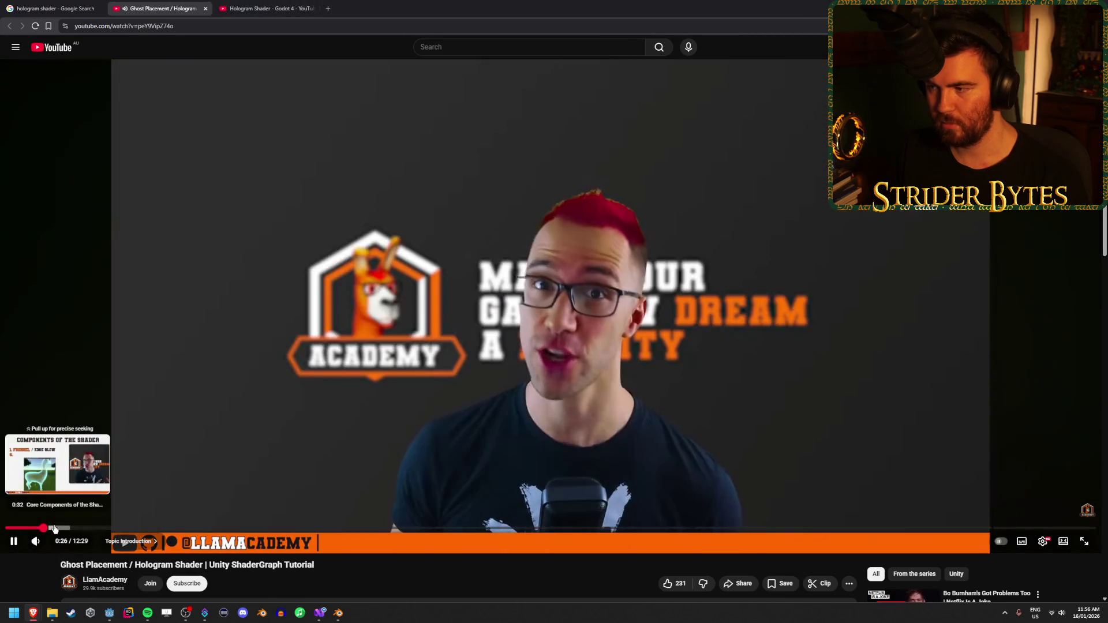
click(74, 528)
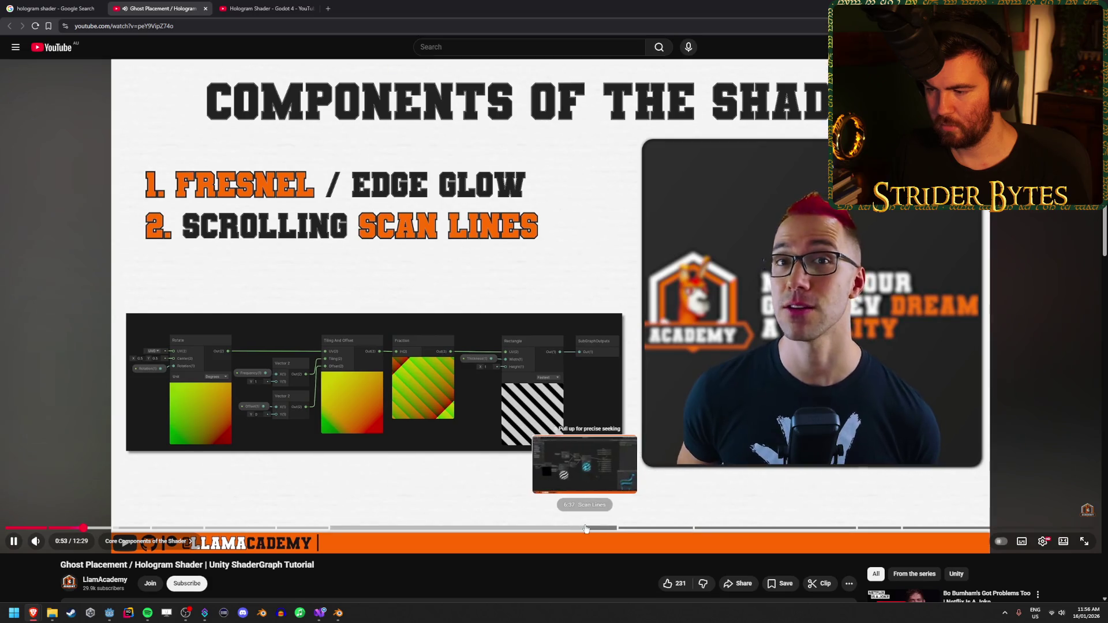
click(585, 529)
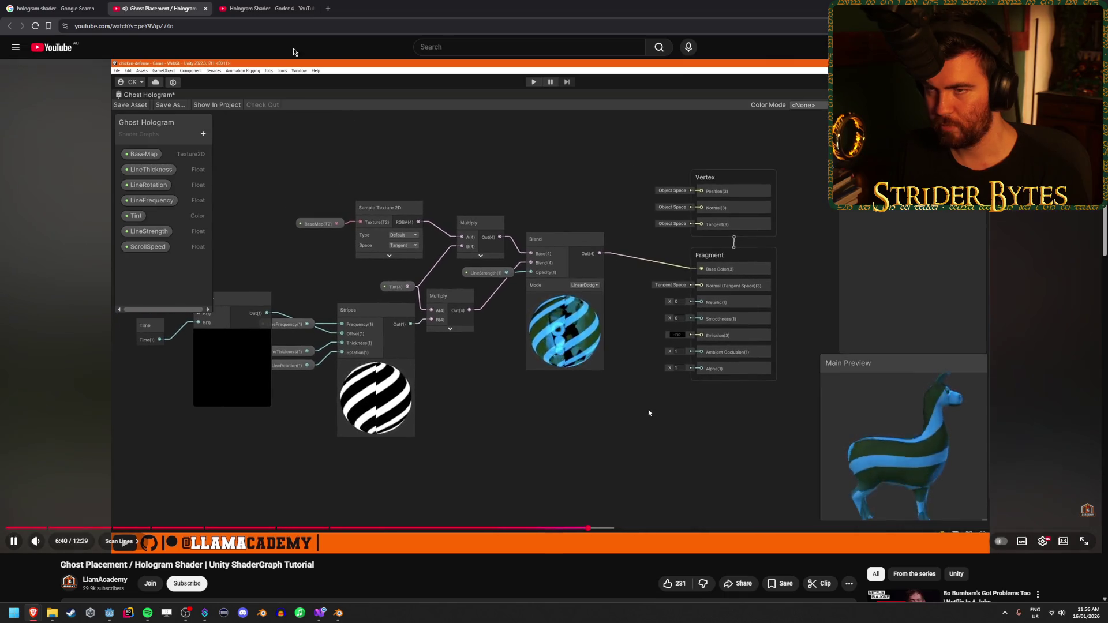
key(ctrl+w)
click(366, 317)
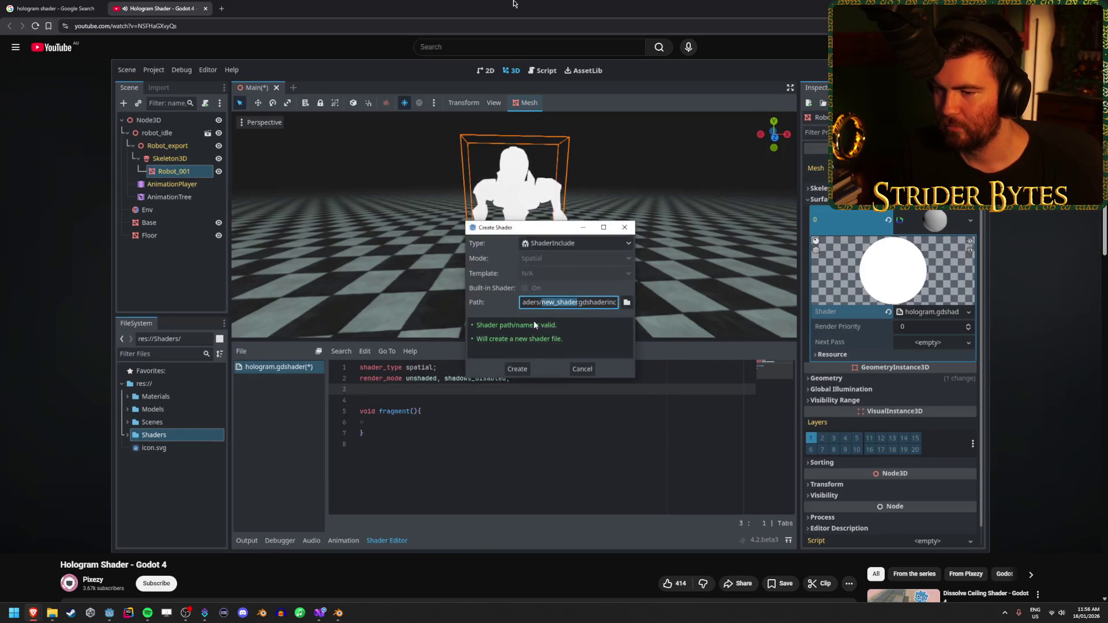
- Leave the Godot 4 hologram tutorial and return to the GlowSelect.tres graph in Godot
key(alt+Tab)
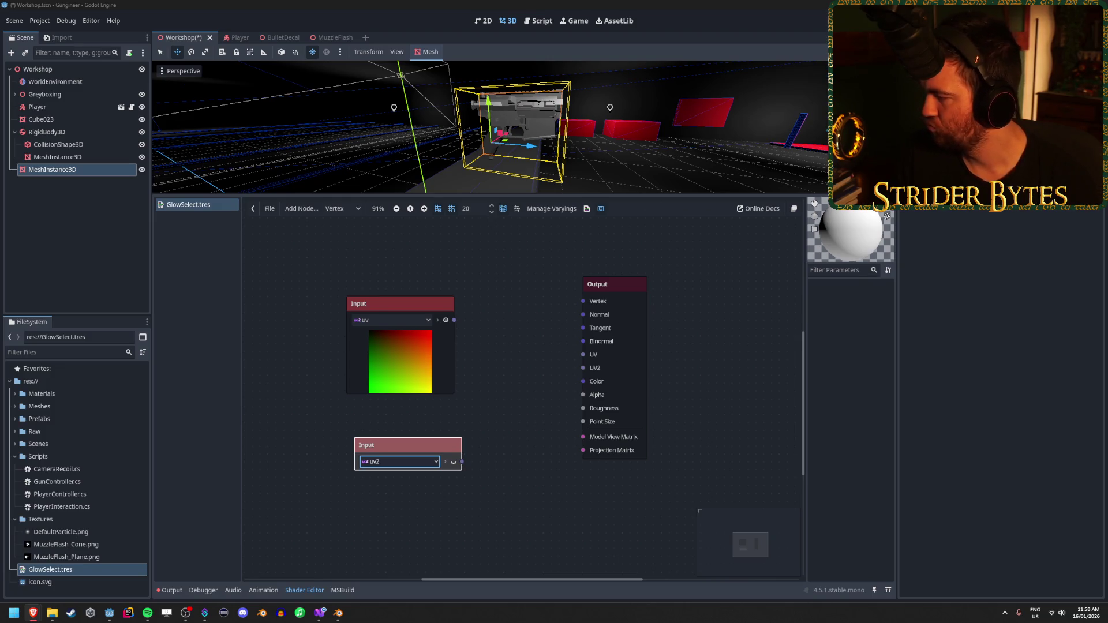
- Abandon a 'screen' node search and delete both Input nodes from the GlowSelect graph
right_click(486, 337)
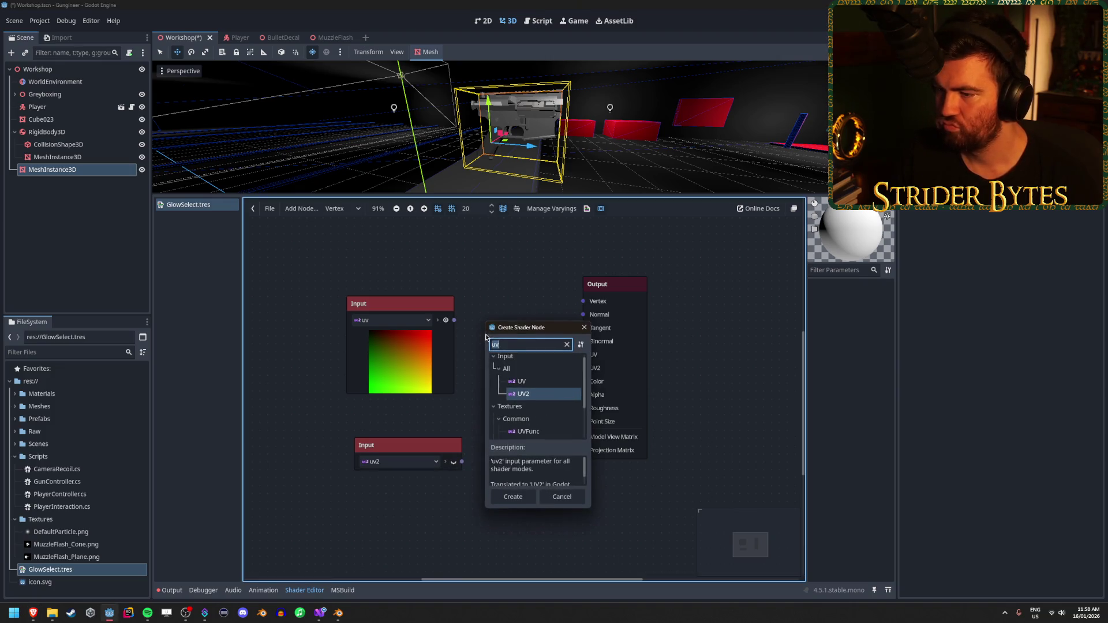
text(scre)
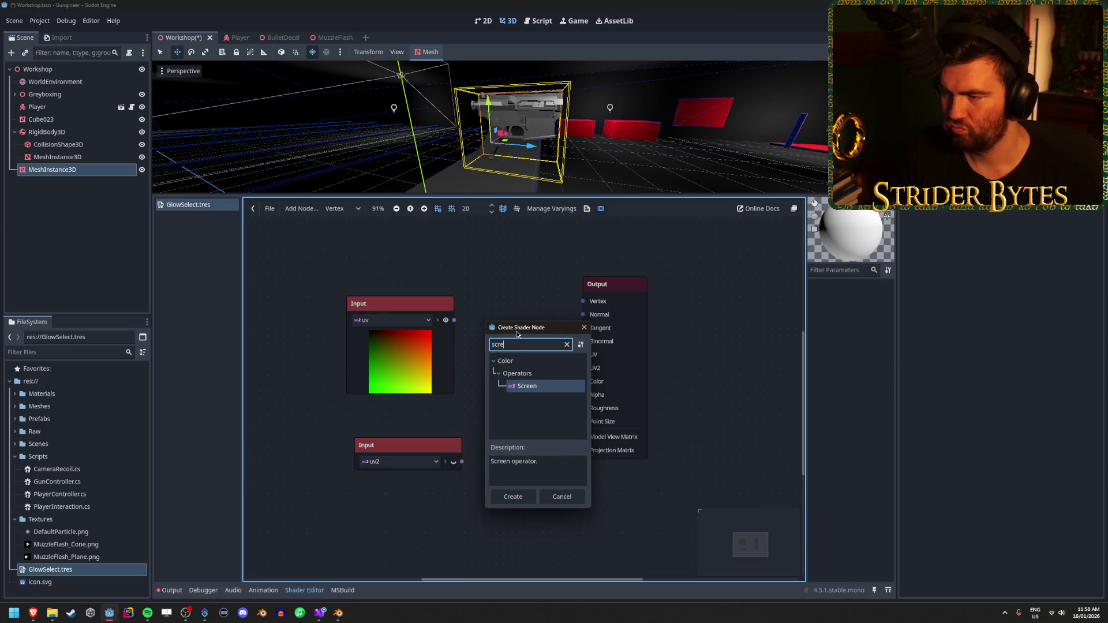
key(BackSpace)
key(BackSpace)
key(BackSpace)
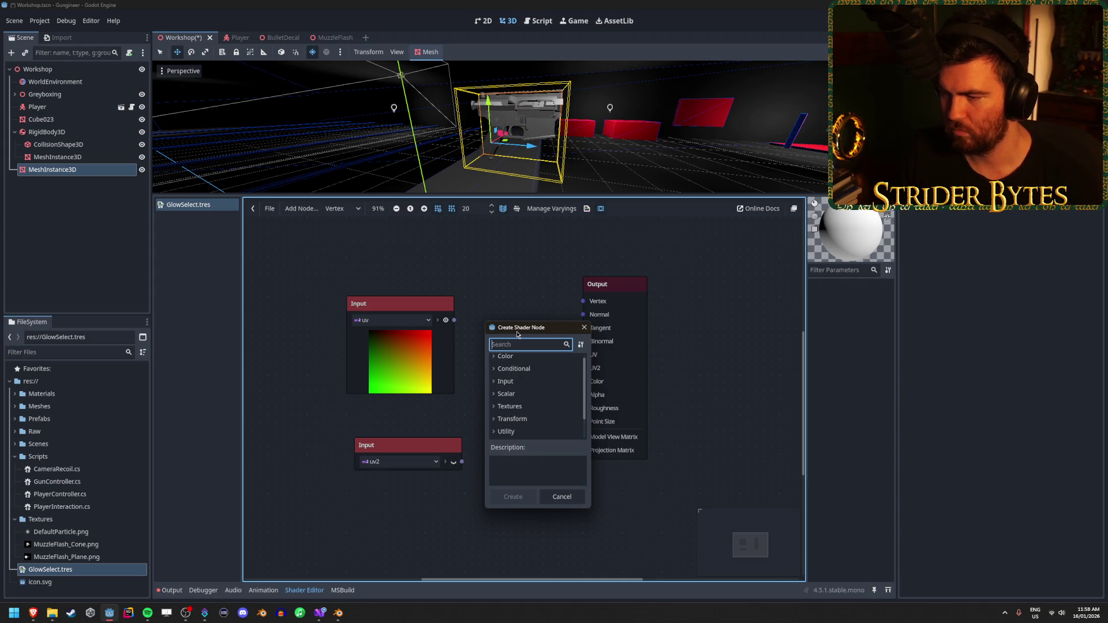
key(Escape)
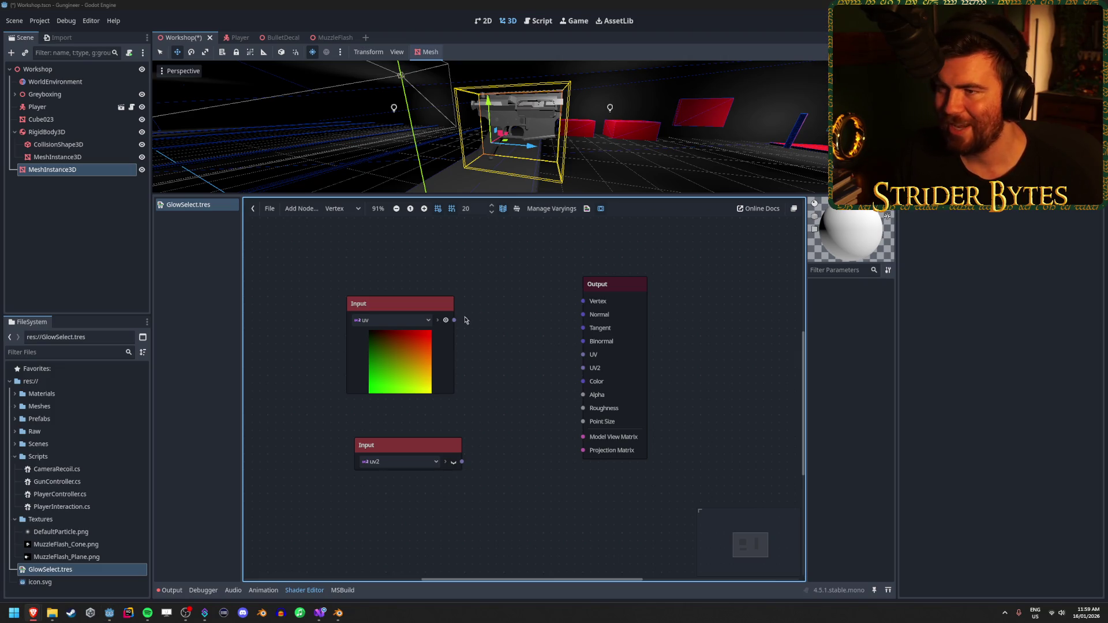
drag(504, 269, 359, 531)
drag(494, 309, 355, 538)
key(Delete)
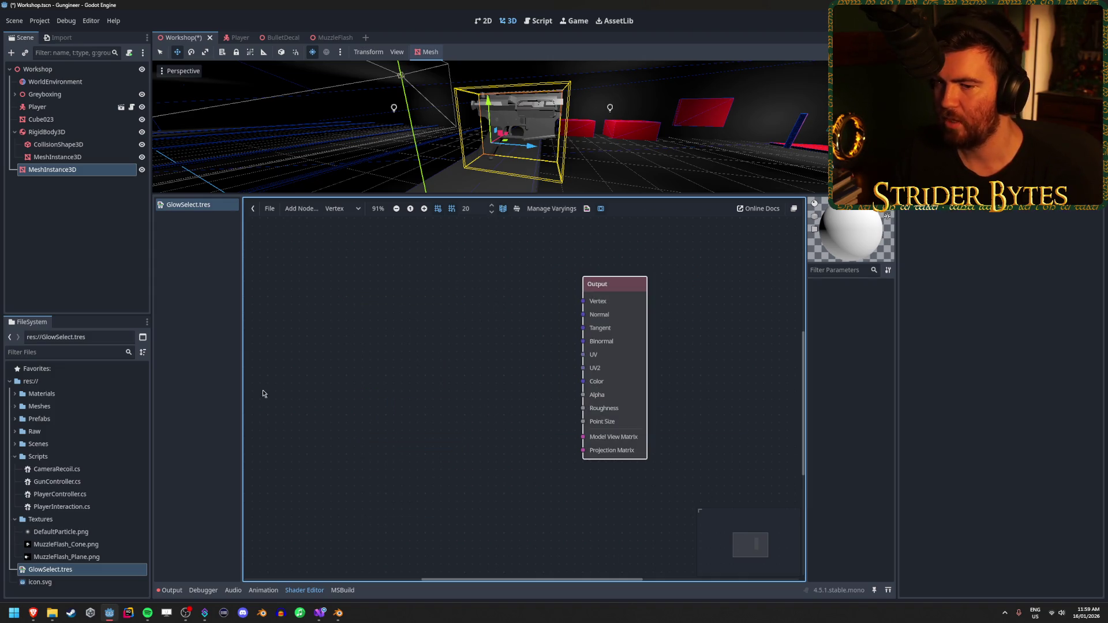
- Delete GlowSelect.tres from the project's FileSystem
click(79, 569)
key(Delete)
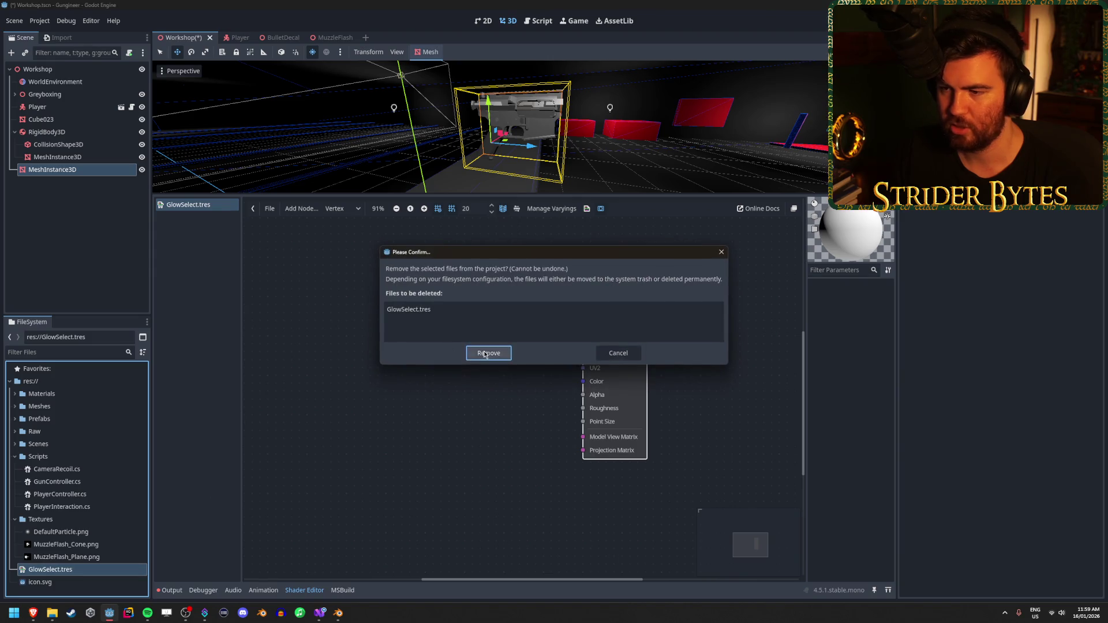
click(489, 352)
- Mistakenly create a GlowSelect.cs script inheriting Shader in Scripts, then delete it
right_click(62, 457)
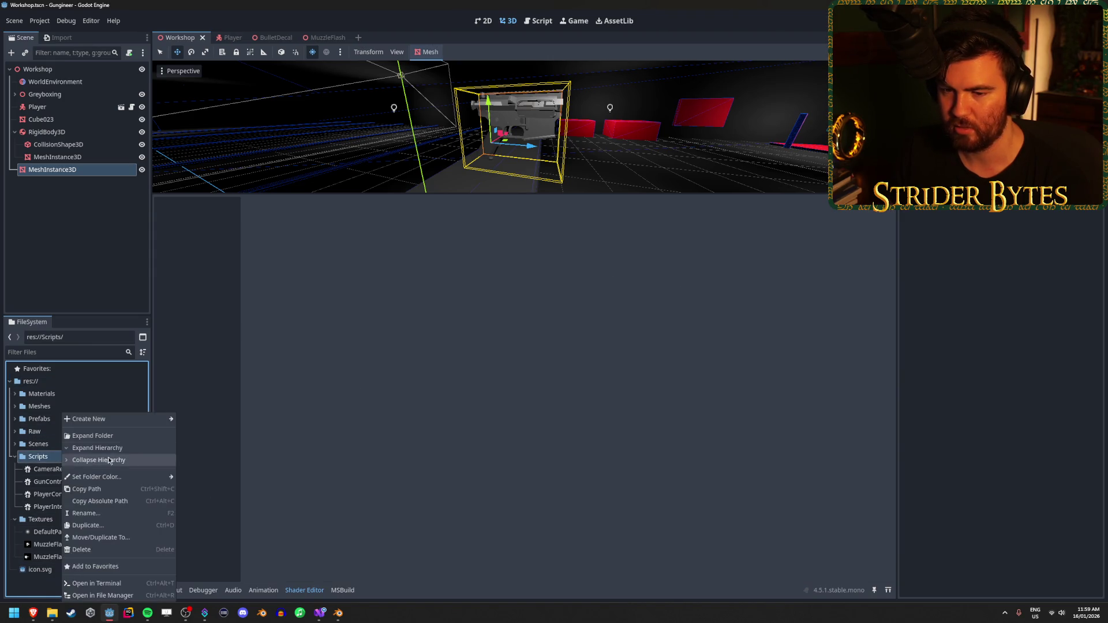
mouse_move(113, 423)
click(192, 445)
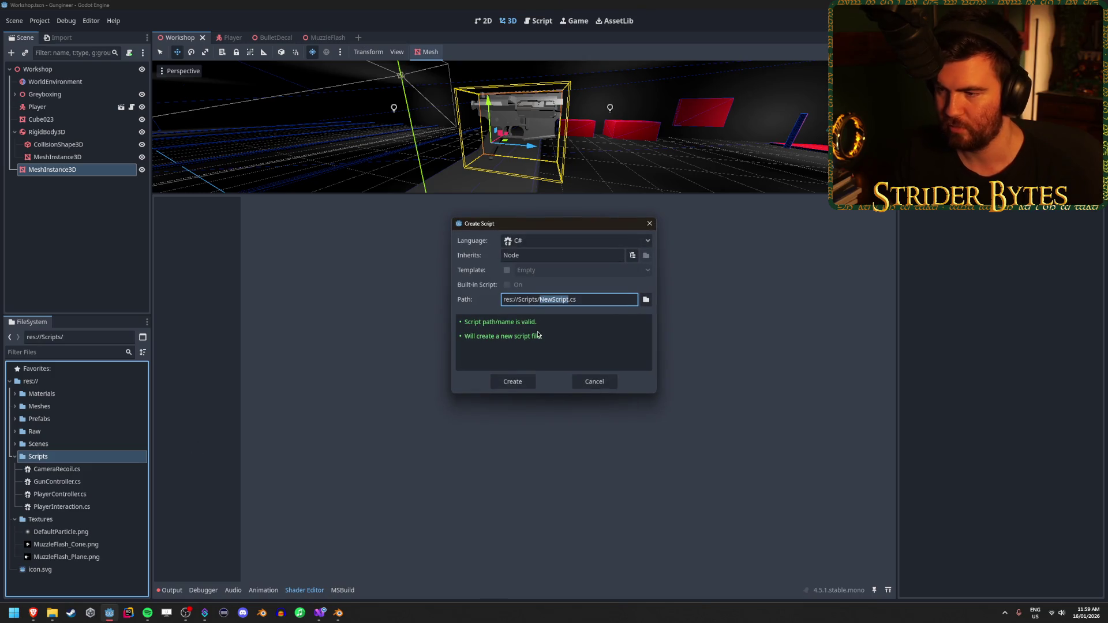
click(632, 256)
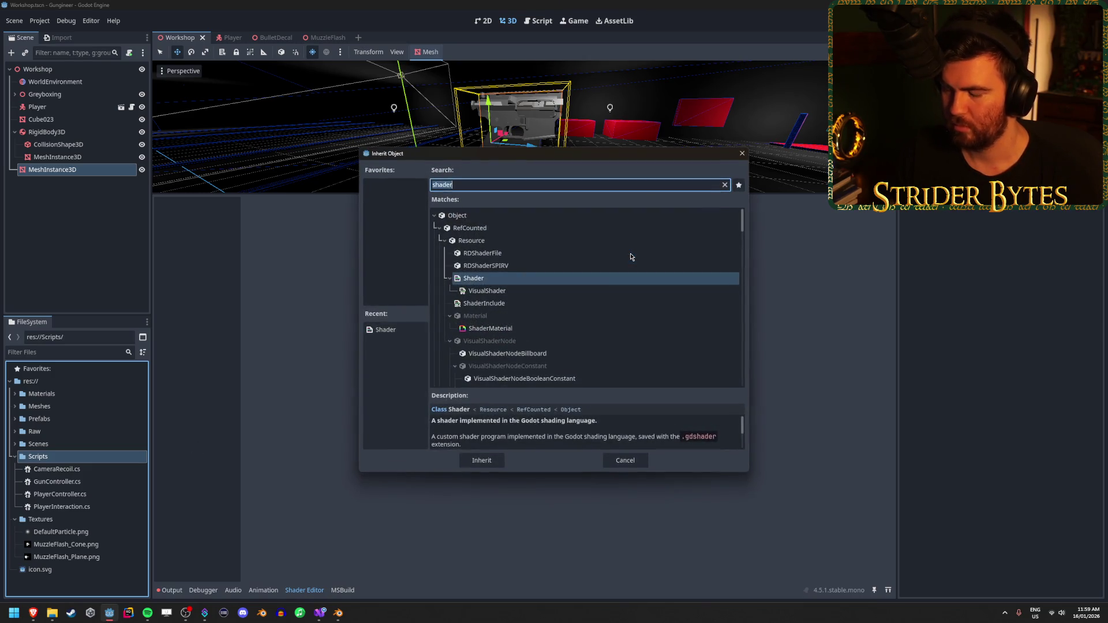
click(482, 459)
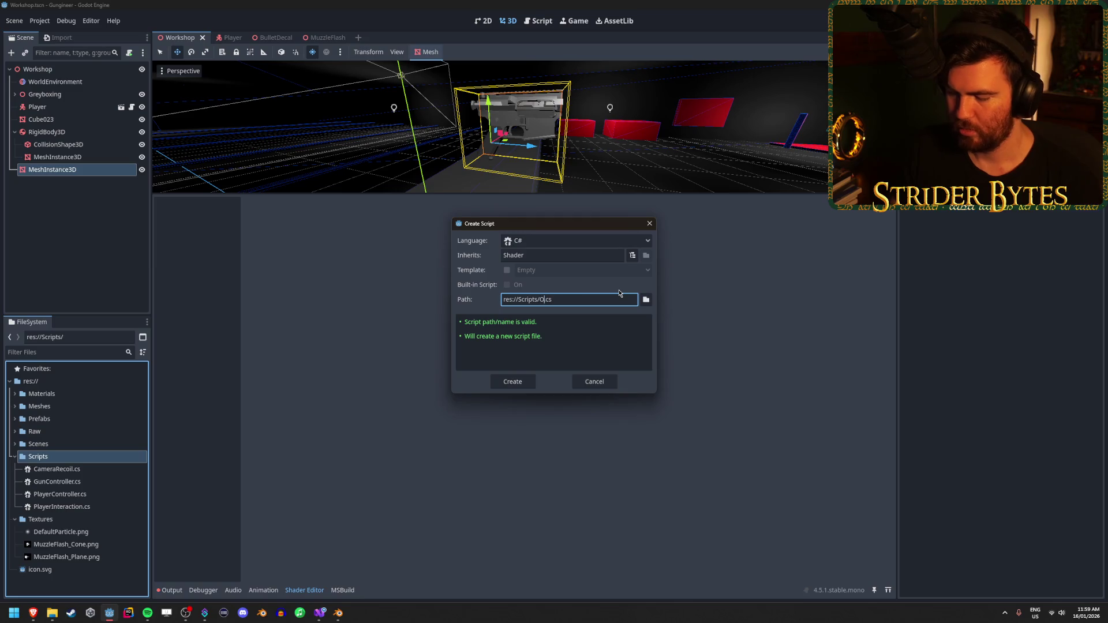
key(BackSpace)
key(BackSpace)
text(Select)
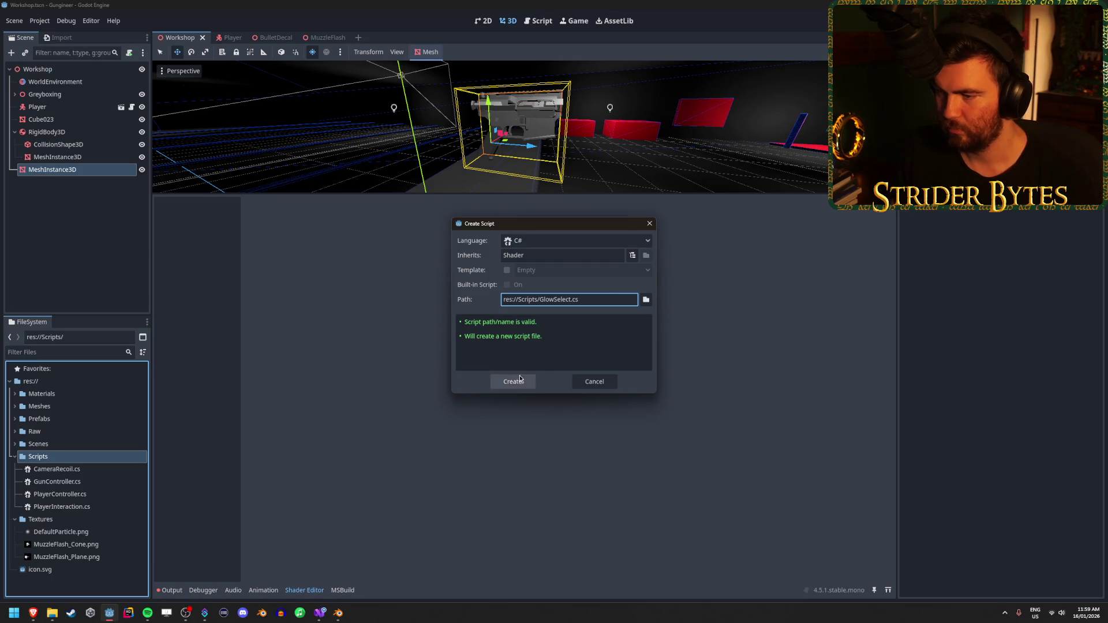
click(520, 381)
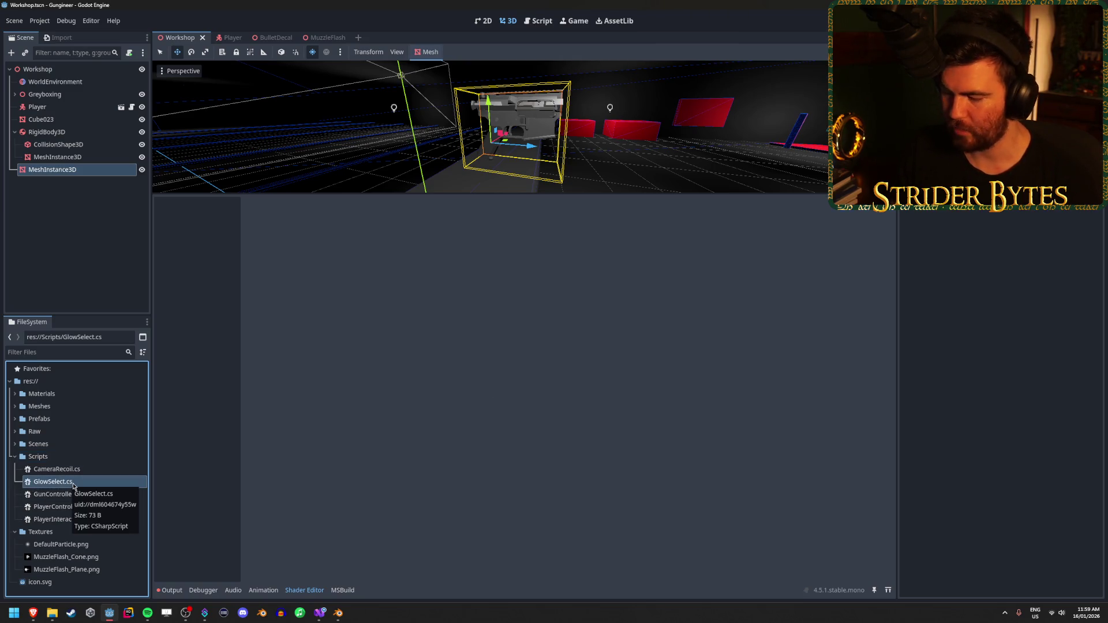
key(Delete)
key(Return)
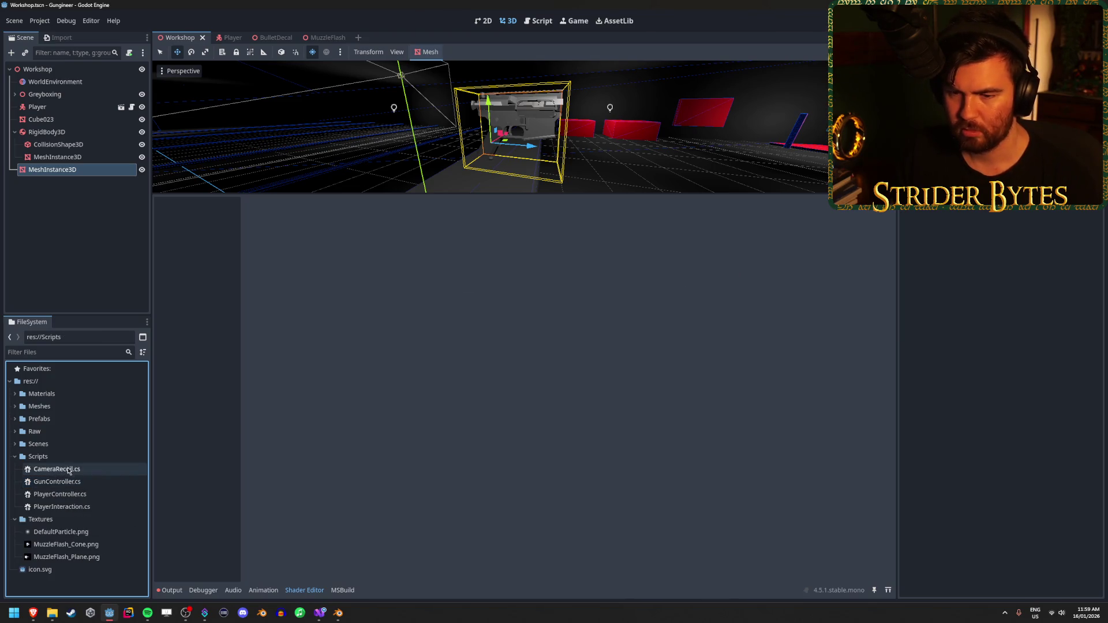
- Create a Shader resource named GlowSelect.gdshader in Scripts and open it
right_click(68, 459)
mouse_move(127, 419)
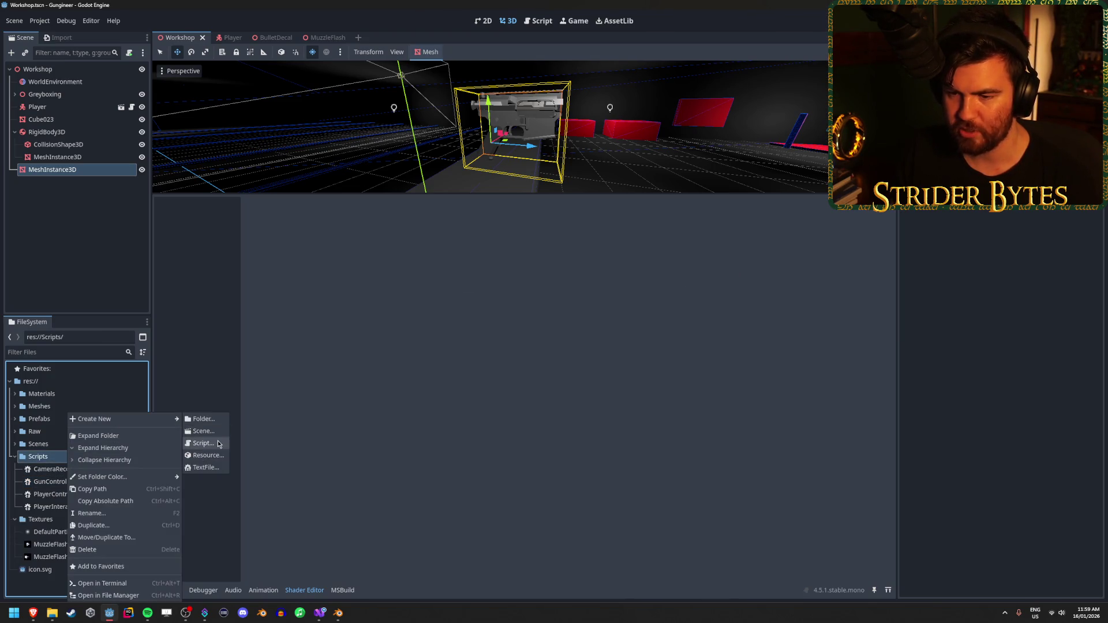
click(214, 449)
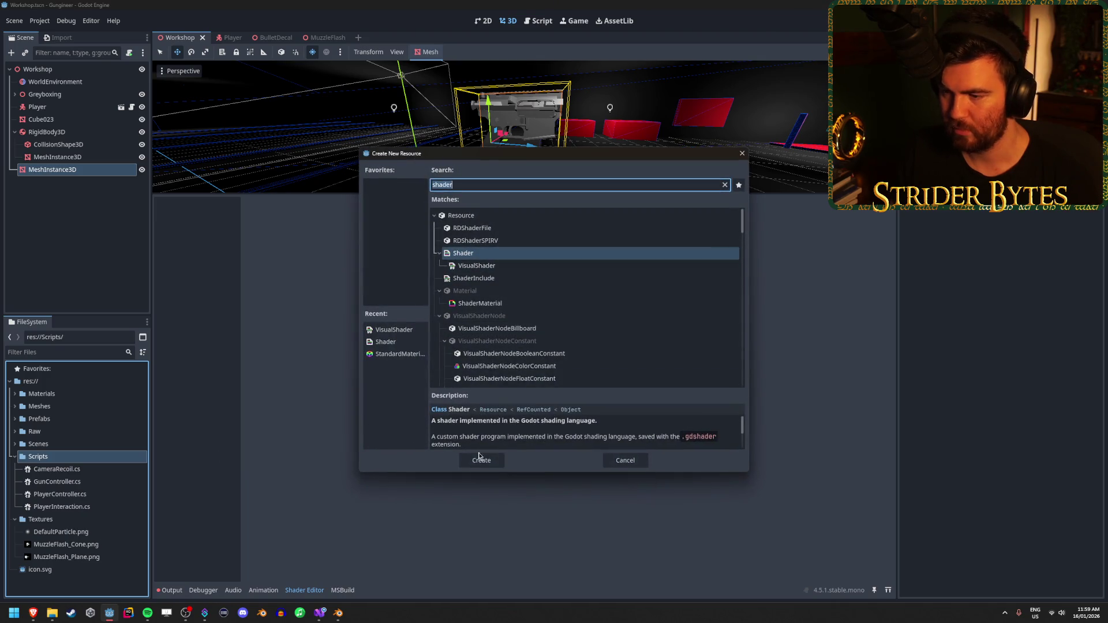
click(472, 461)
text(GlowSelect)
click(508, 377)
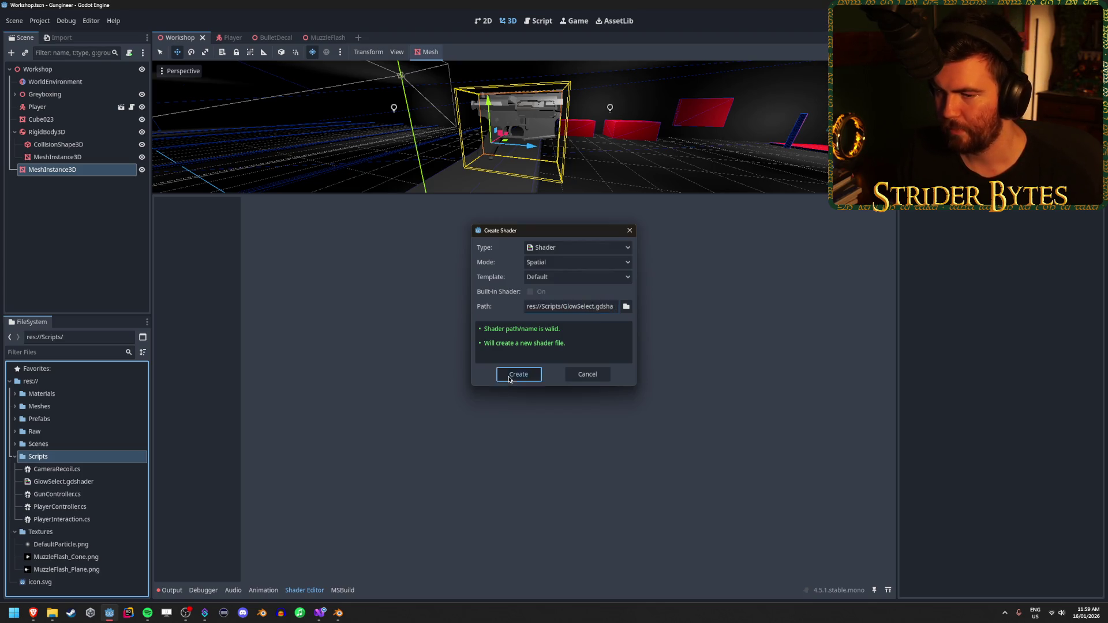
double_click(97, 483)
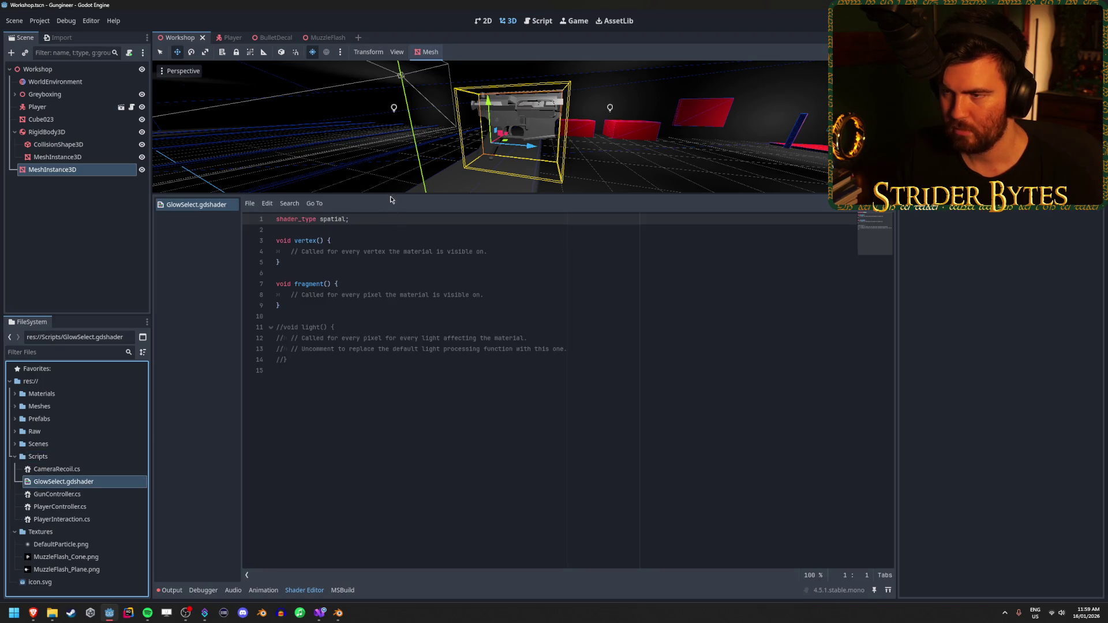
- Give MeshInstance3D a new ShaderMaterial using GlowSelect.gdshader and save the scene
mouse_move(390, 196)
mouse_down()
mouse_move(388, 374)
mouse_move(398, 347)
mouse_up()
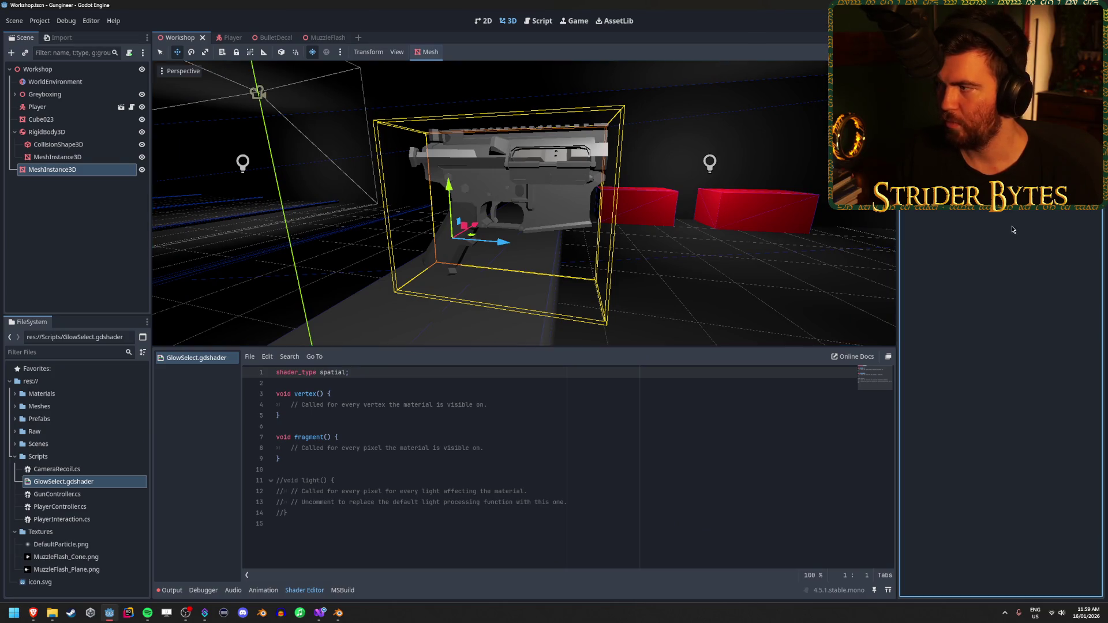
click(71, 170)
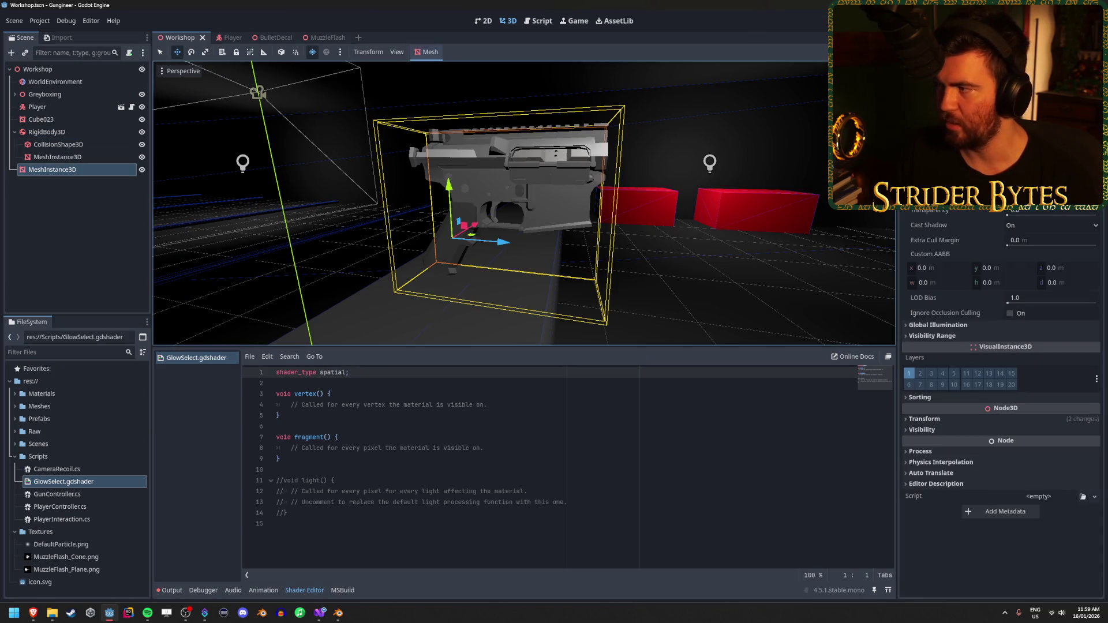
click(1093, 205)
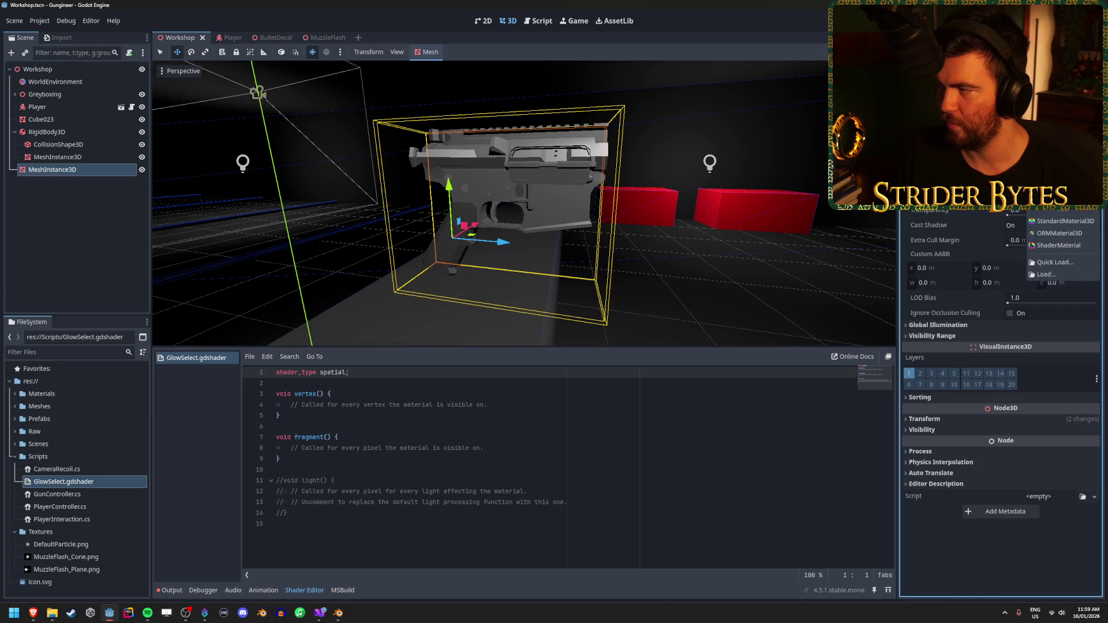
click(1059, 245)
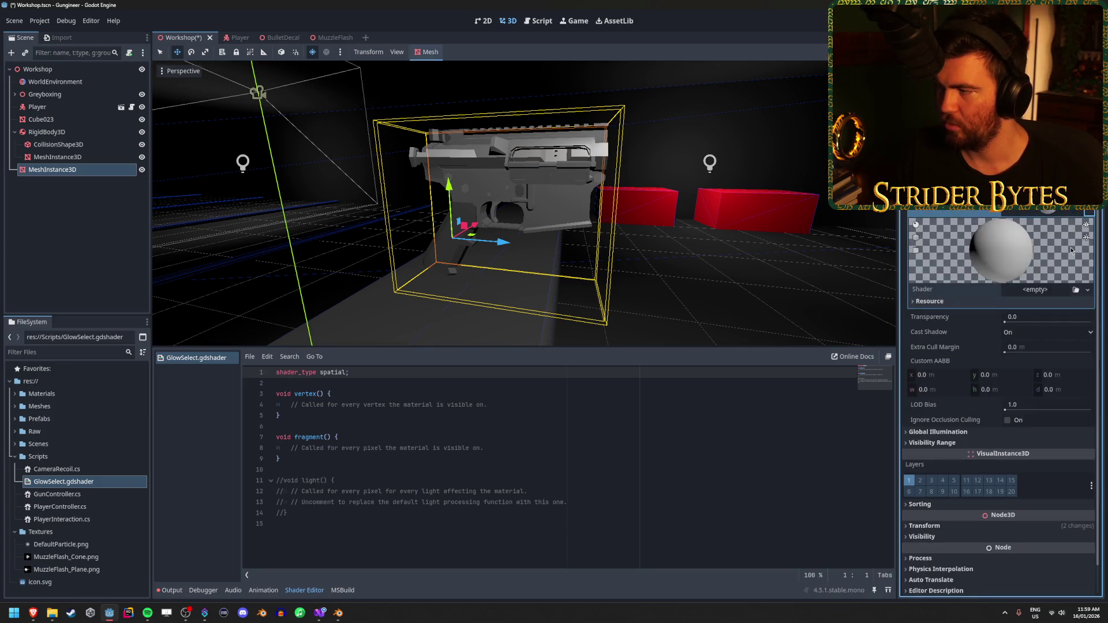
mouse_move(51, 485)
mouse_down()
mouse_move(635, 346)
mouse_move(1059, 297)
mouse_move(1043, 295)
mouse_up()
key(ctrl+s)
- Look over the white gun, then pause the hologram tutorial video
drag(551, 270, 524, 276)
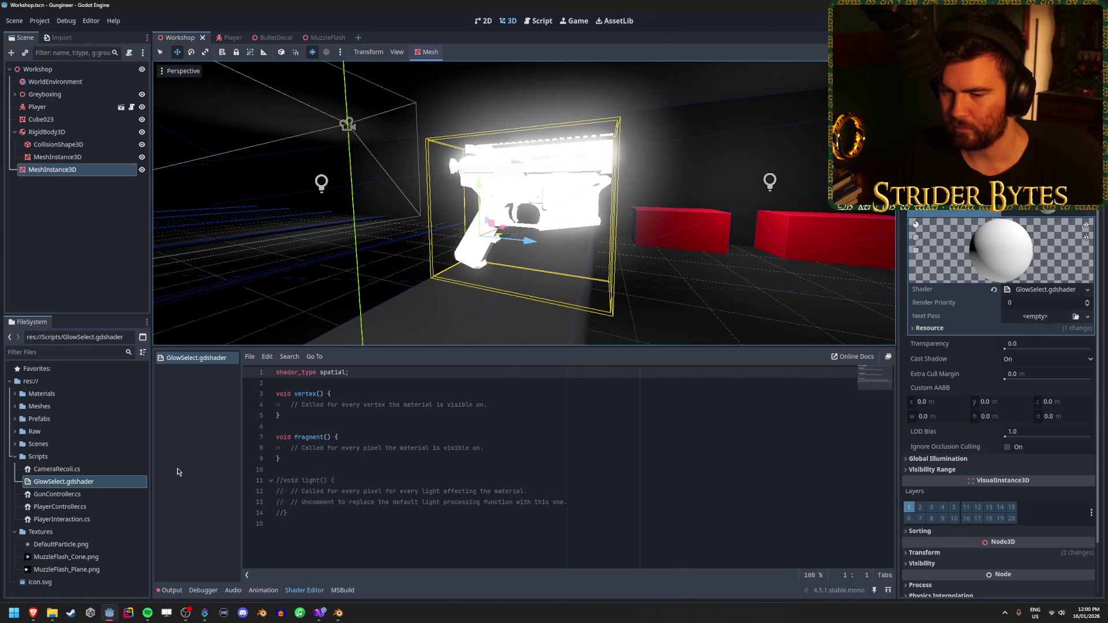
mouse_move(28, 621)
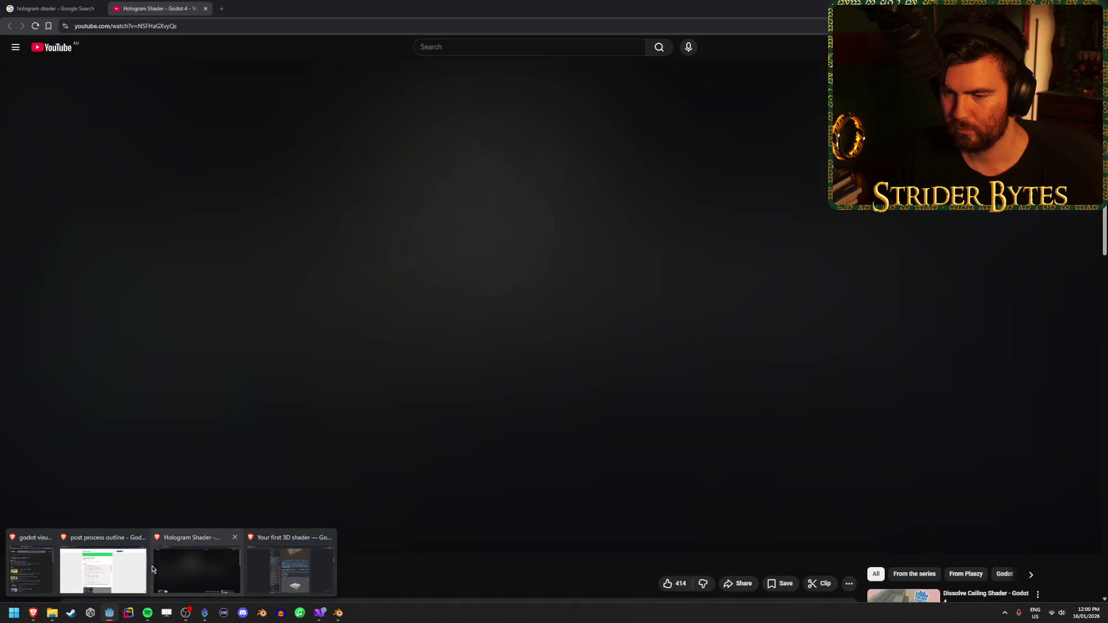
click(196, 570)
click(295, 376)
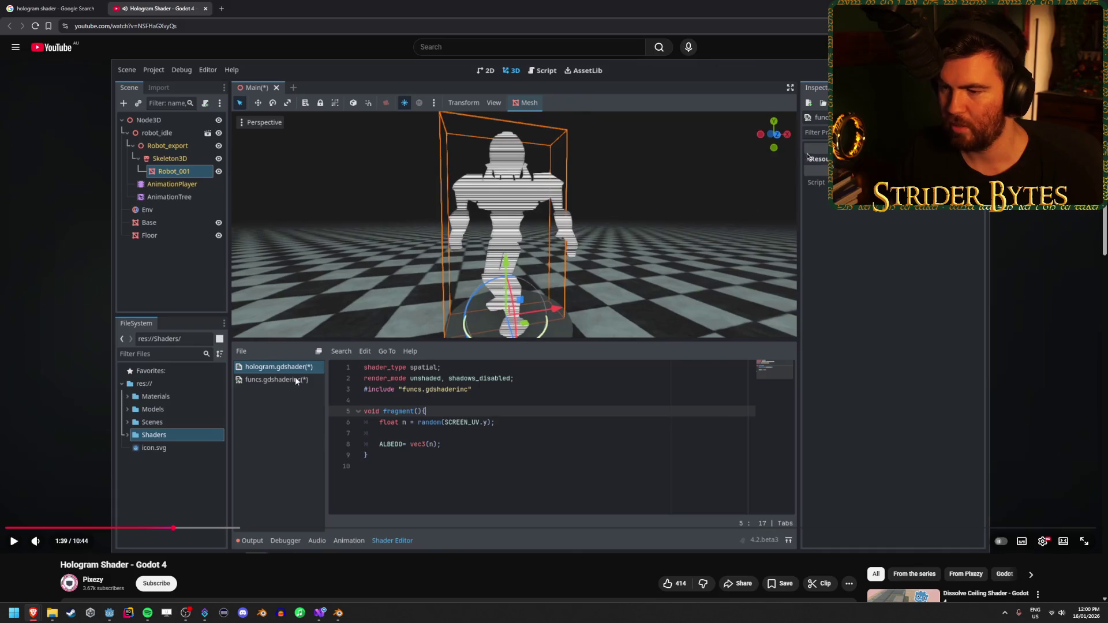
key(alt+Tab)
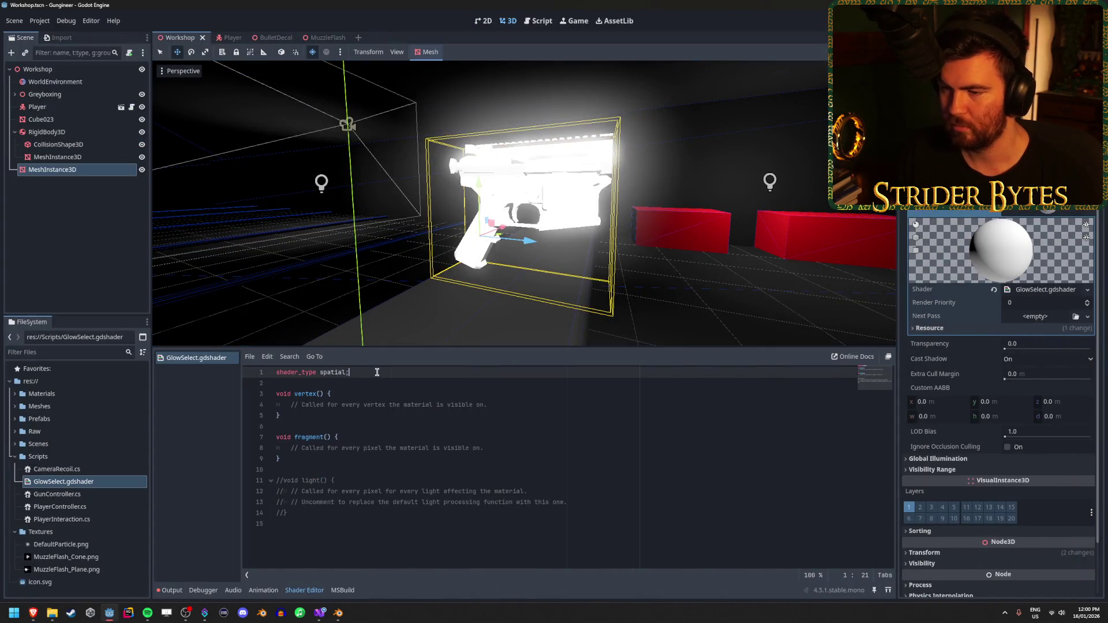
- Add 'render_mode unshaded, shadows_disabled;' as line 2 and save the shader
click(377, 372)
key(Return)
text(er_)
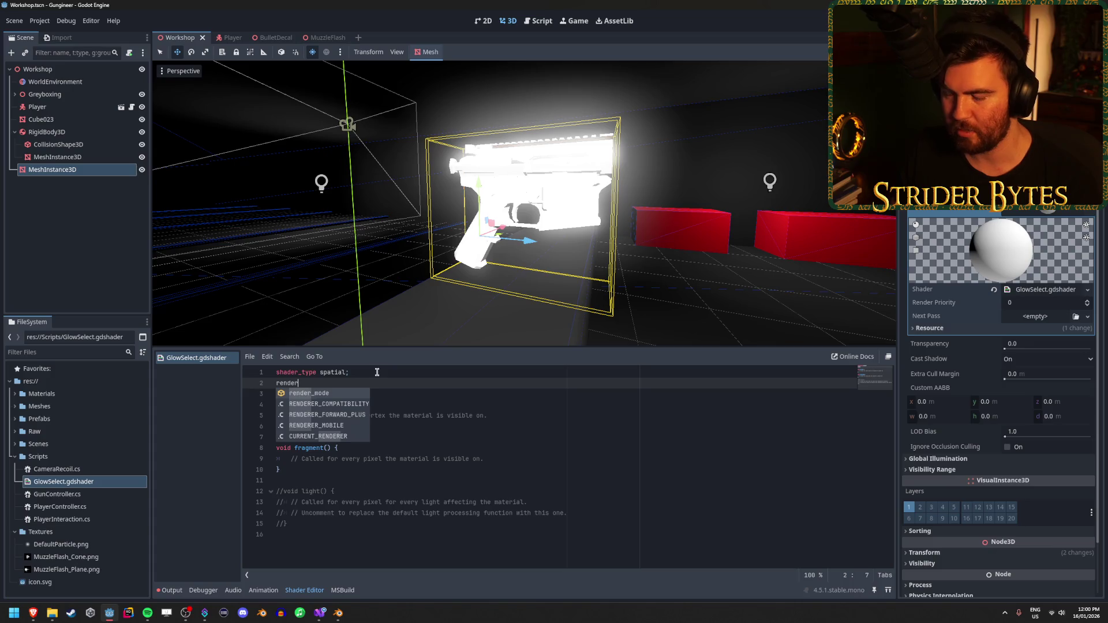
key(Return)
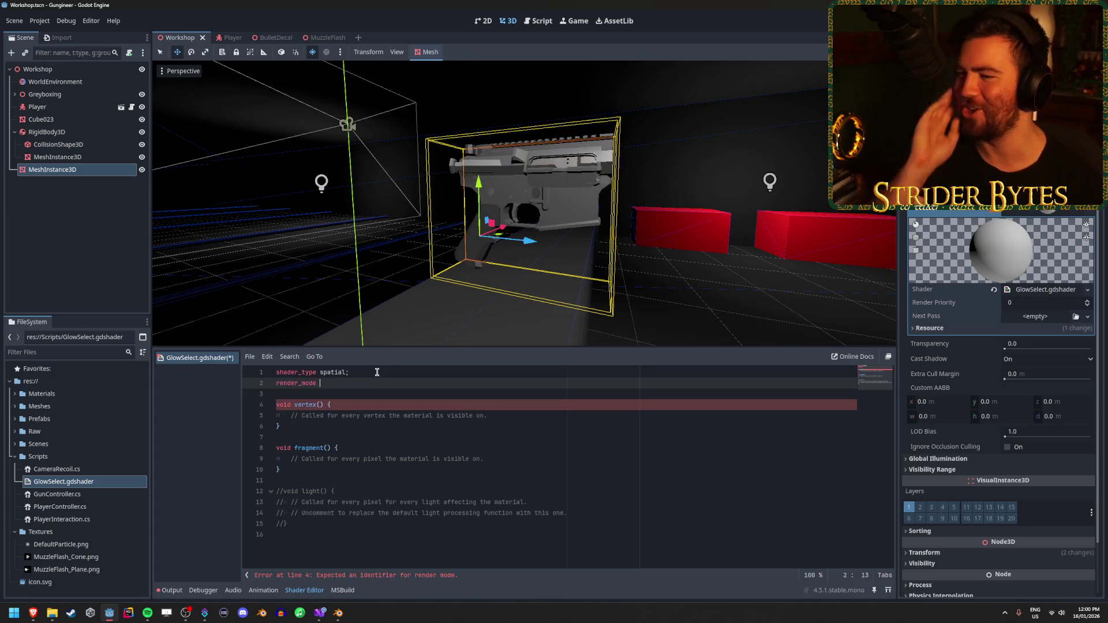
text(unshaded,)
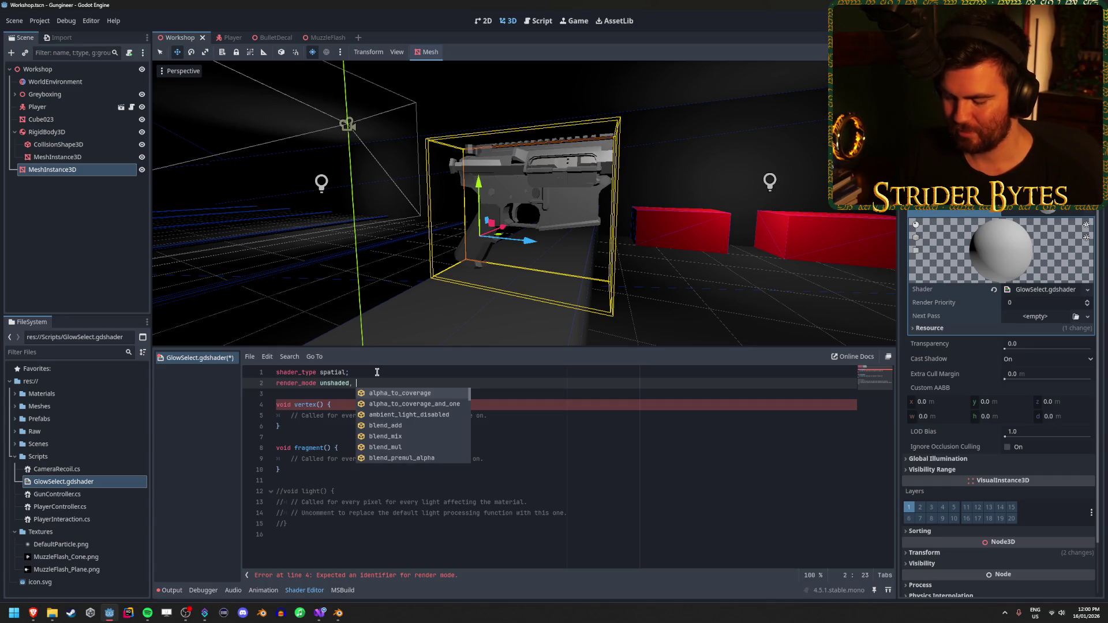
key(Down)
key(Down)
key(Down)
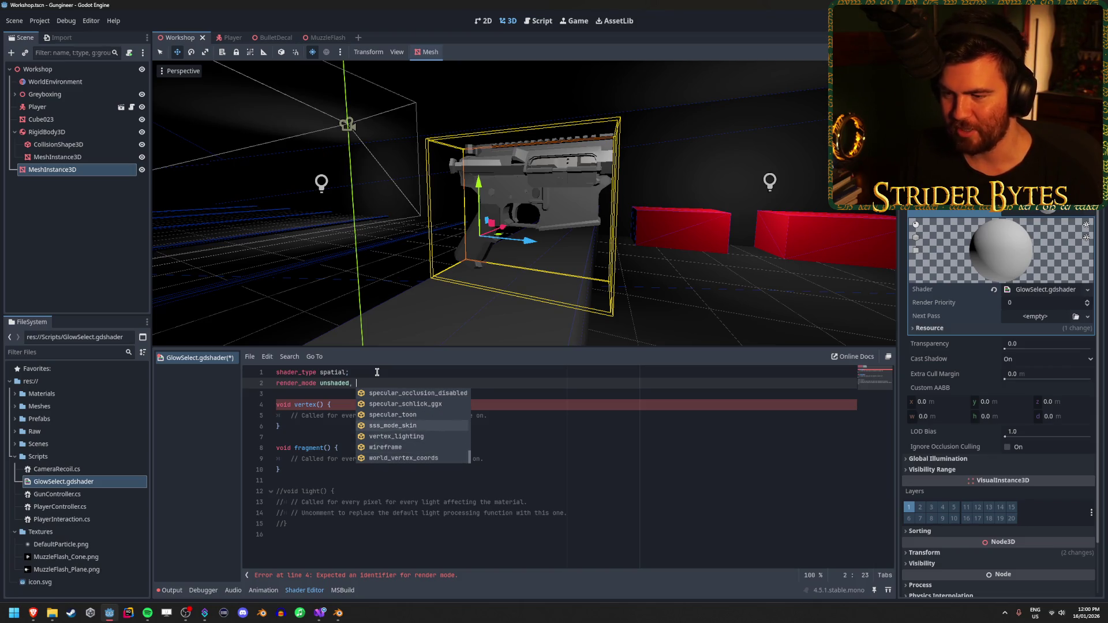
key(Return)
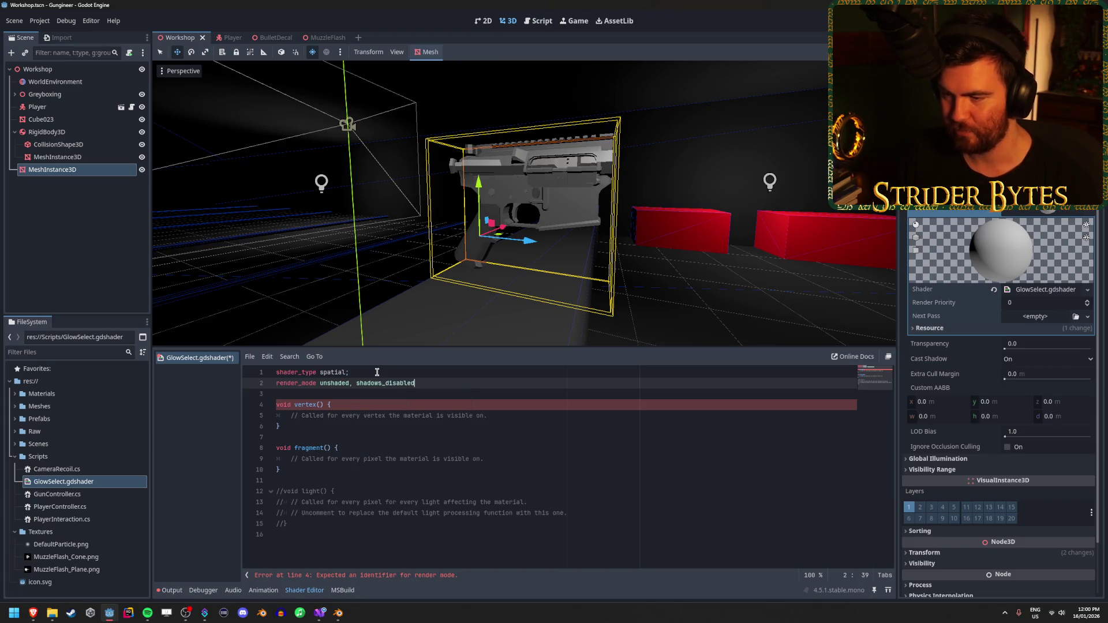
text(;)
key(ctrl+s)
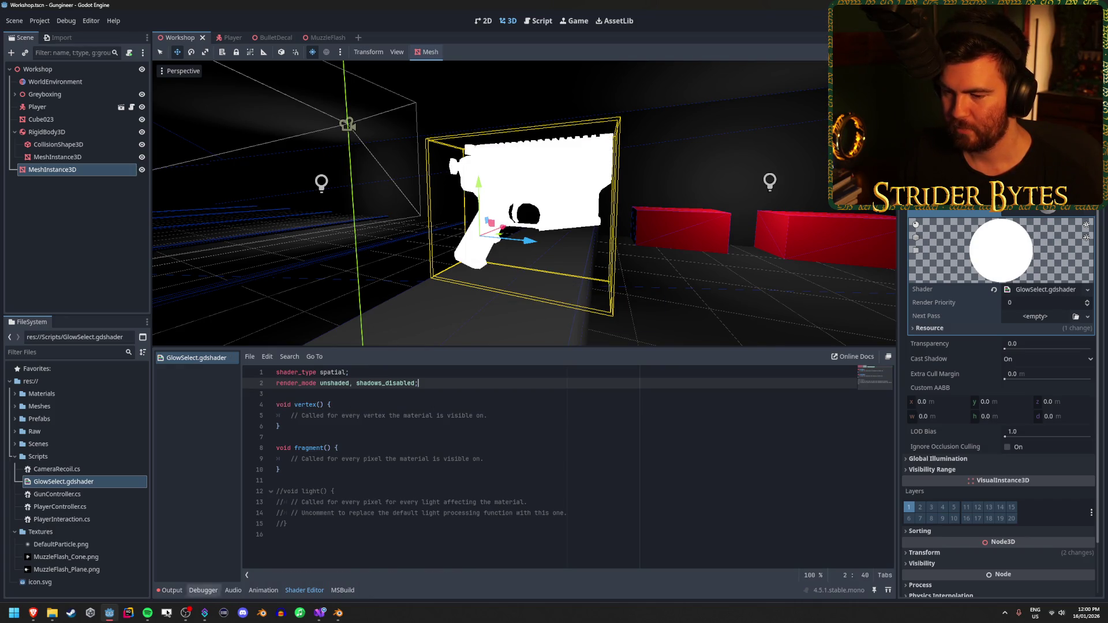
mouse_move(33, 613)
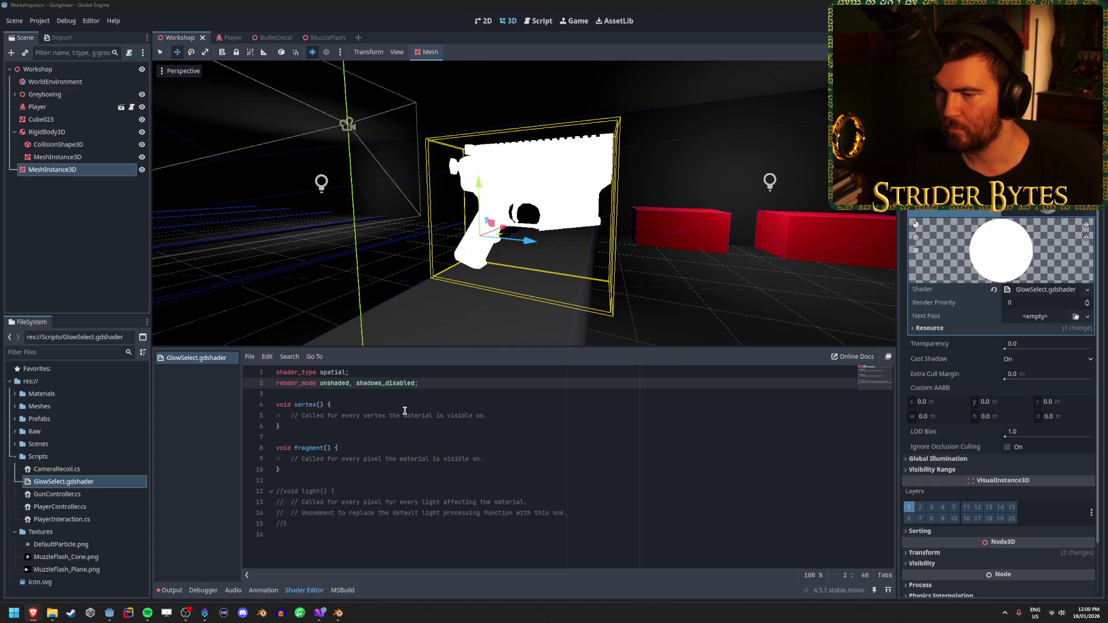
click(360, 423)
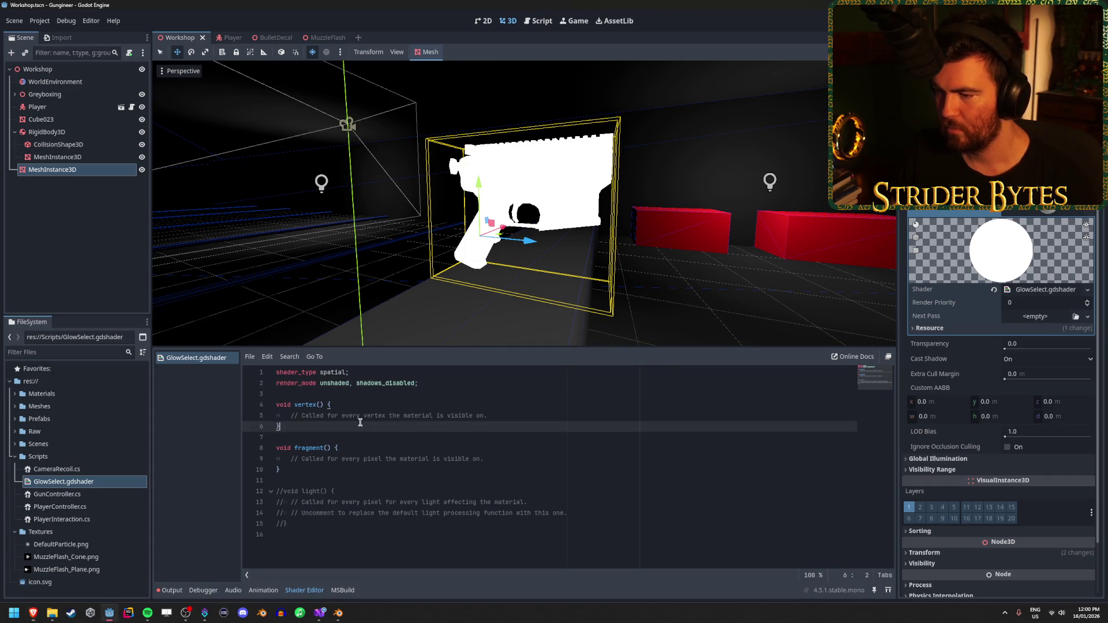
- Delete the vertex() and light() stubs and write 'float n = random(SCREEN_UV.y)' in fragment()
drag(360, 423, 240, 411)
key(BackSpace)
key(BackSpace)
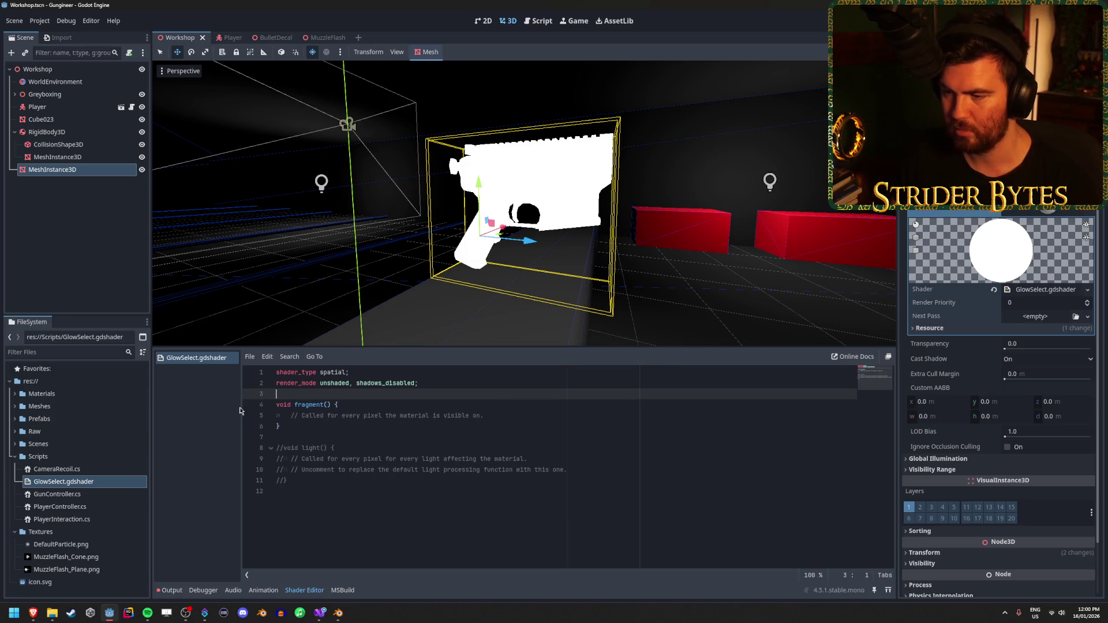
drag(309, 490, 245, 445)
key(BackSpace)
key(BackSpace)
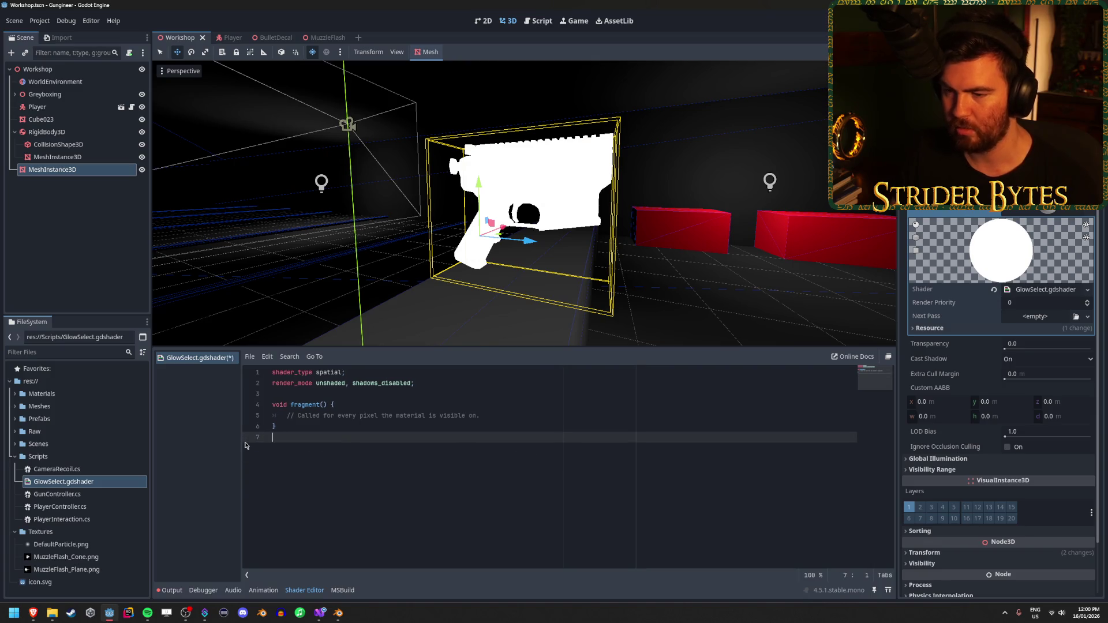
click(506, 414)
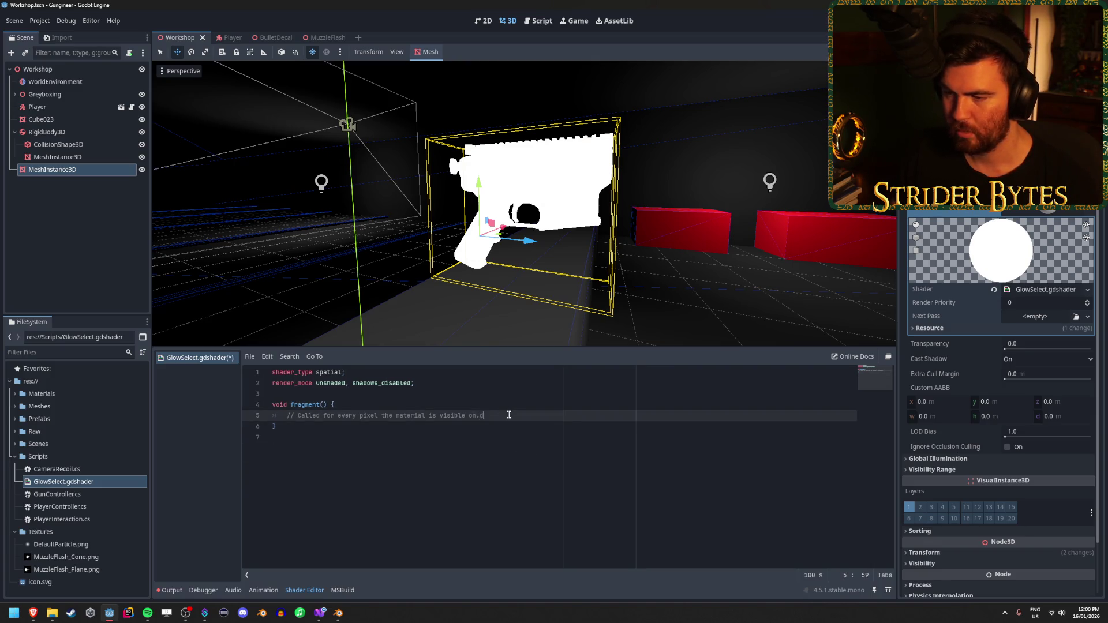
drag(506, 414, 284, 416)
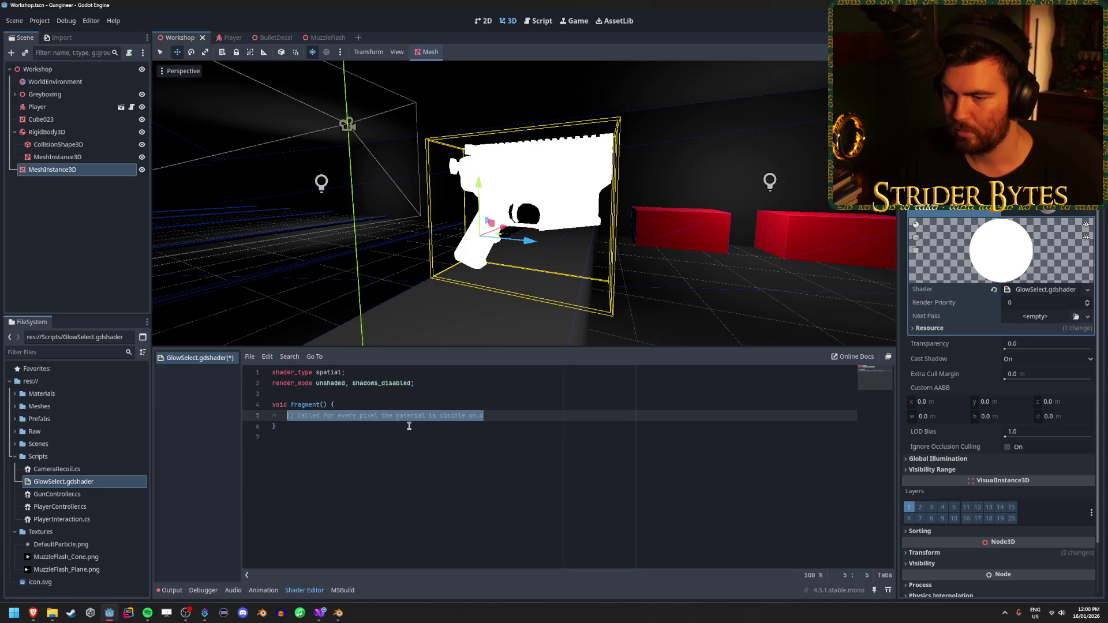
text(float n = random()
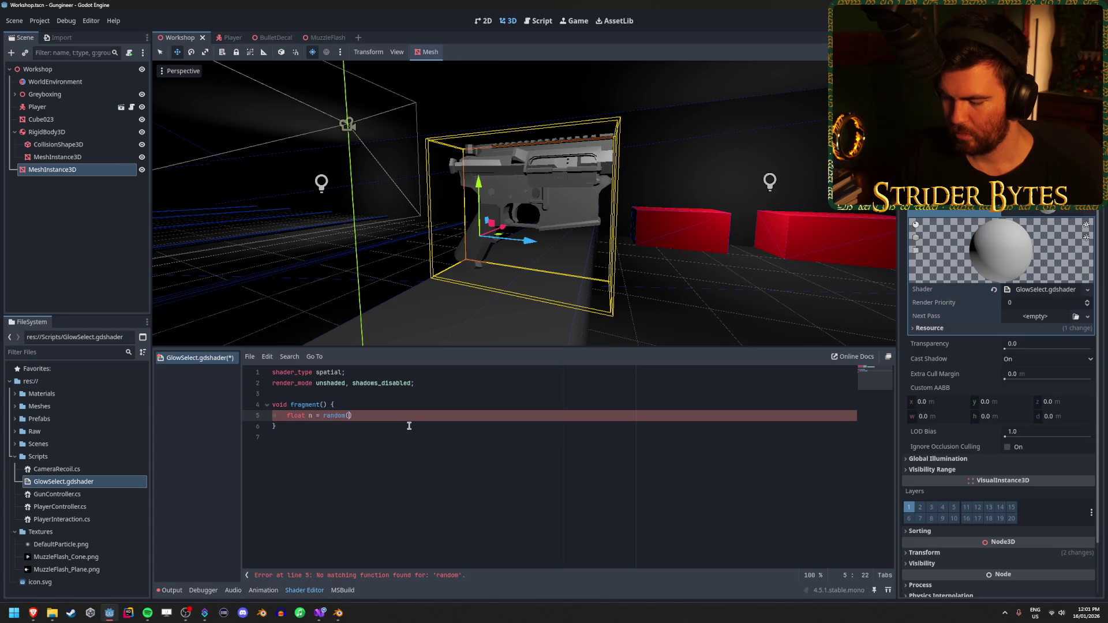
text(SCREEN_UV)
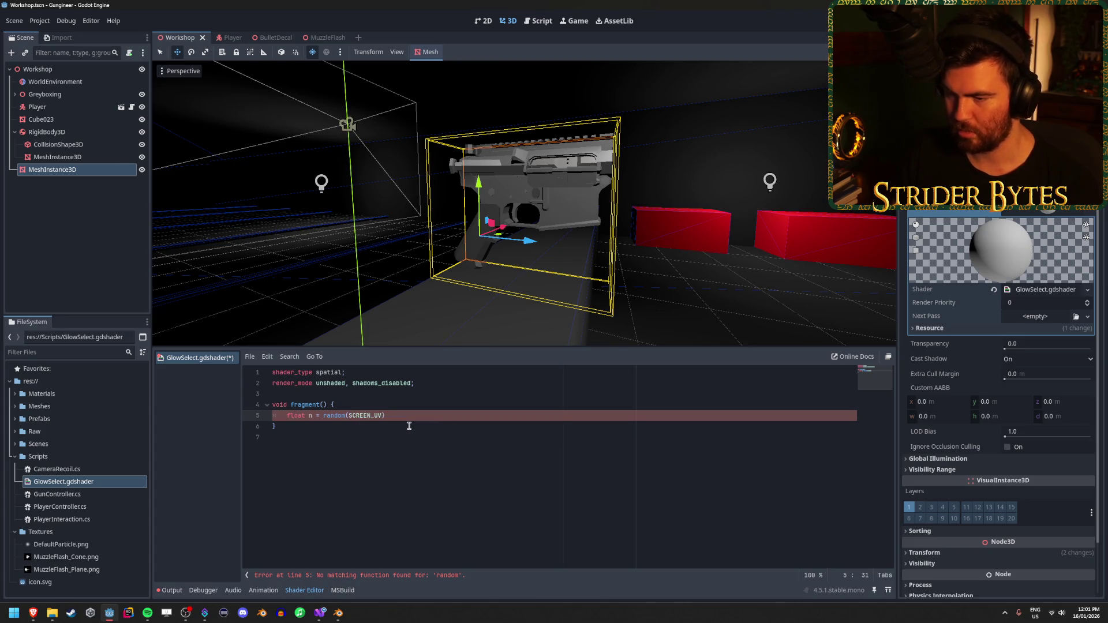
text(.y)
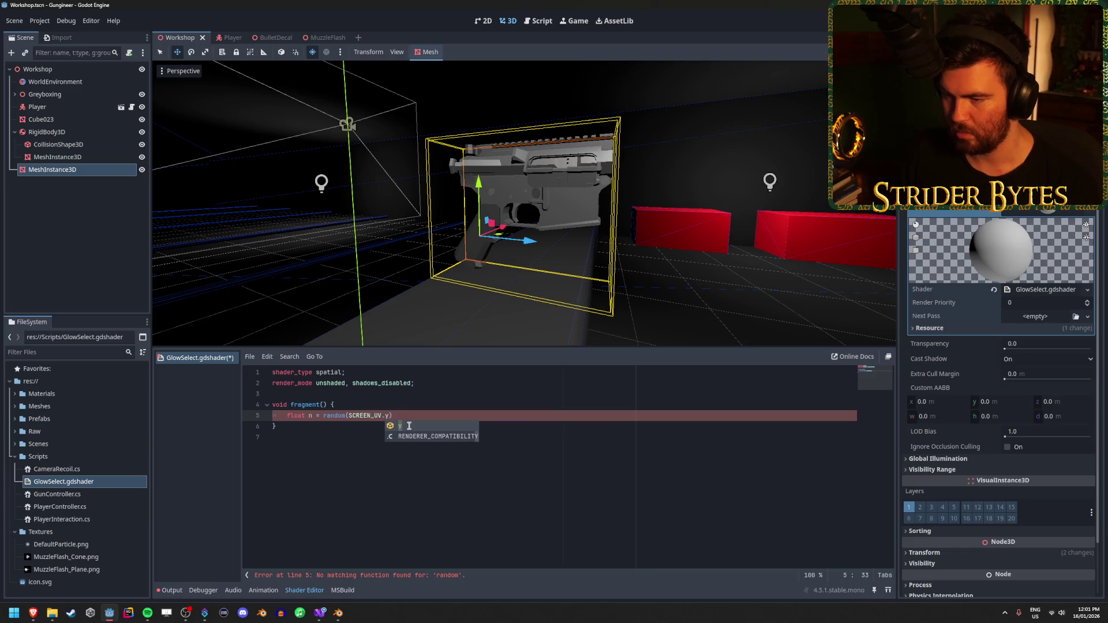
text())
- Save the random(SCREEN_UV.y) line and begin an '#include' on a new line 3
key(ctrl+s)
key(Up)
key(Up)
key(Up)
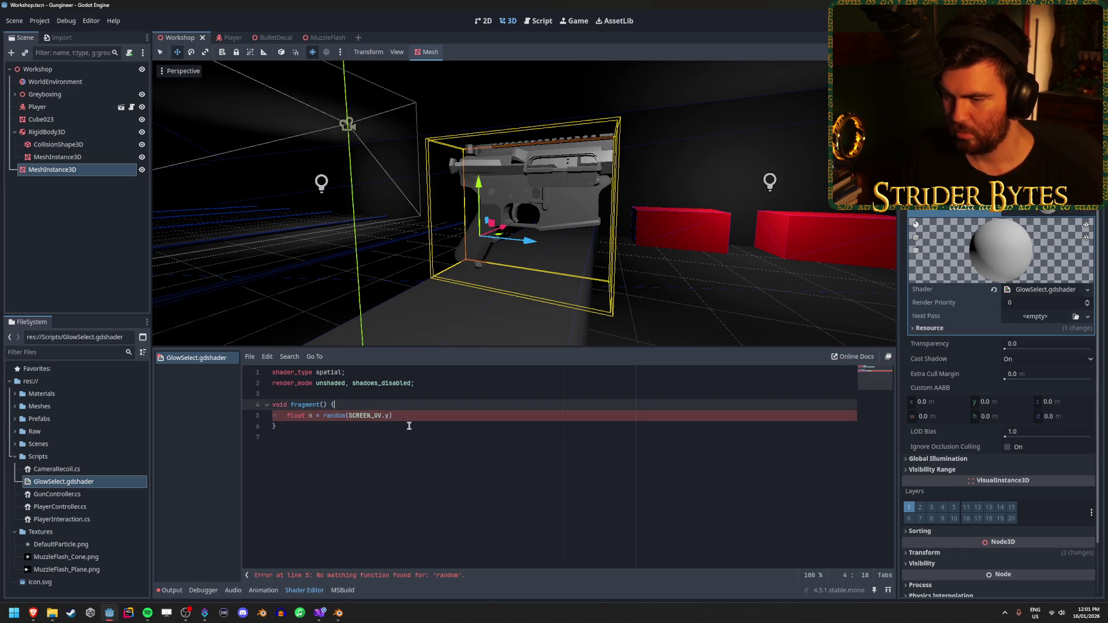
key(Down)
key(Return)
key(Up)
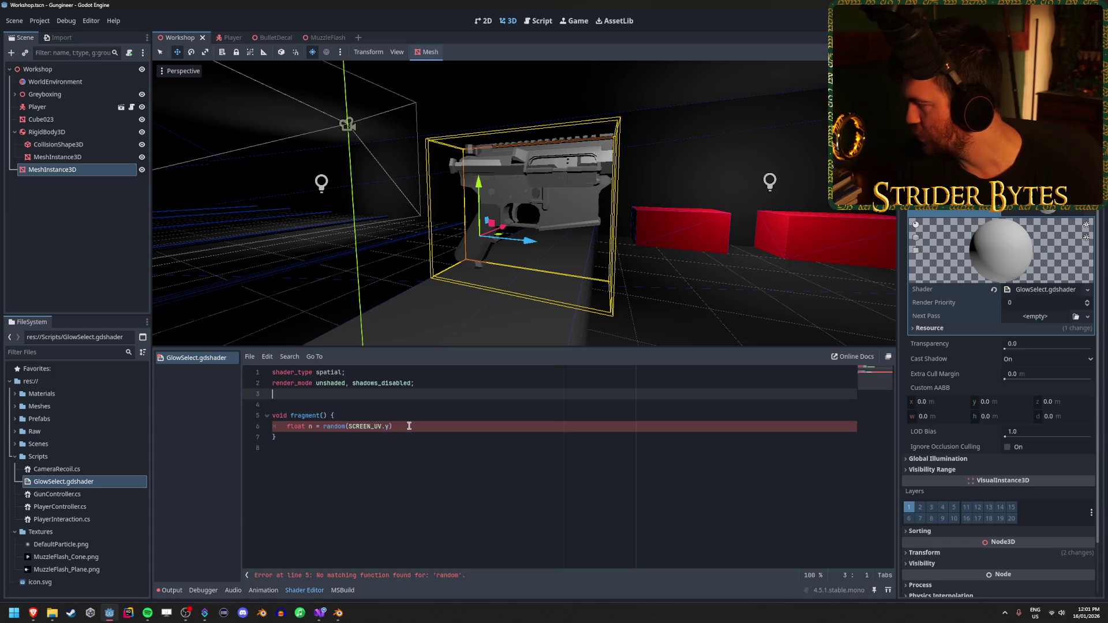
text(include)
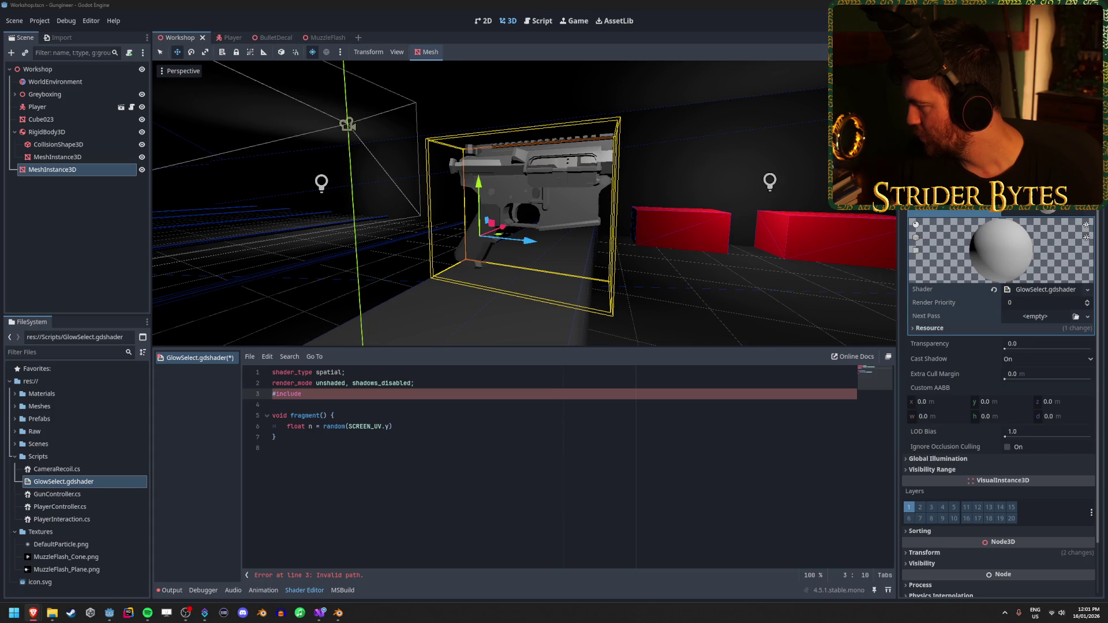
click(412, 395)
text("funcs)
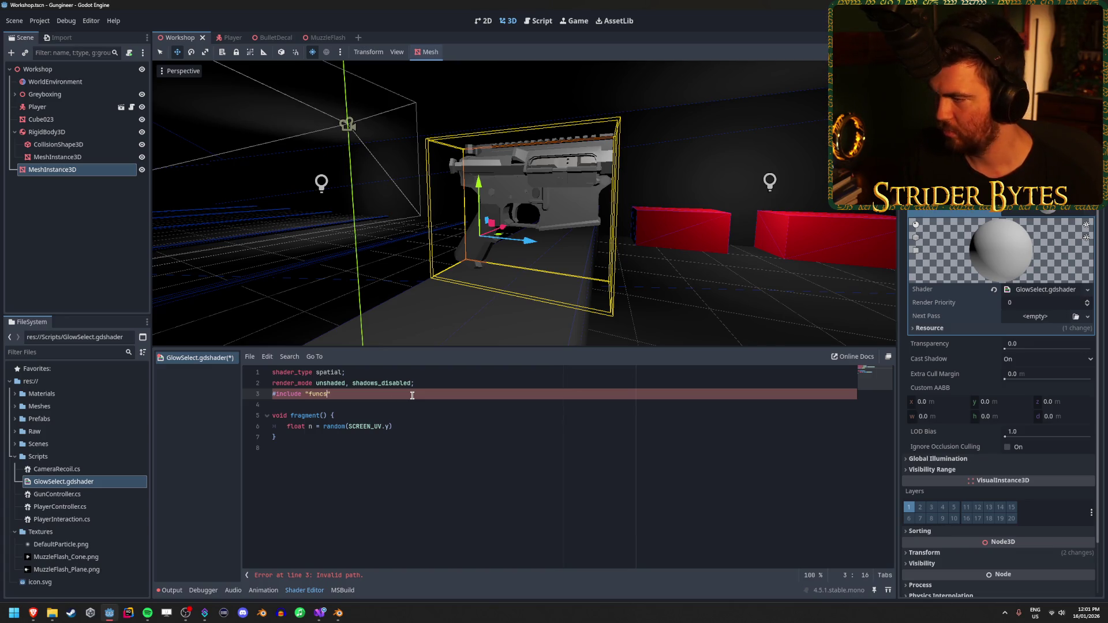
text(.gdshaderi)
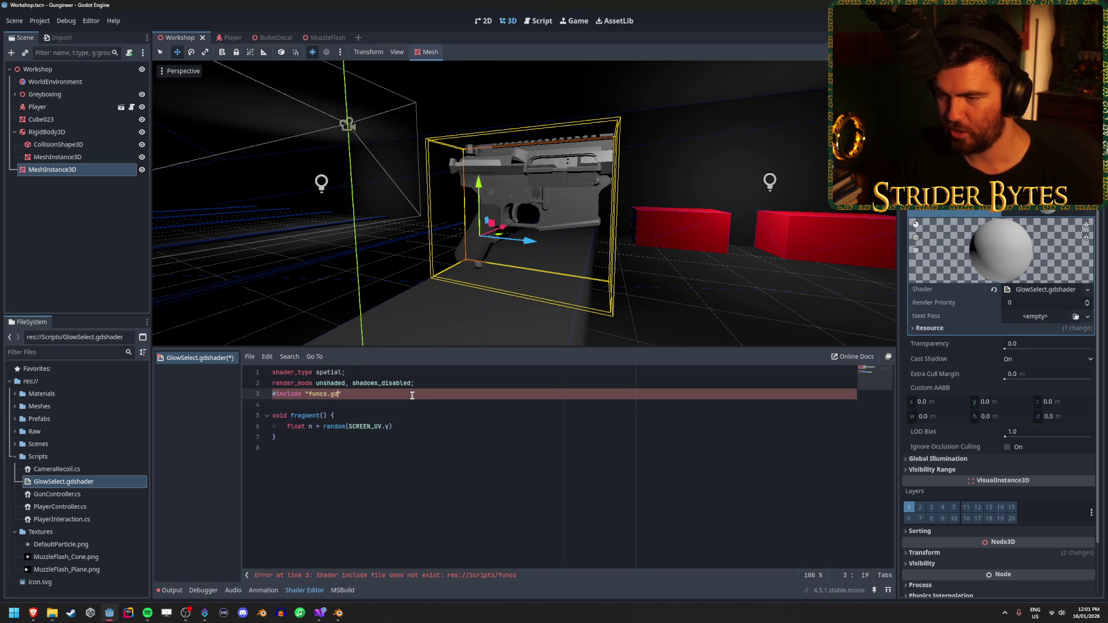
text(nc)
click(413, 426)
click(391, 392)
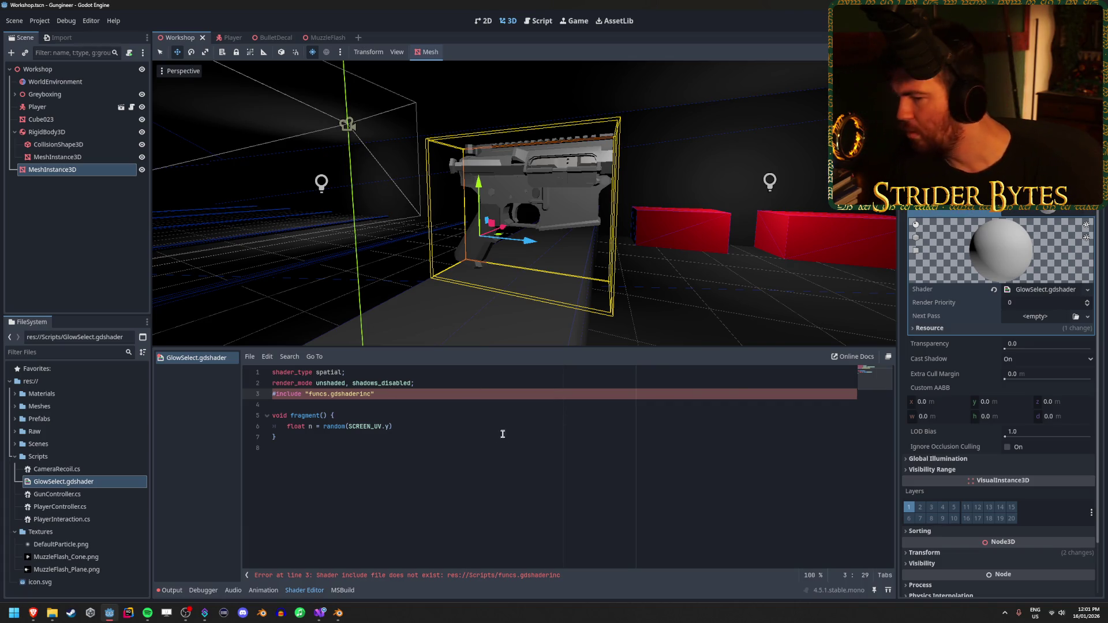
click(418, 416)
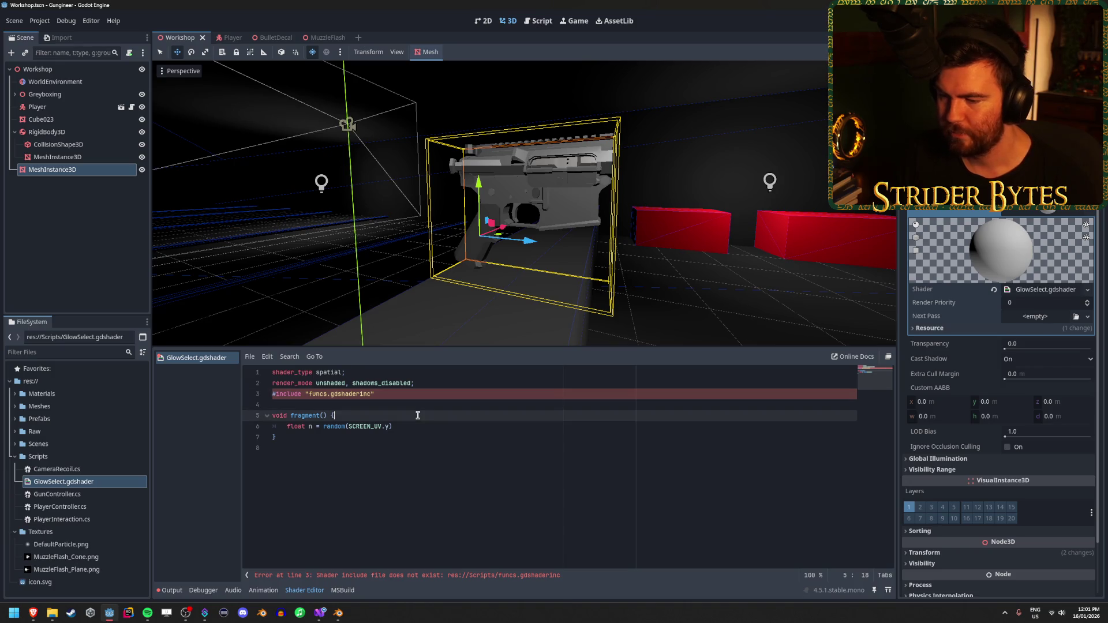
key(Down)
key(Up)
key(Up)
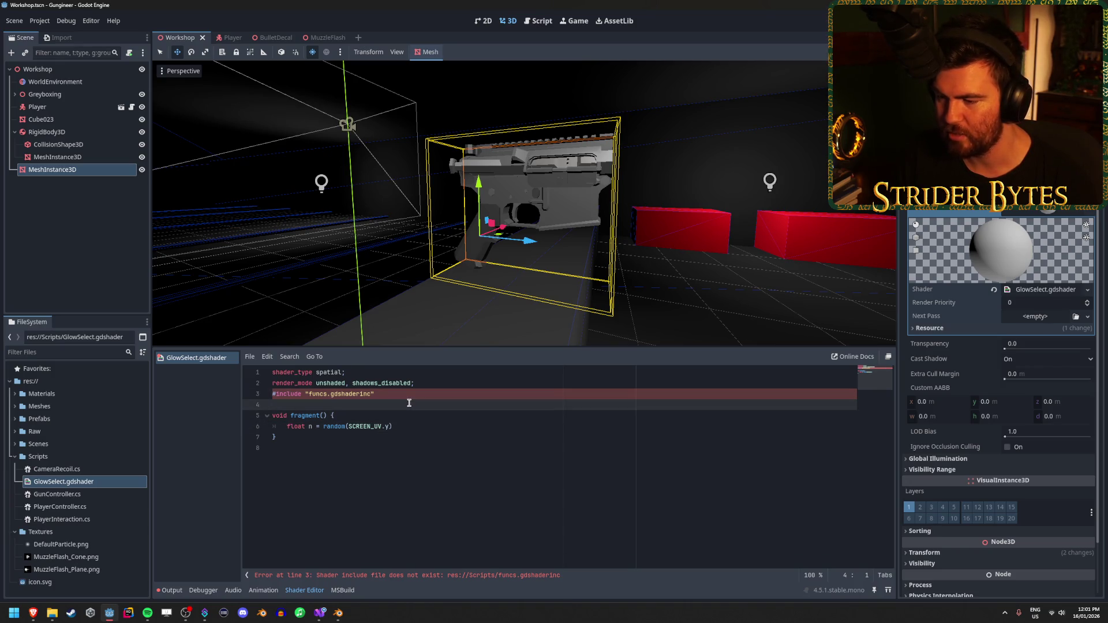
click(416, 383)
click(418, 392)
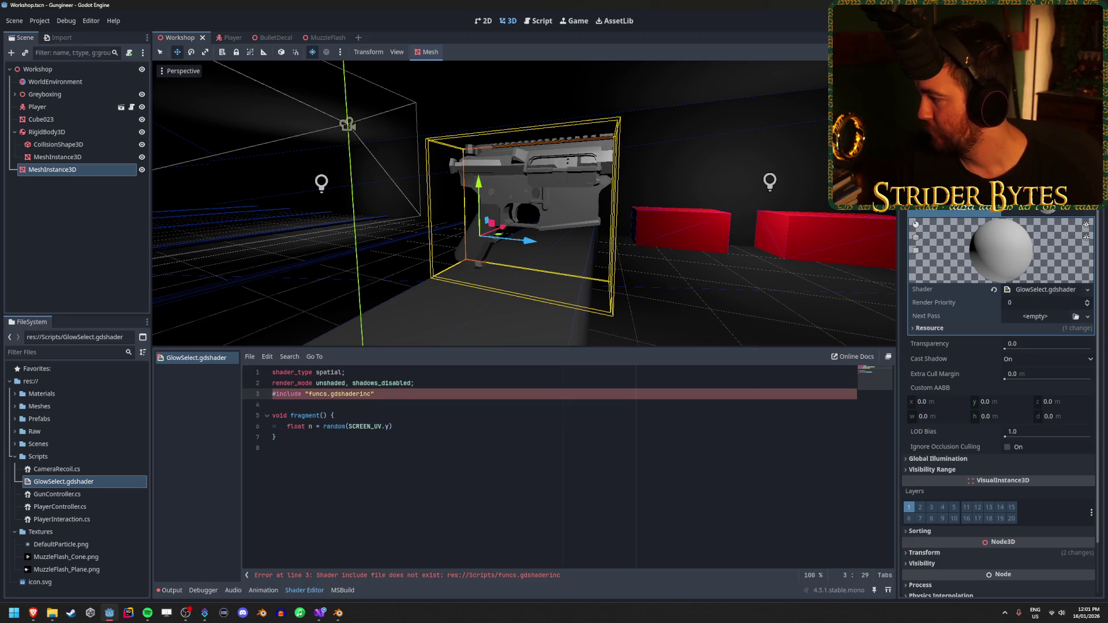
key(alt+Tab)
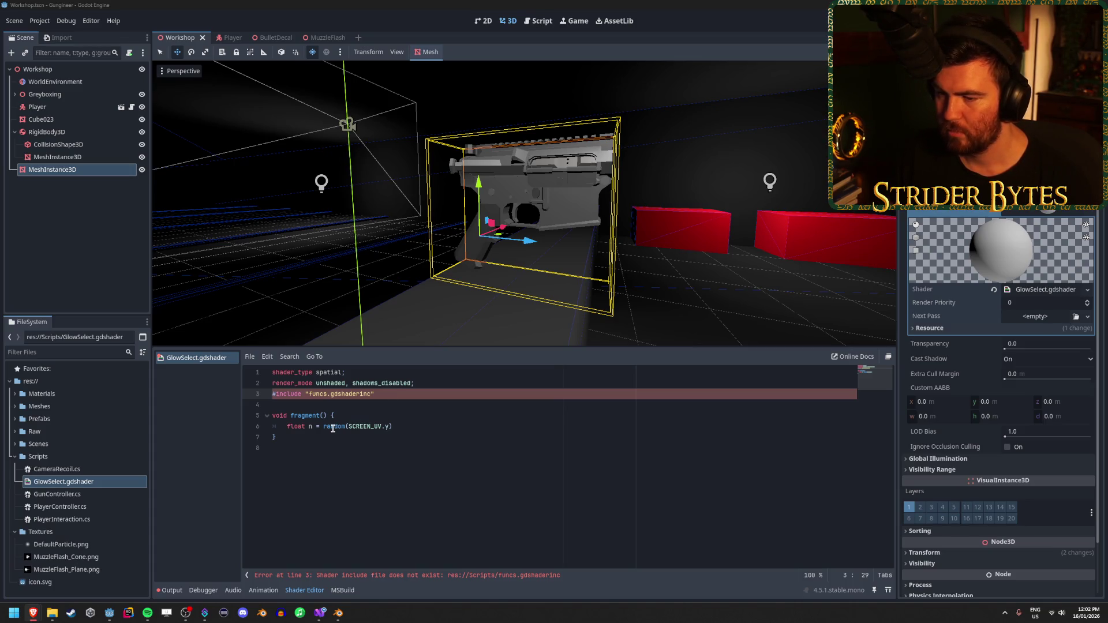
- Delete the #include line and start a fract(sin(x * 12.9898 + 78.233) * 43758.5453) hash
drag(400, 427, 323, 427)
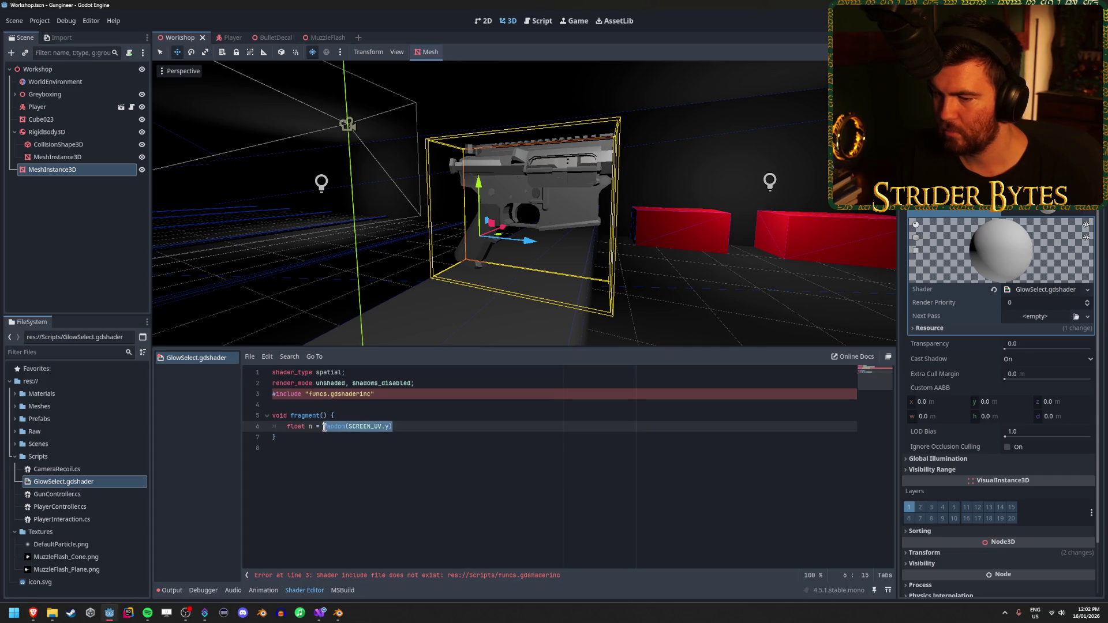
click(392, 393)
key(ctrl+shift+k)
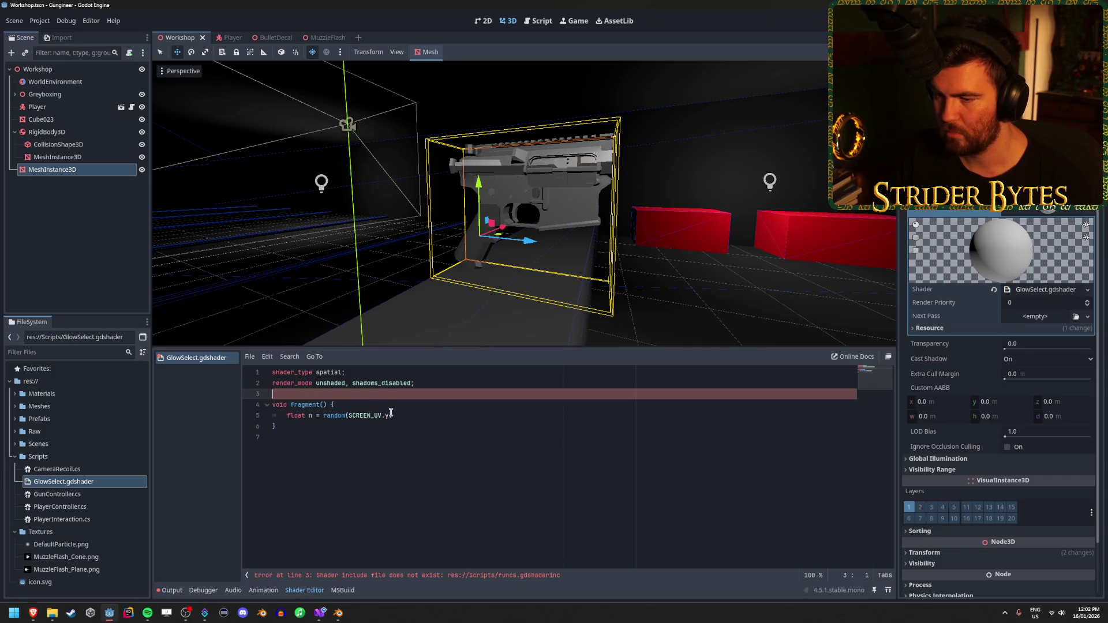
drag(393, 415, 323, 416)
text(float n = frac)
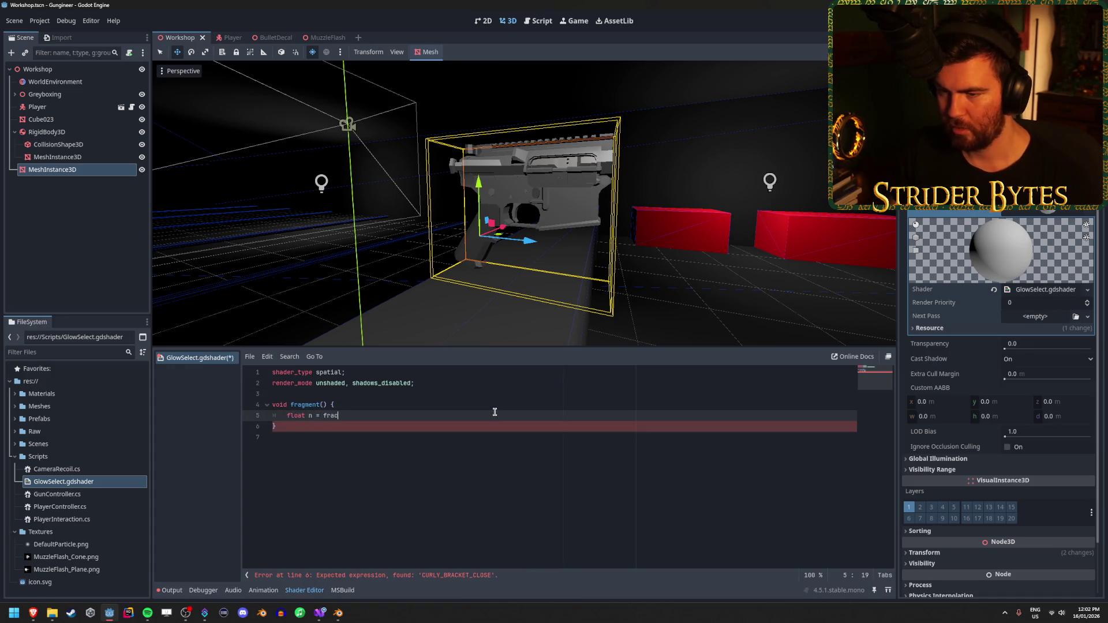
text(t()
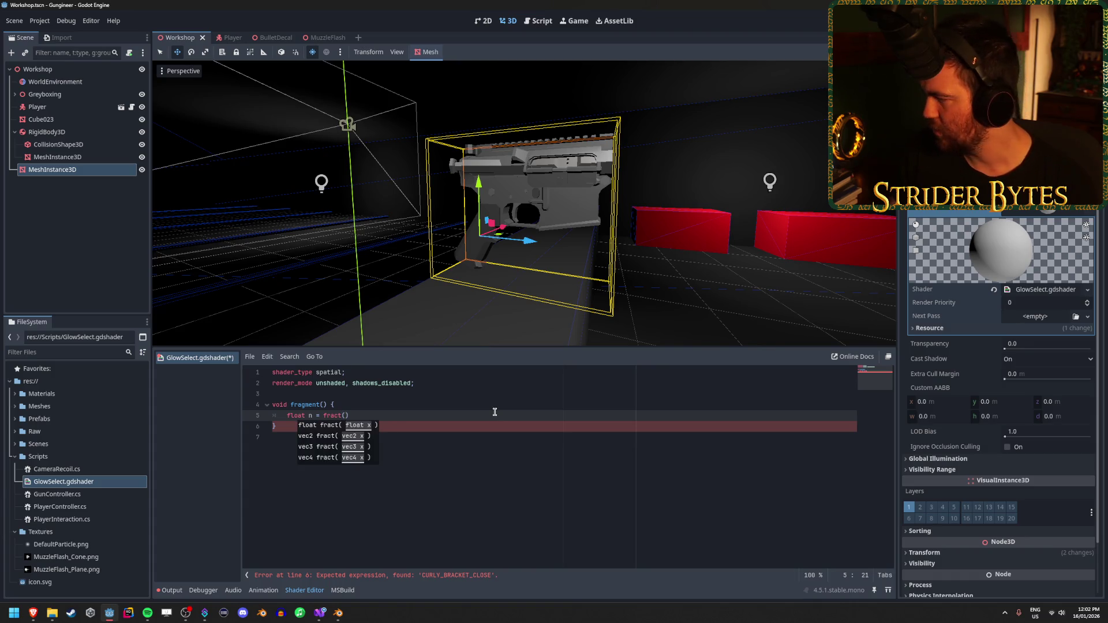
text(()
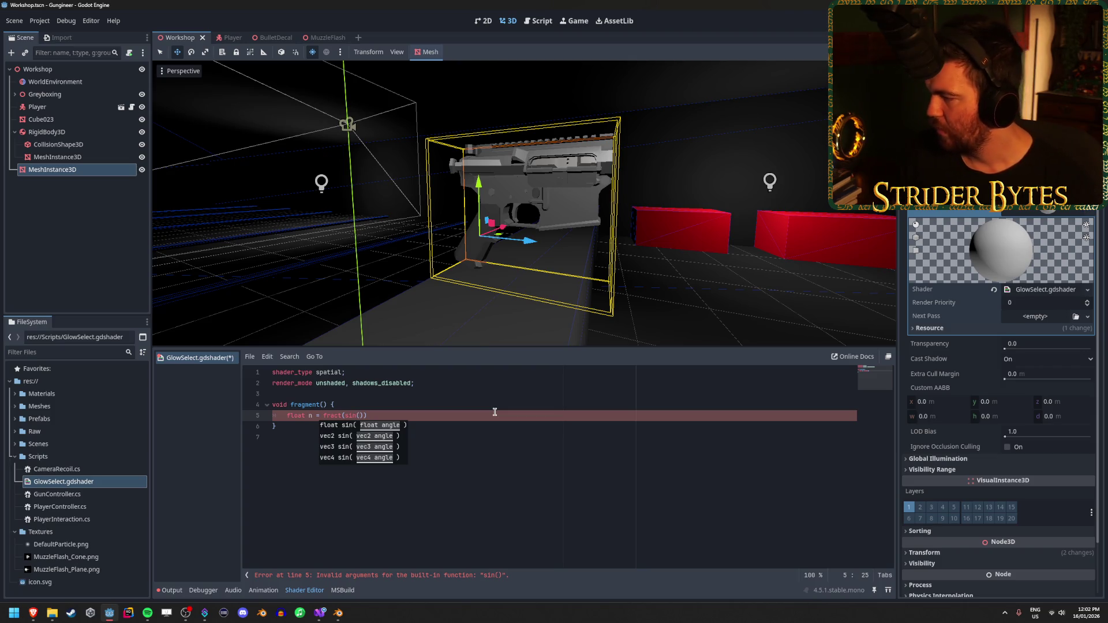
text(* )
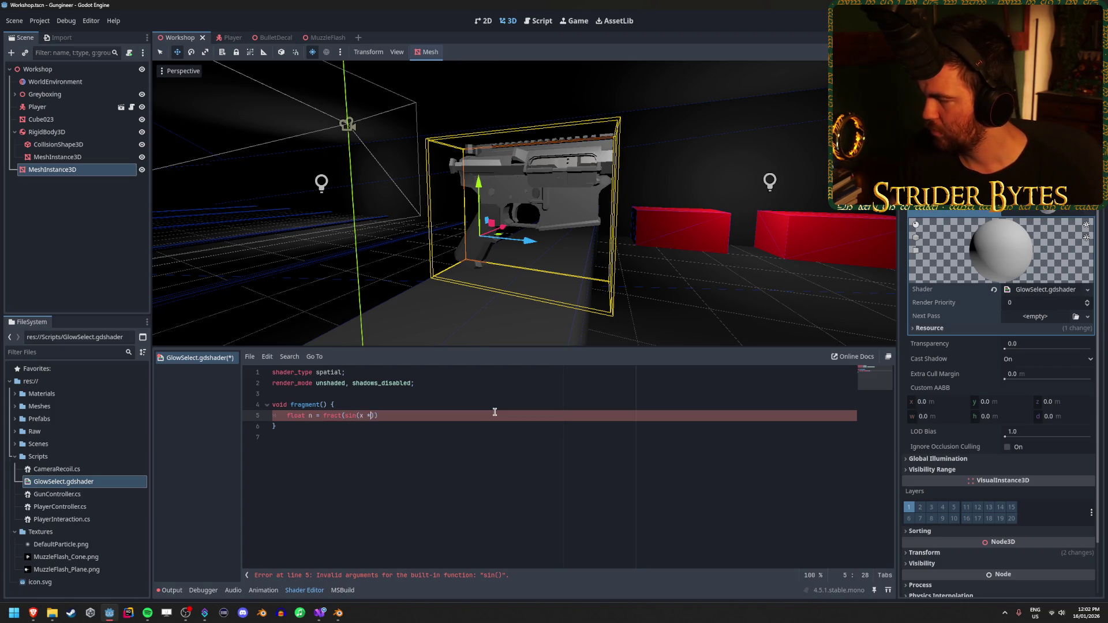
text(.9898 +)
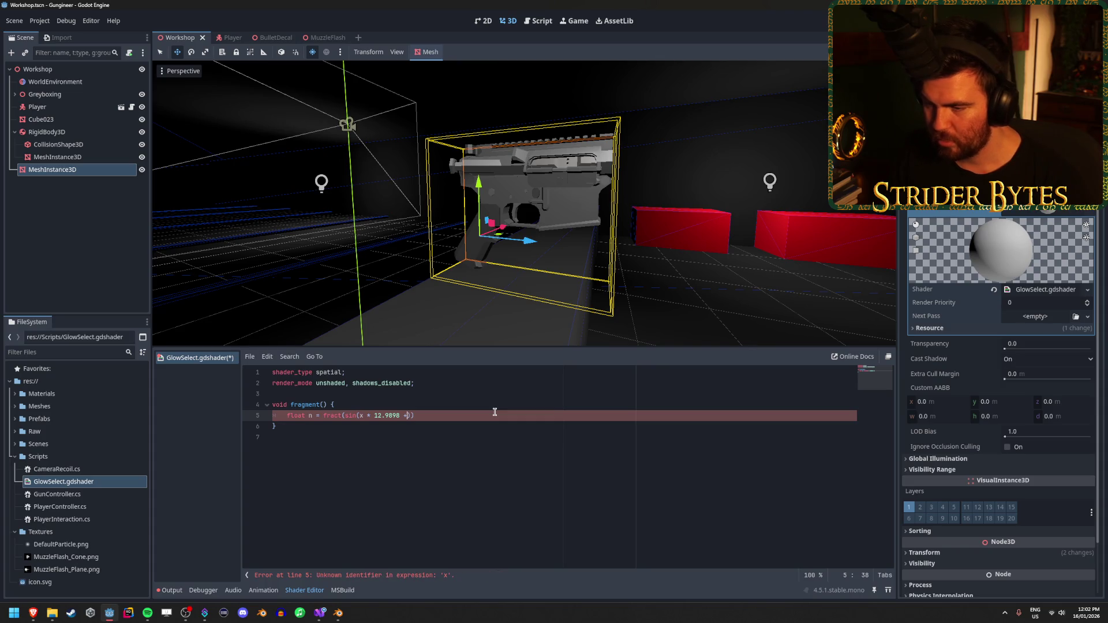
text(78.233)
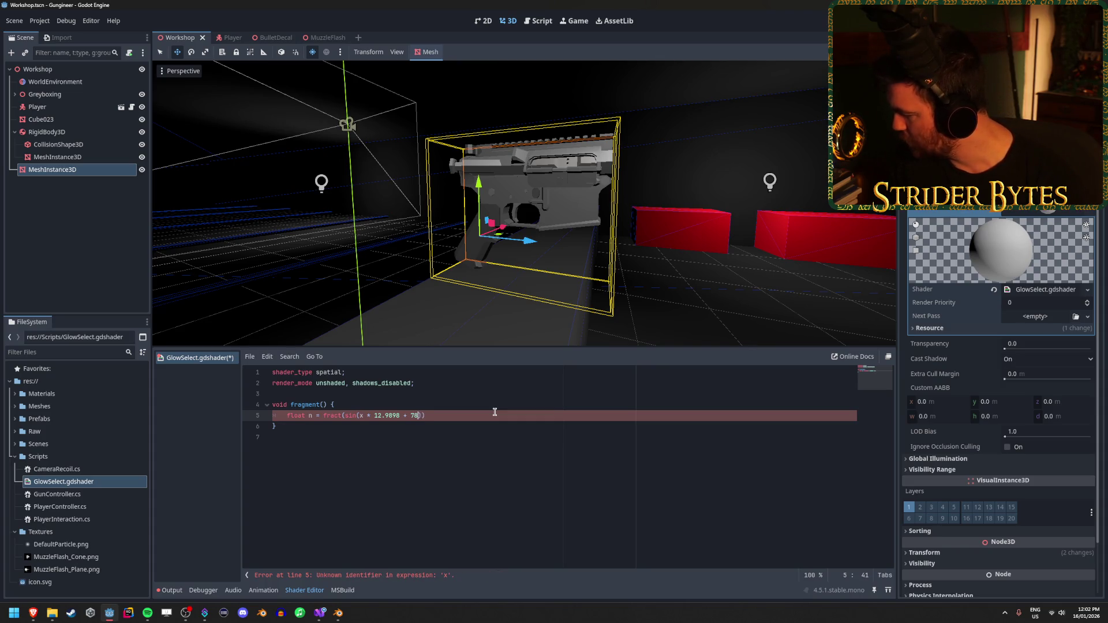
text() )
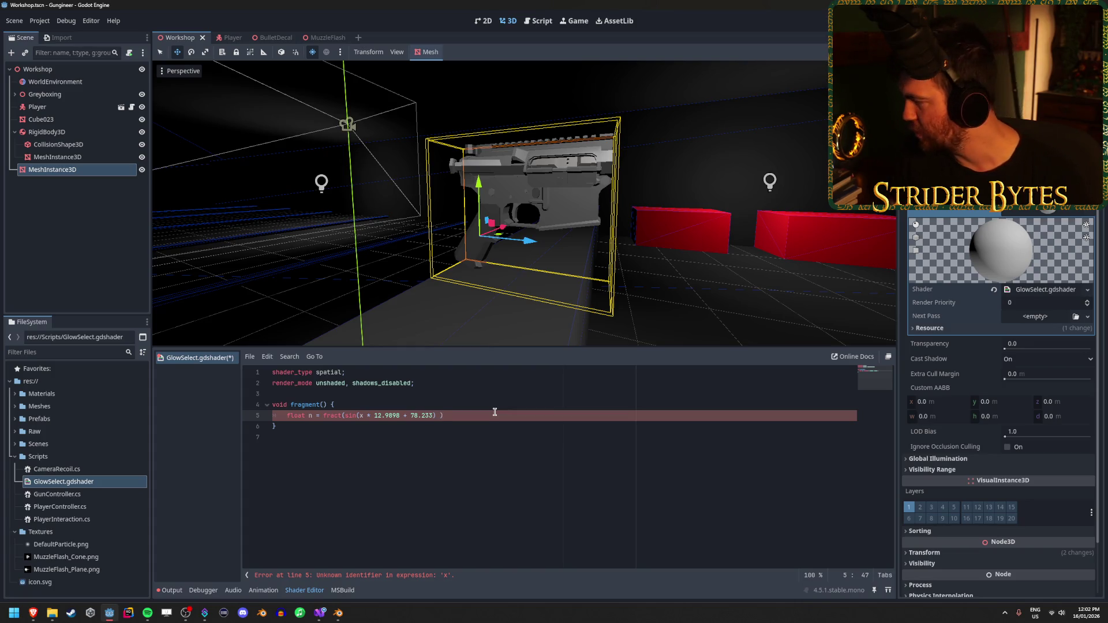
text(* 437)
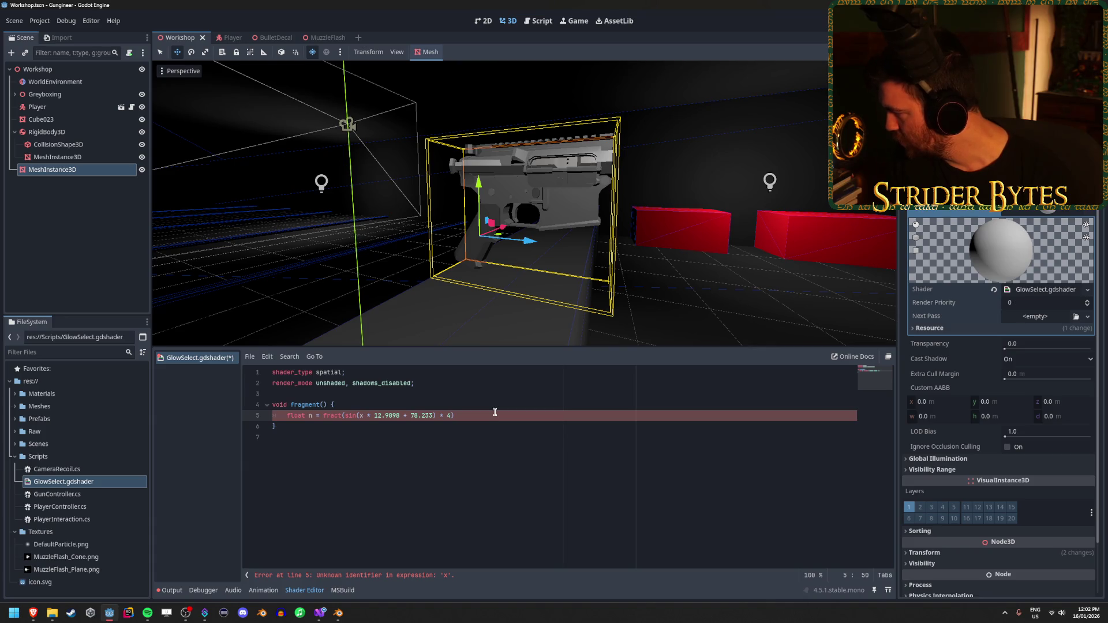
text(58.5)
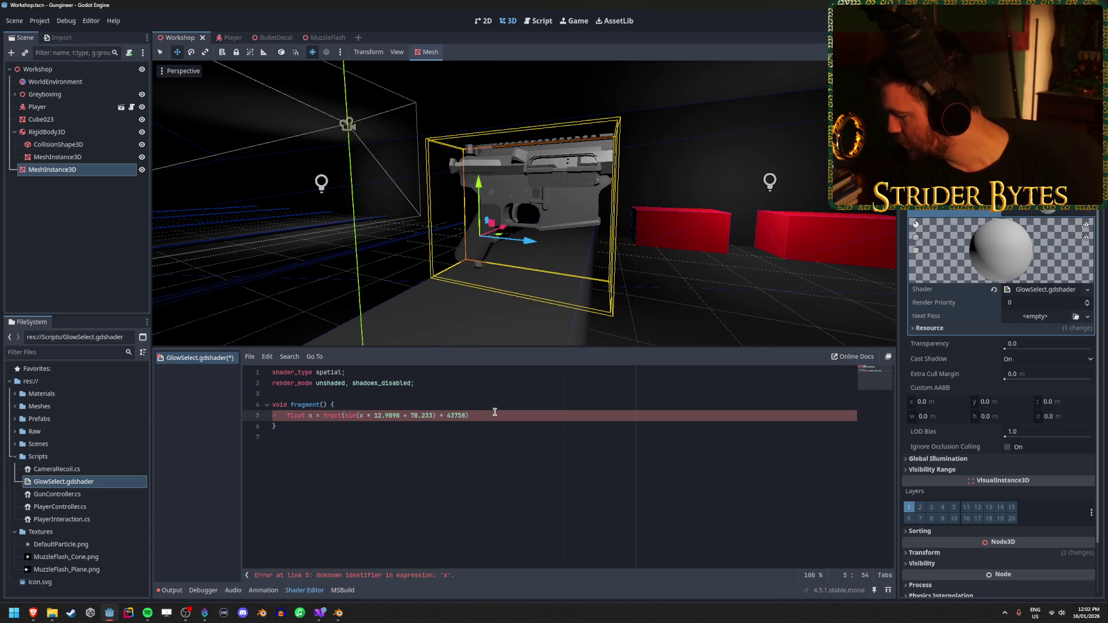
text(453)
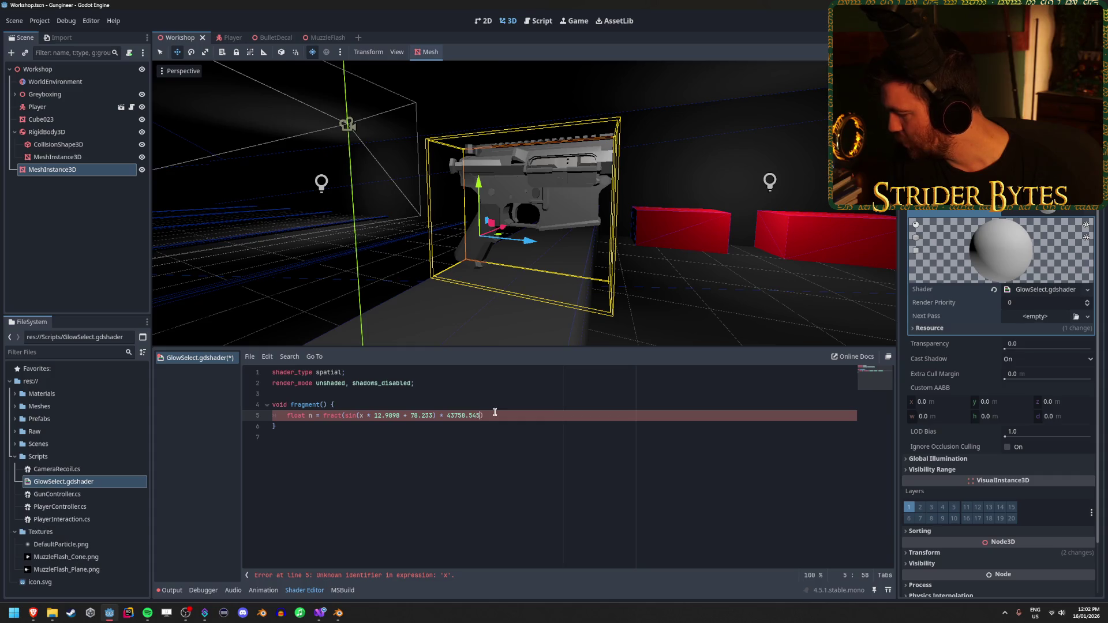
text())
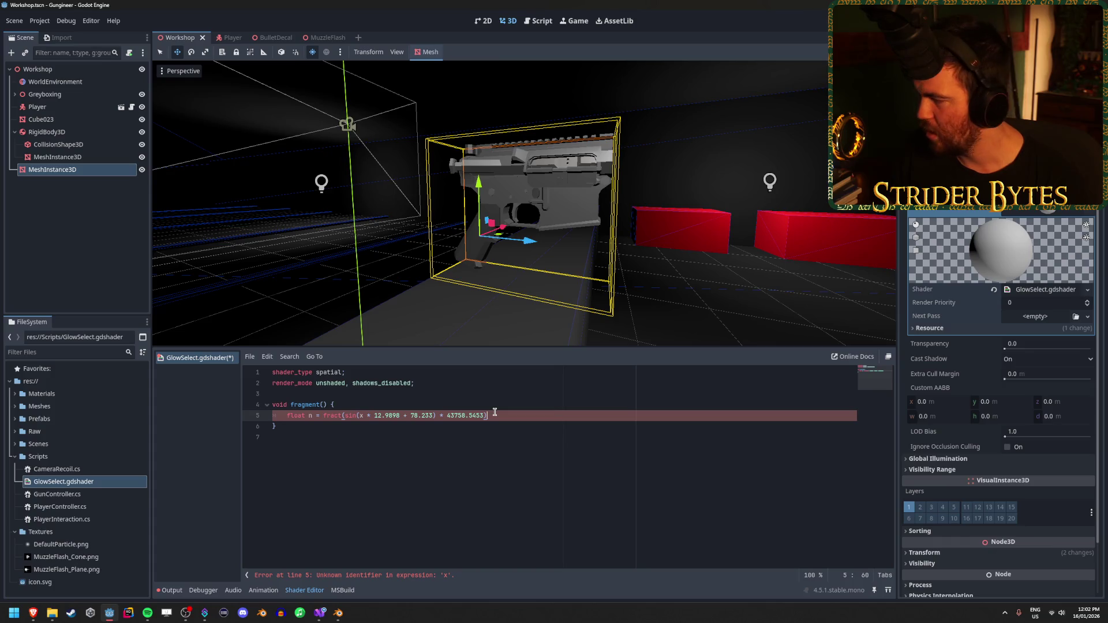
key(Left)
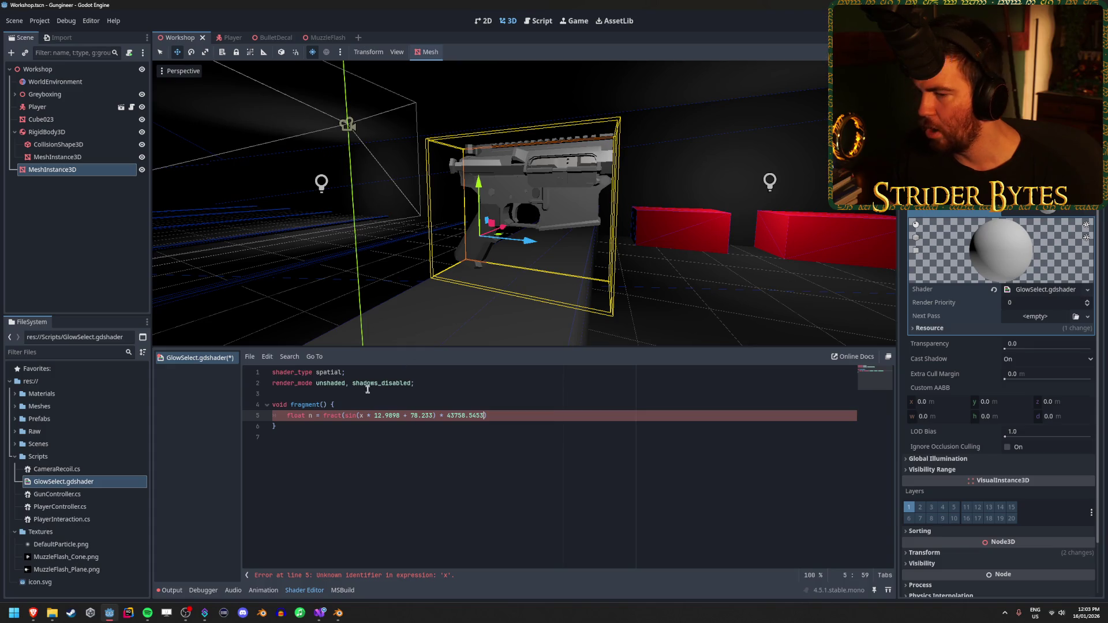
- Put SCREEN_UV.y inside the sin, end the line with a semicolon, and save
click(363, 415)
key(BackSpace)
text(SCR)
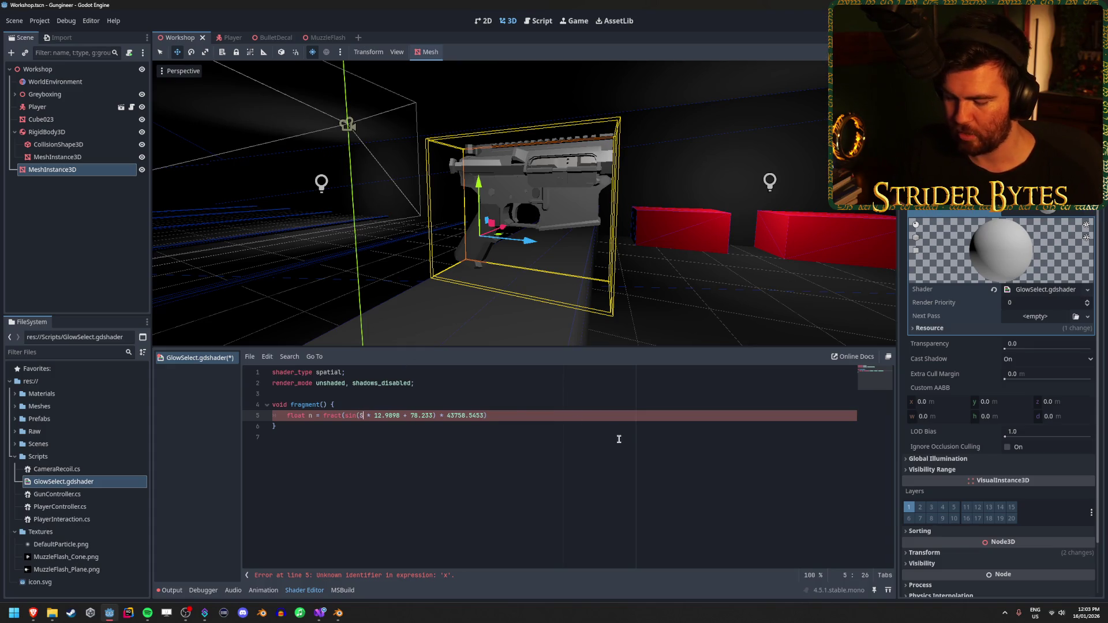
key(Return)
text(.y)
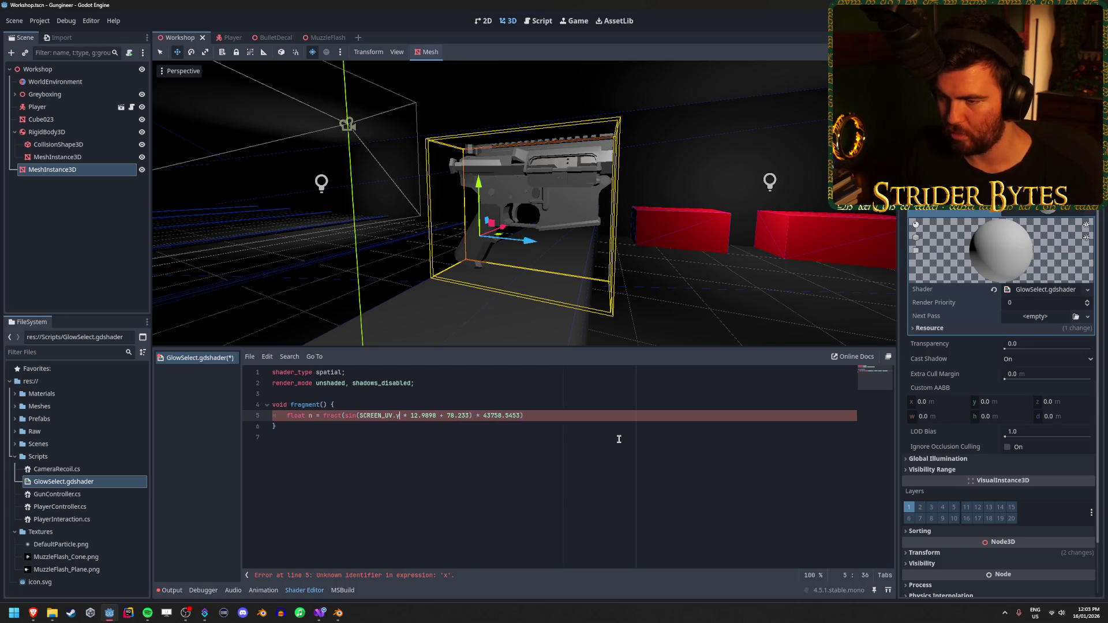
key(ctrl+s)
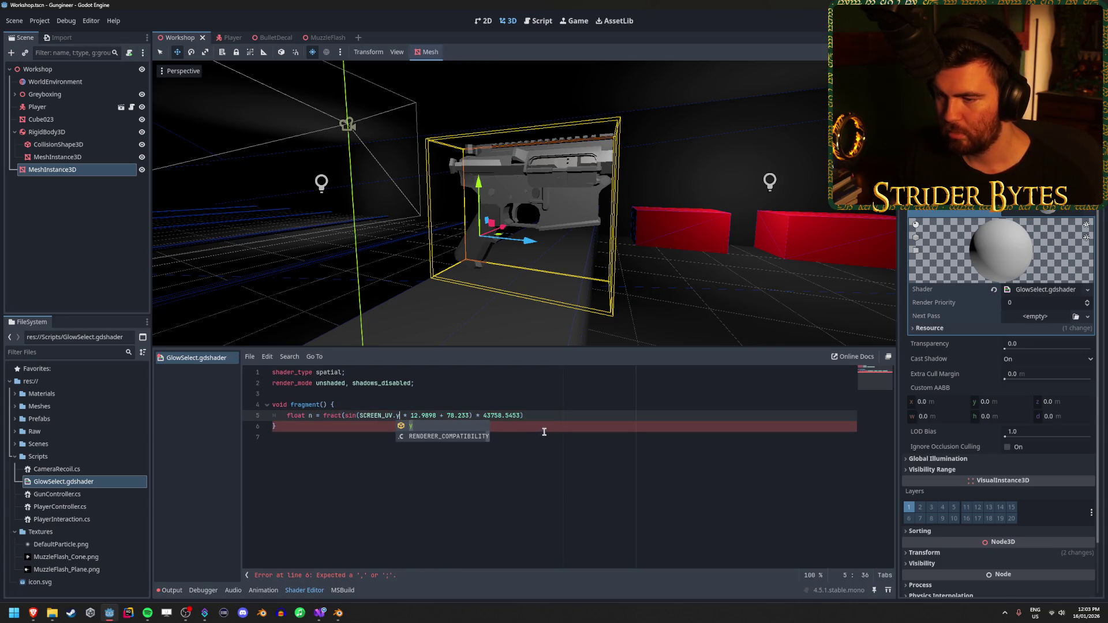
text(;)
key(ctrl+s)
click(546, 433)
click(549, 416)
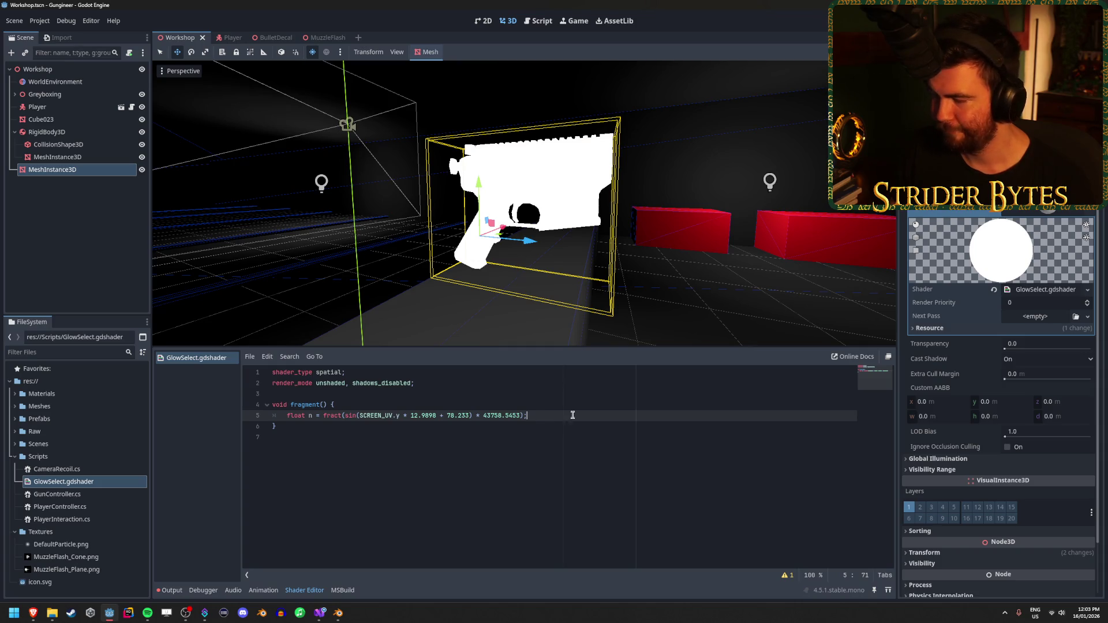
key(alt+Tab)
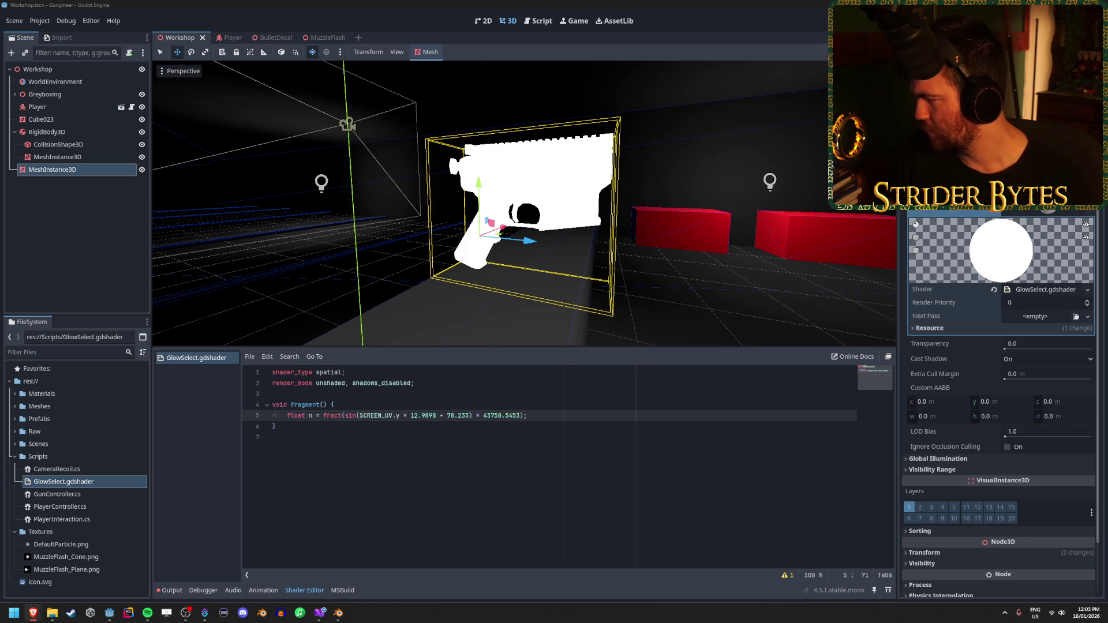
- Add the line ALBEDO = vec3(n); after the noise line and view the gun from above
click(566, 414)
key(Return)
text(ALBEDO)
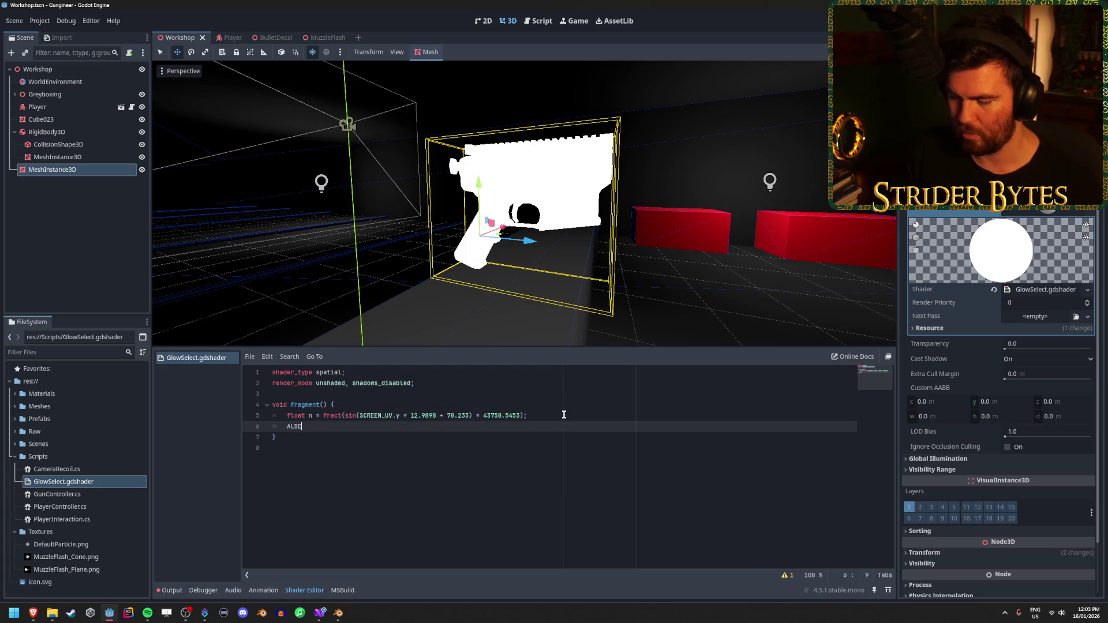
text( = )
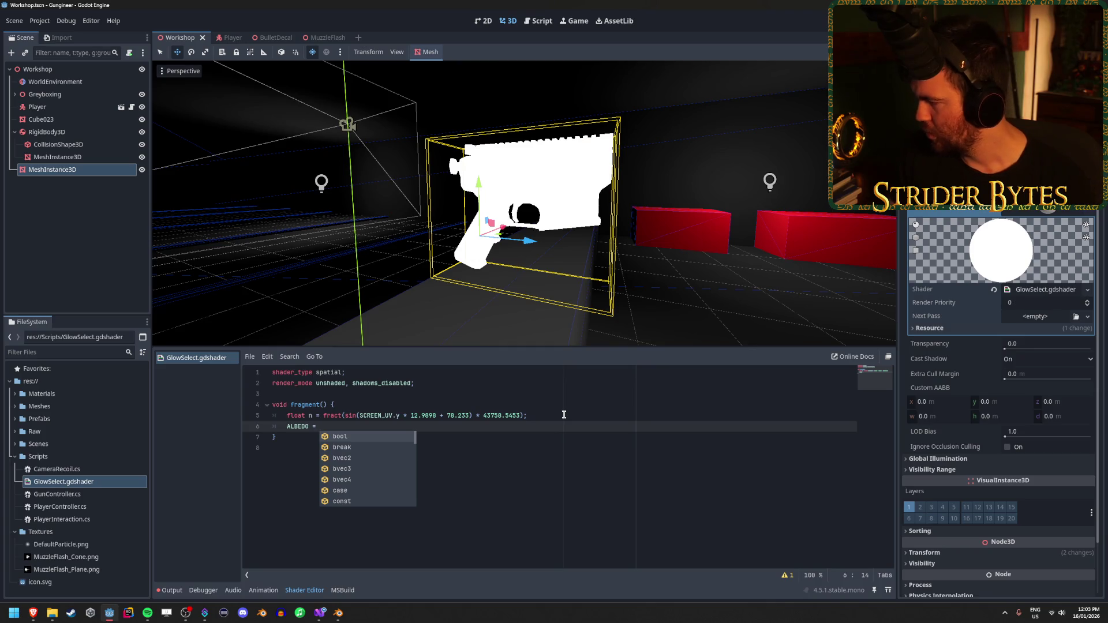
text(vec3()
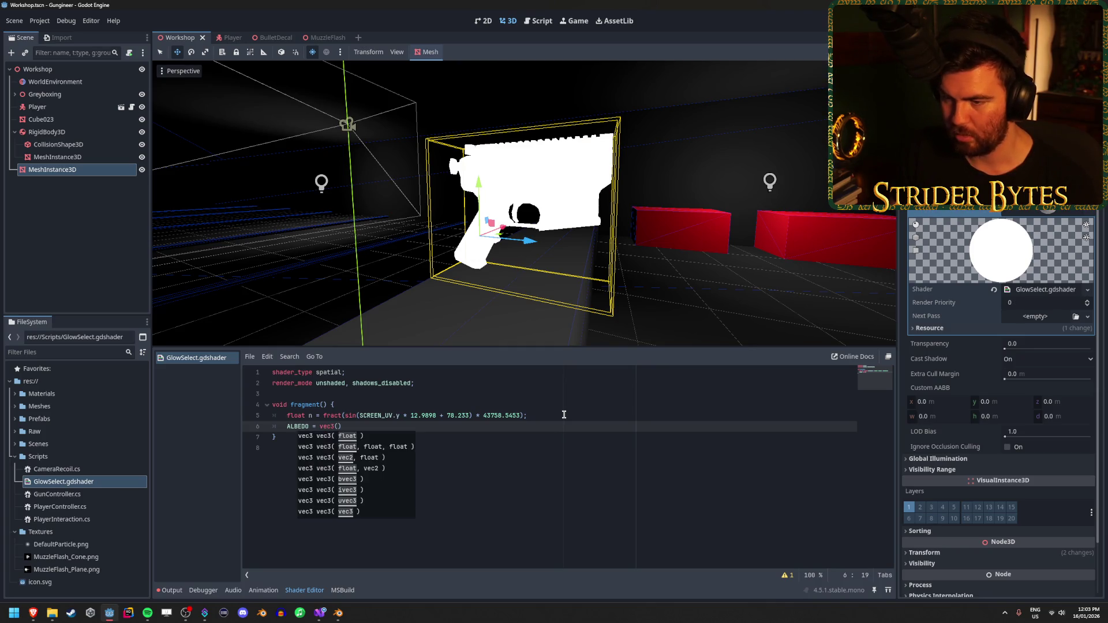
text(n);)
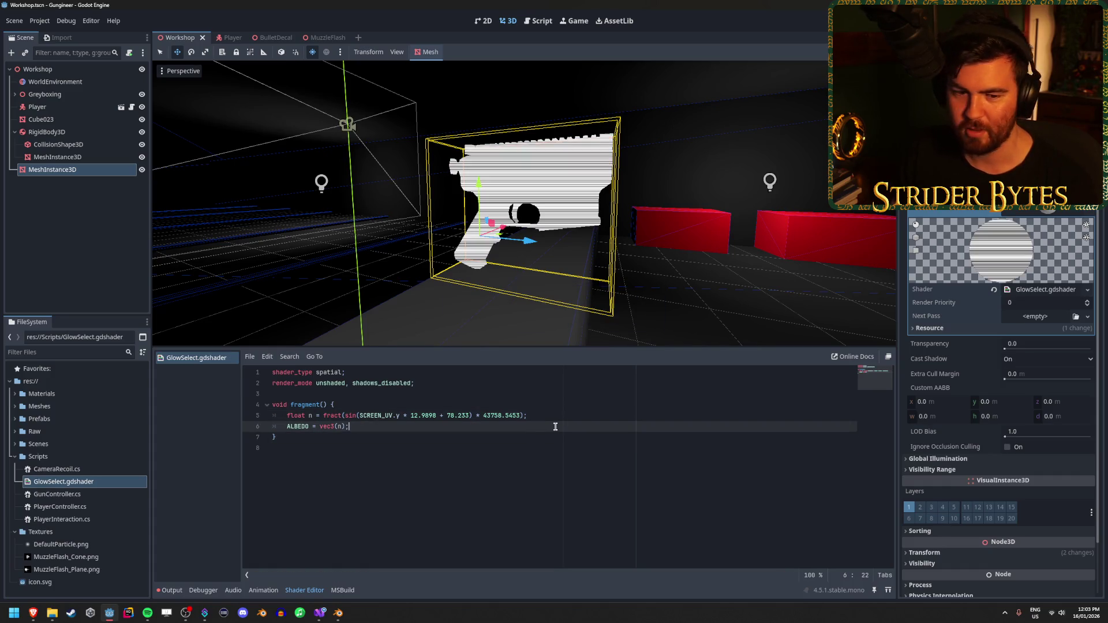
scroll(519, 202, up, 5)
scroll(519, 202, down, 5)
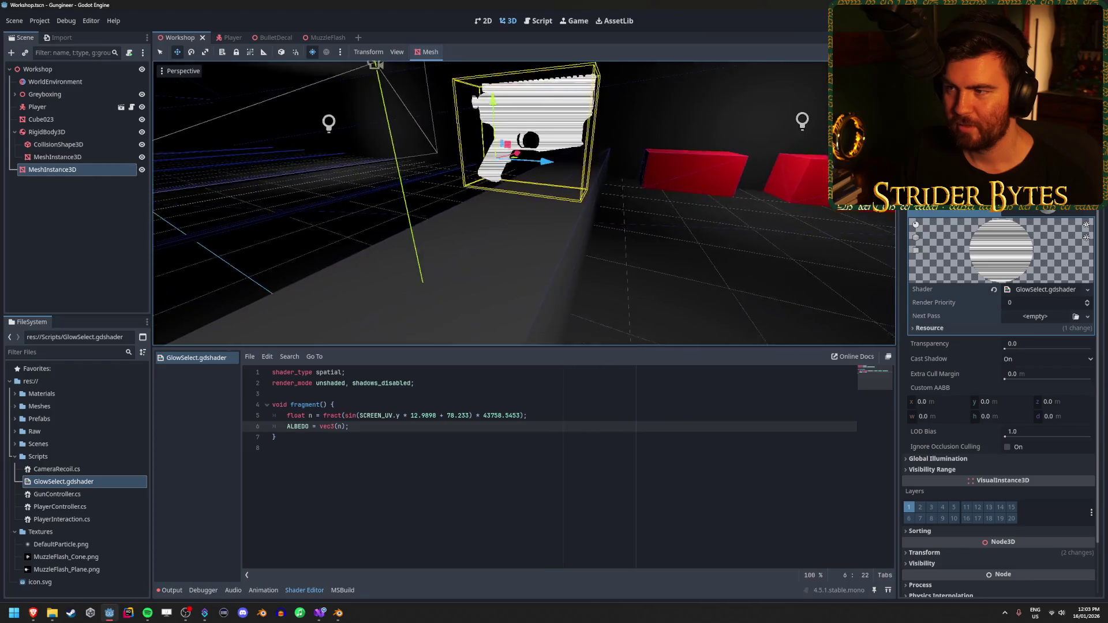
drag(519, 202, 502, 150)
- Try other values in place of the 12.9898 multiplier, then undo back to 12.9898
double_click(436, 414)
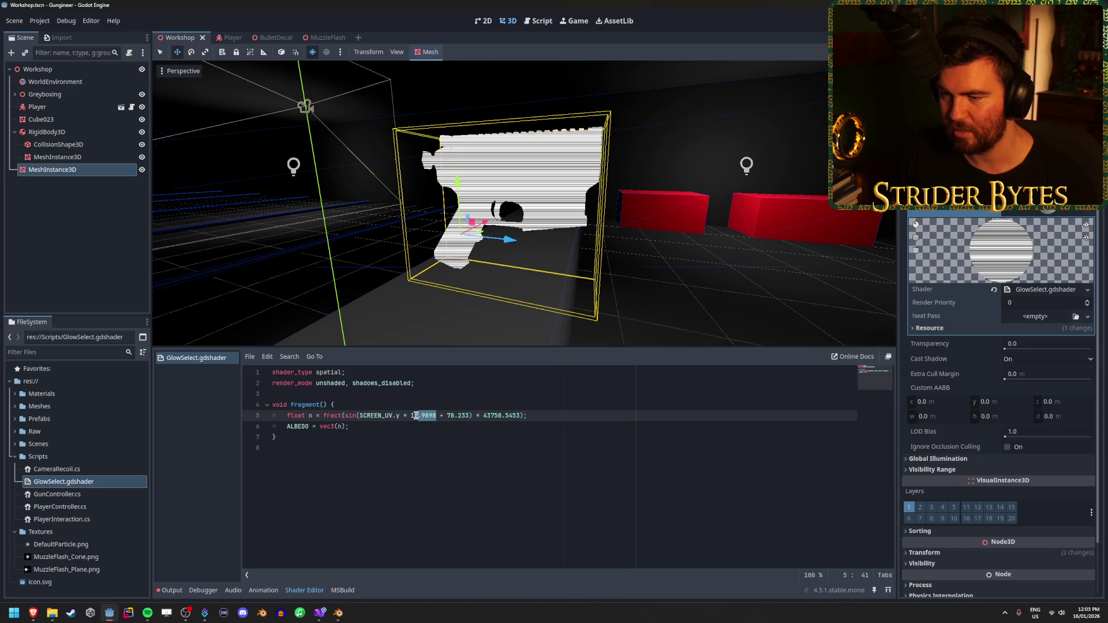
text(4654654564)
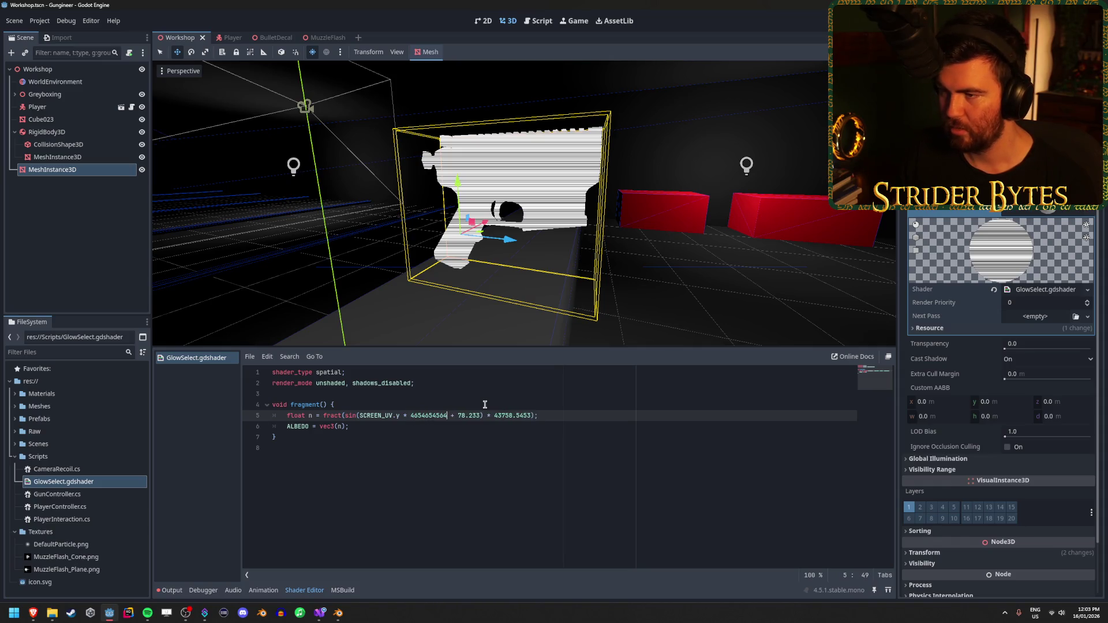
click(456, 435)
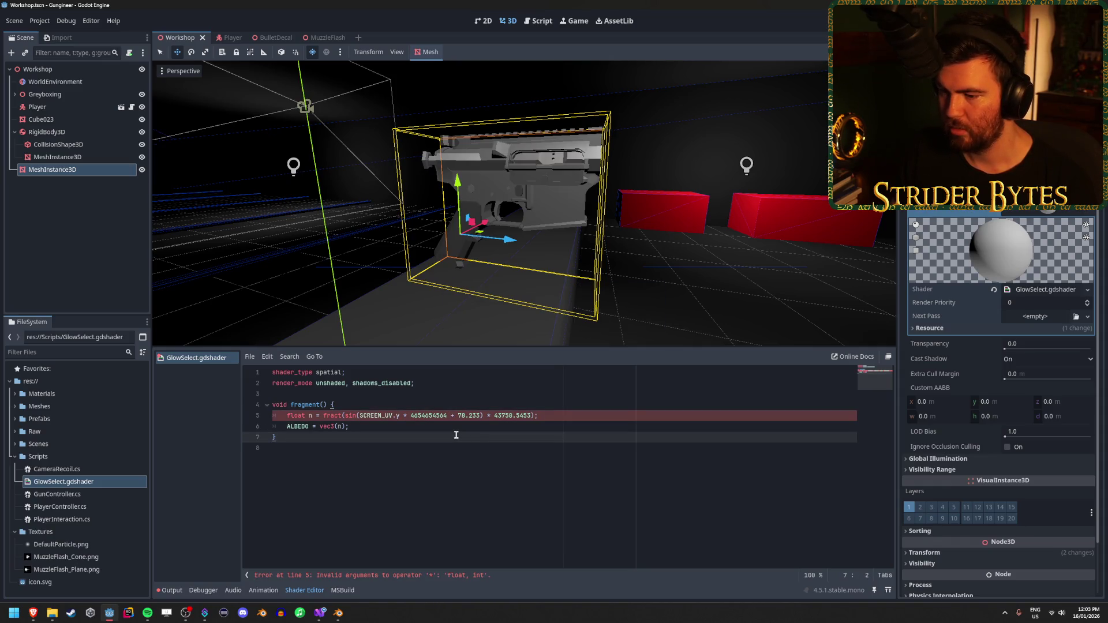
key(ctrl+z)
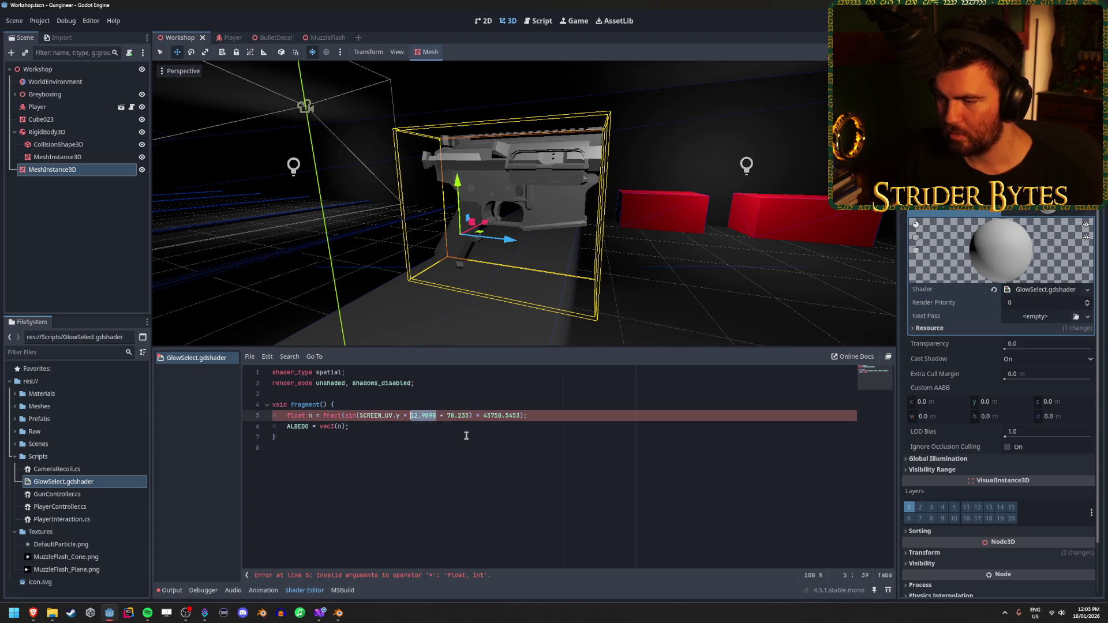
key(Left)
key(Right)
key(Right)
text(3)
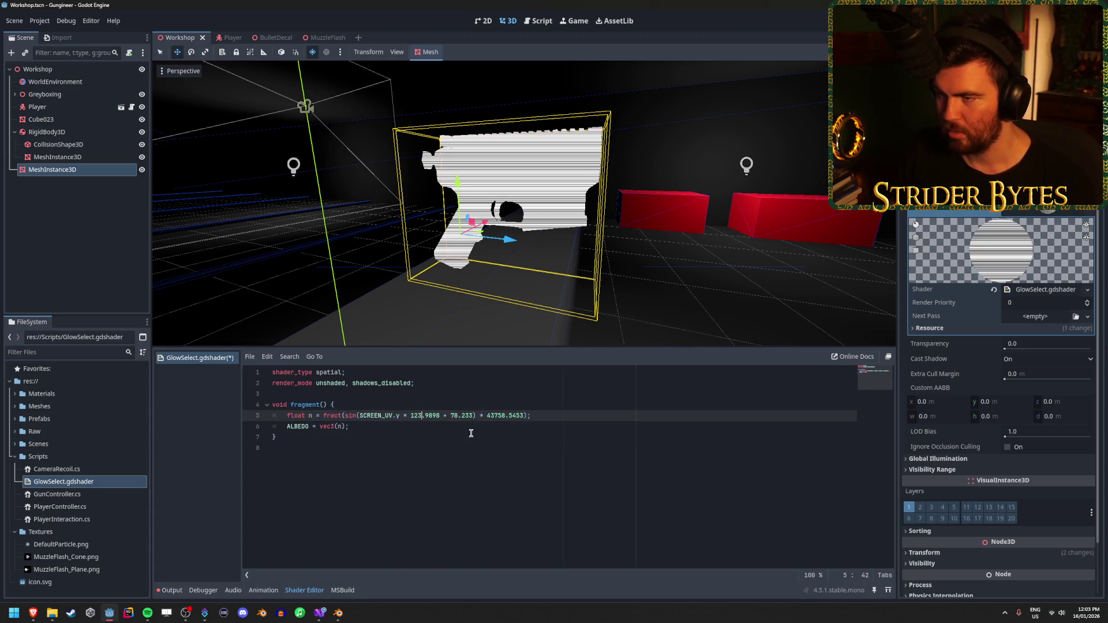
key(ctrl+z)
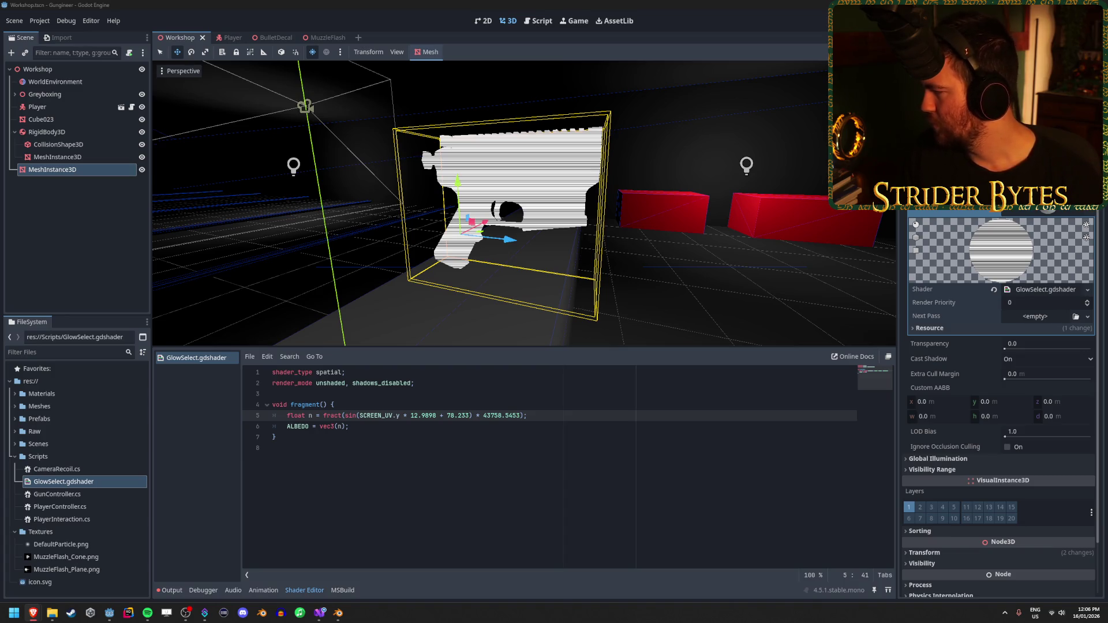
click(425, 415)
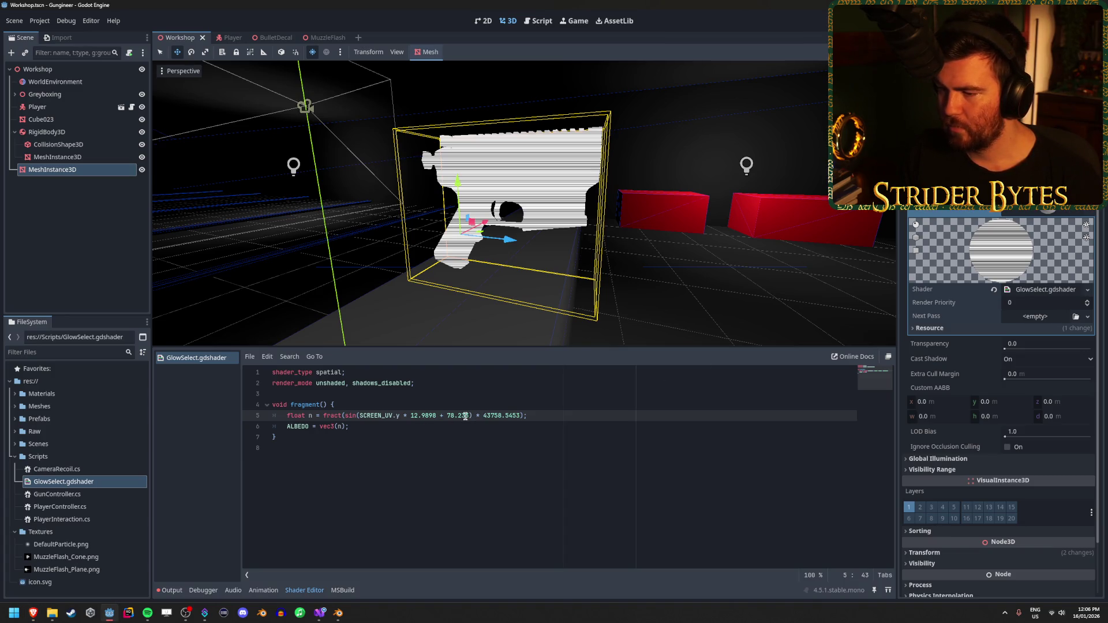
drag(523, 416, 400, 417)
text())
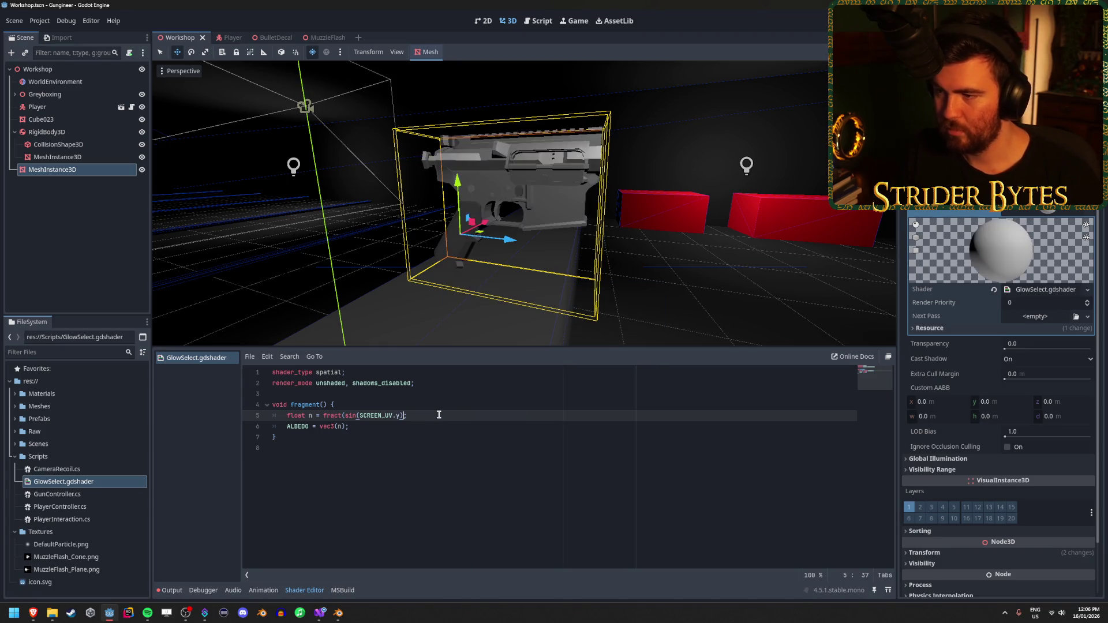
click(439, 415)
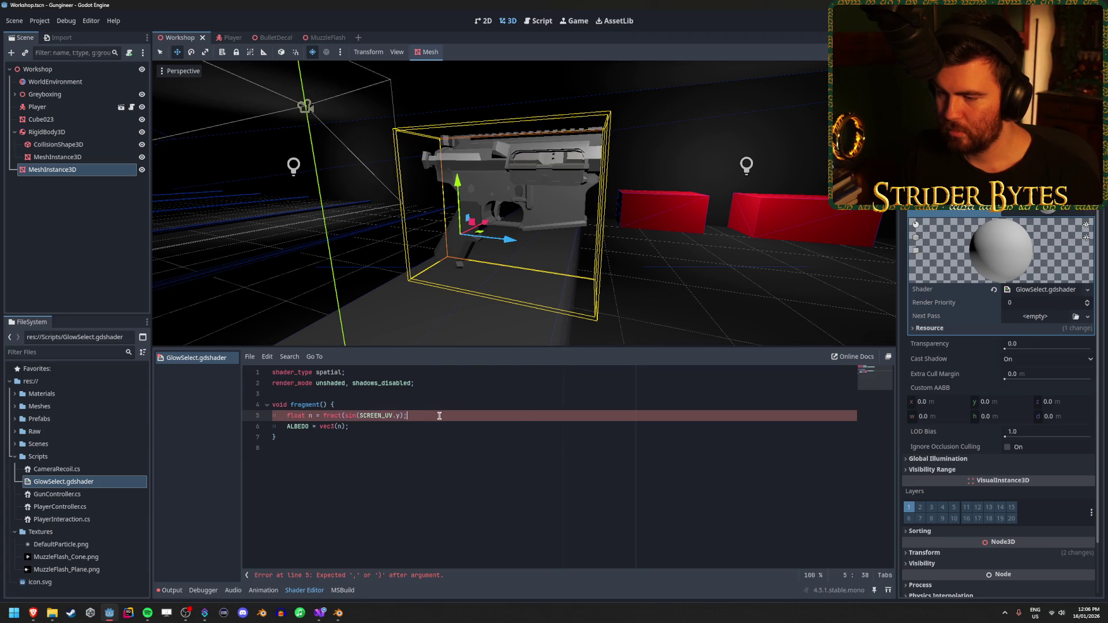
key(ctrl+z)
click(420, 415)
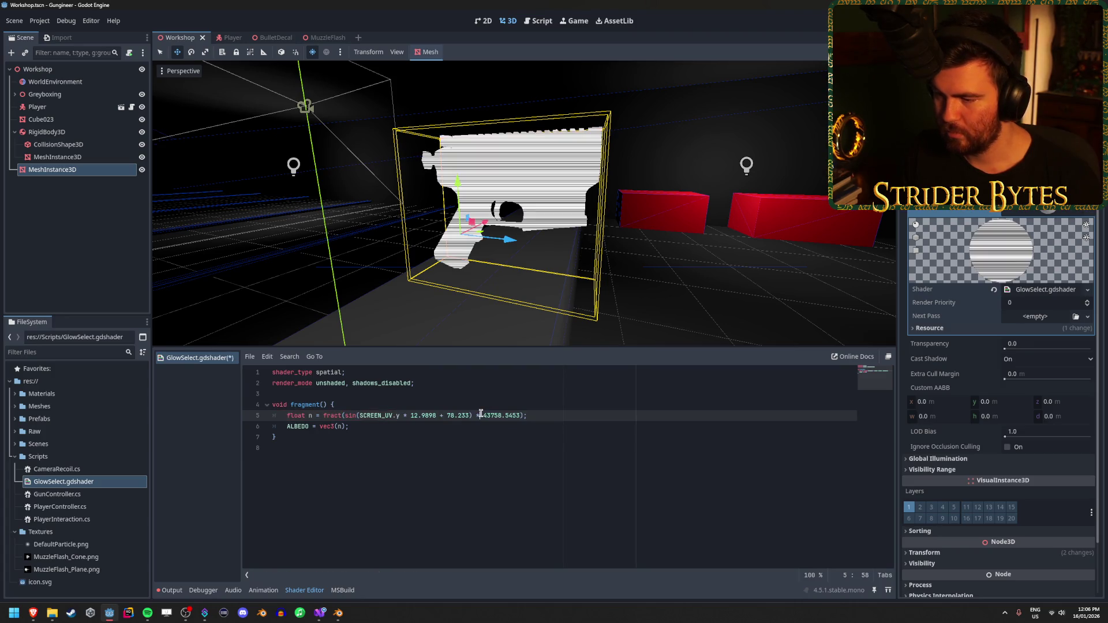
key(Left)
key(Left)
key(Left)
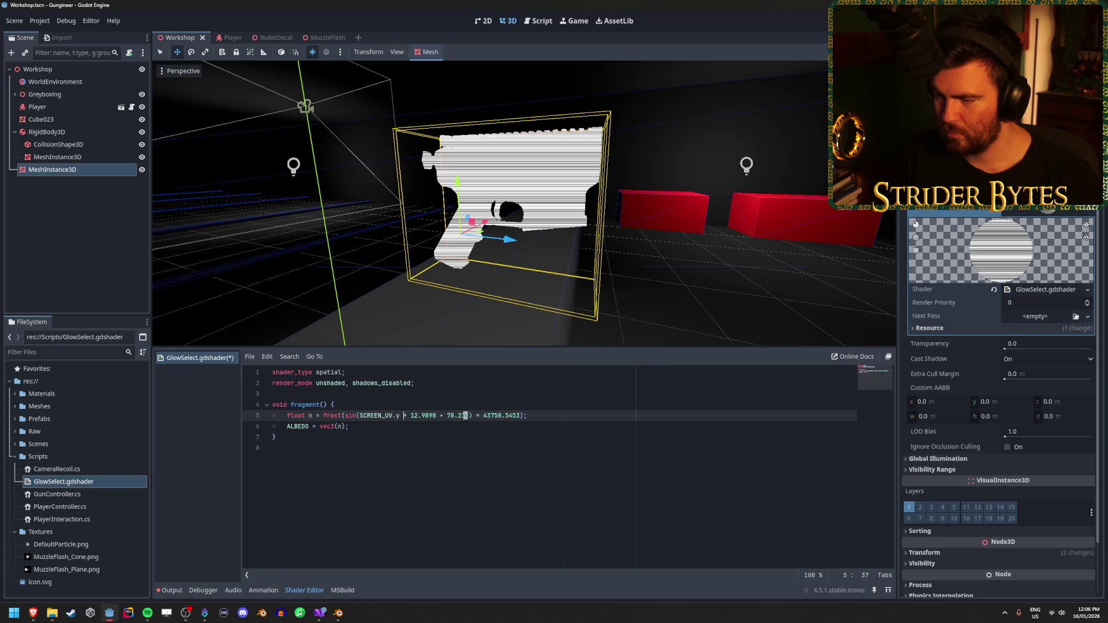
drag(469, 415, 403, 417)
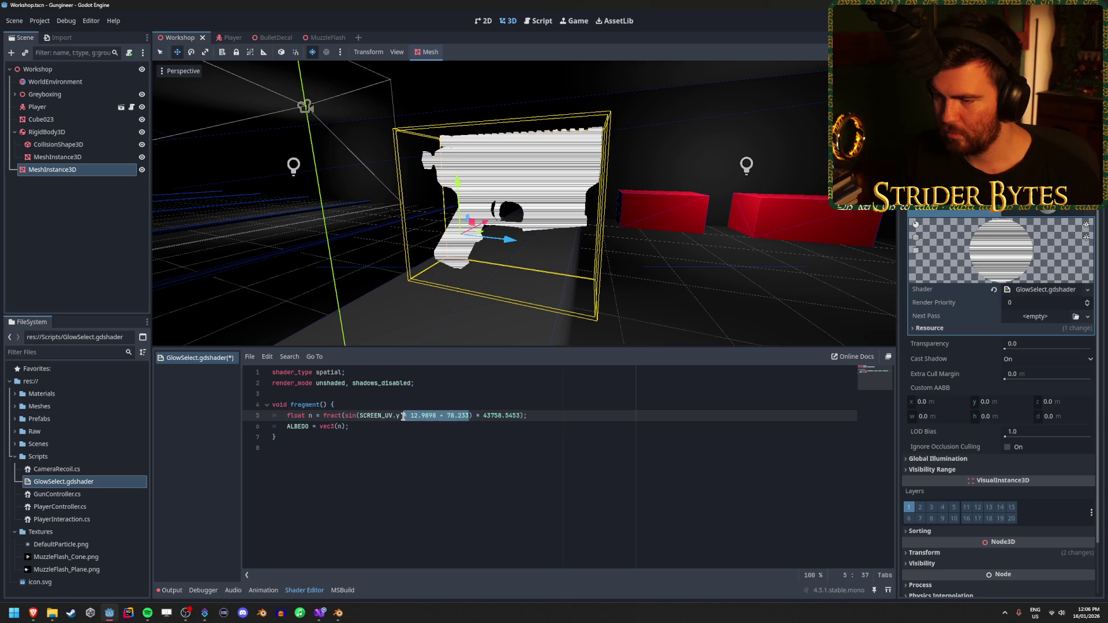
key(BackSpace)
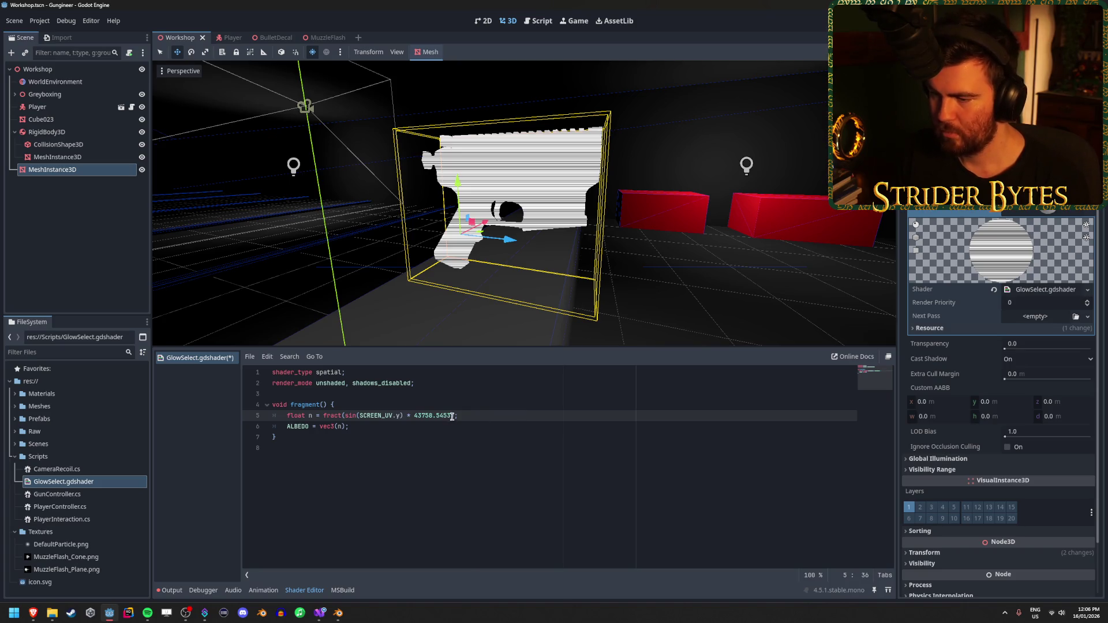
drag(450, 415, 408, 415)
key(BackSpace)
text())
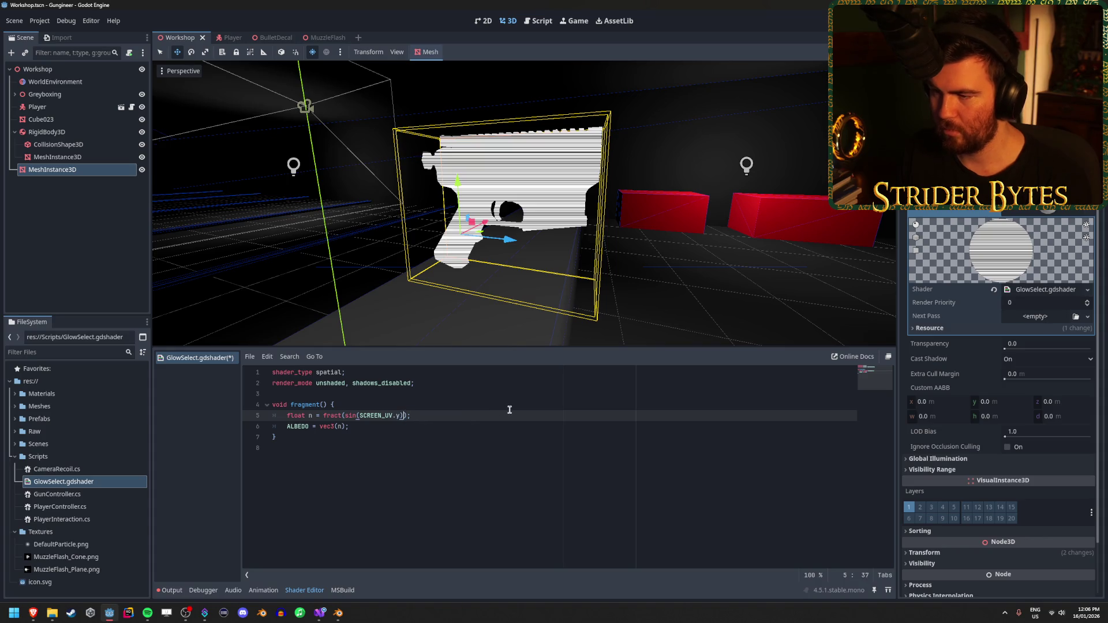
click(490, 419)
key(ctrl+s)
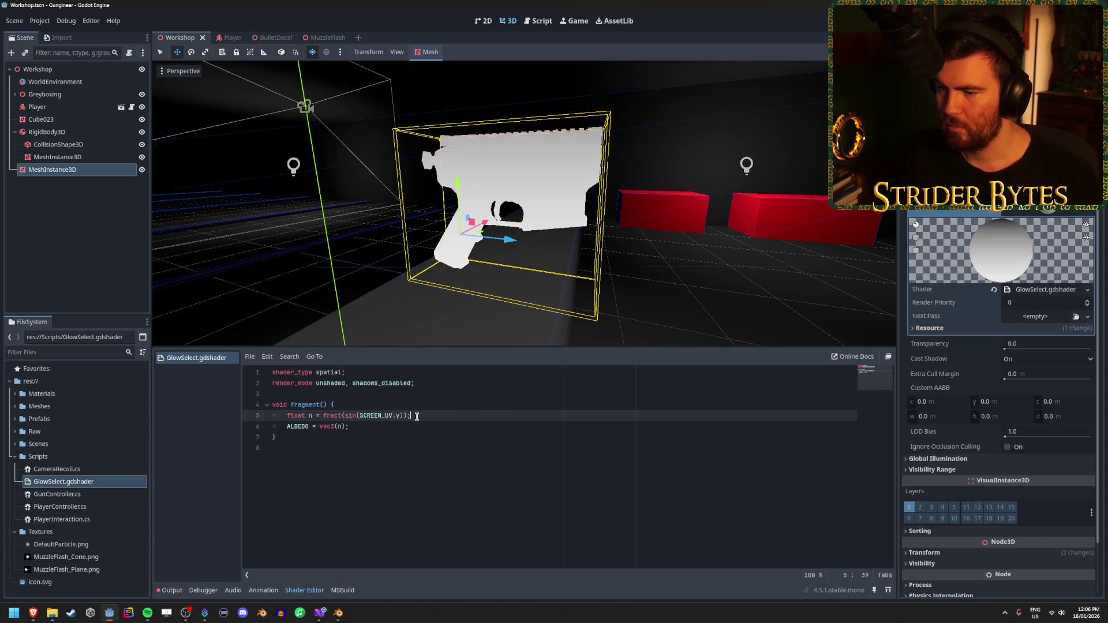
key(ctrl+z)
key(ctrl+z)
key(ctrl+z)
click(557, 416)
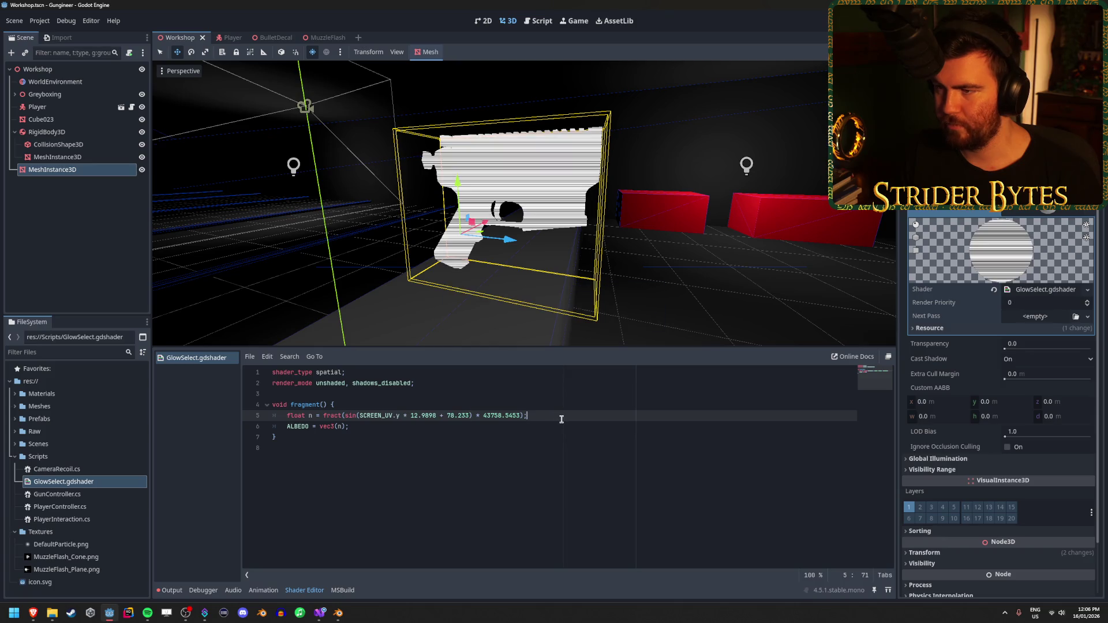
click(442, 425)
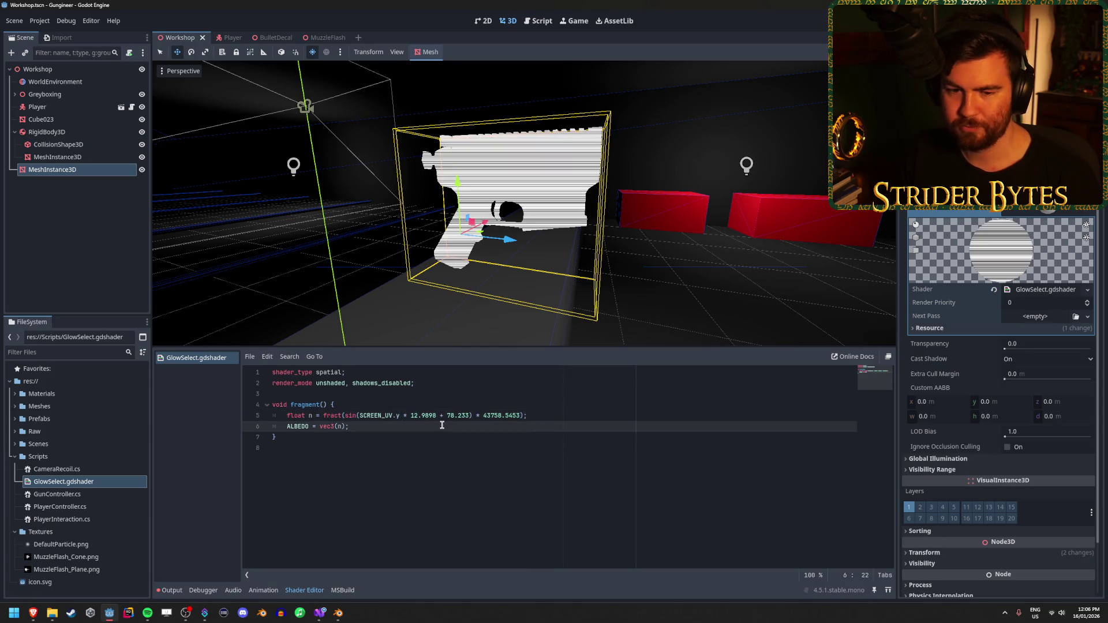
click(565, 415)
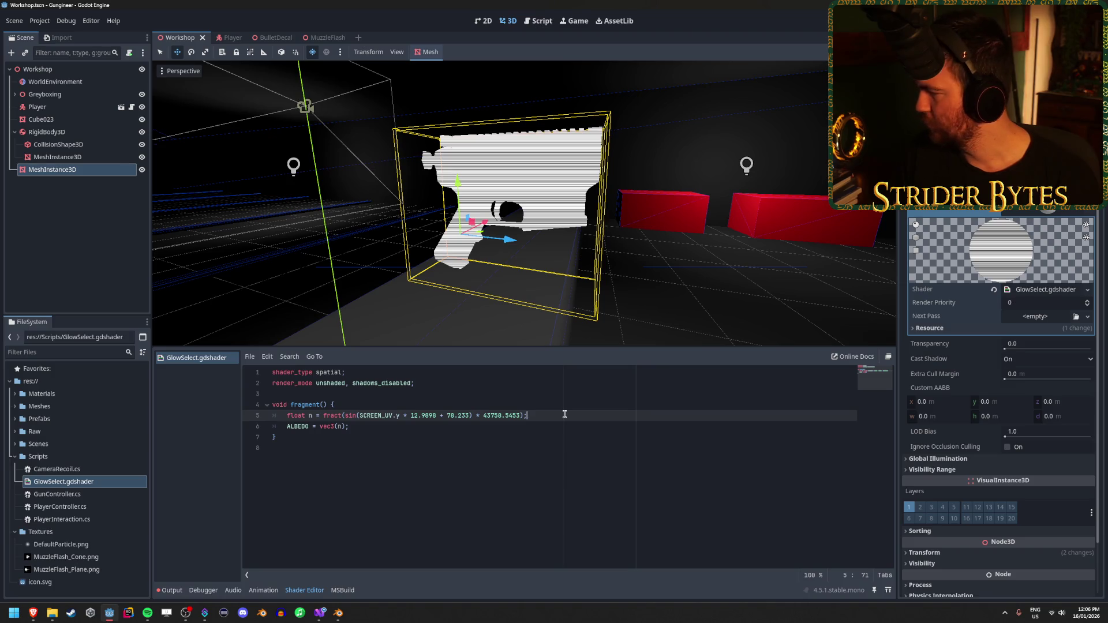
key(Return)
key(Return)
- Write f = fresnel(5.0, NORMAL, VIEW) on a new line below the noise line
key(Up)
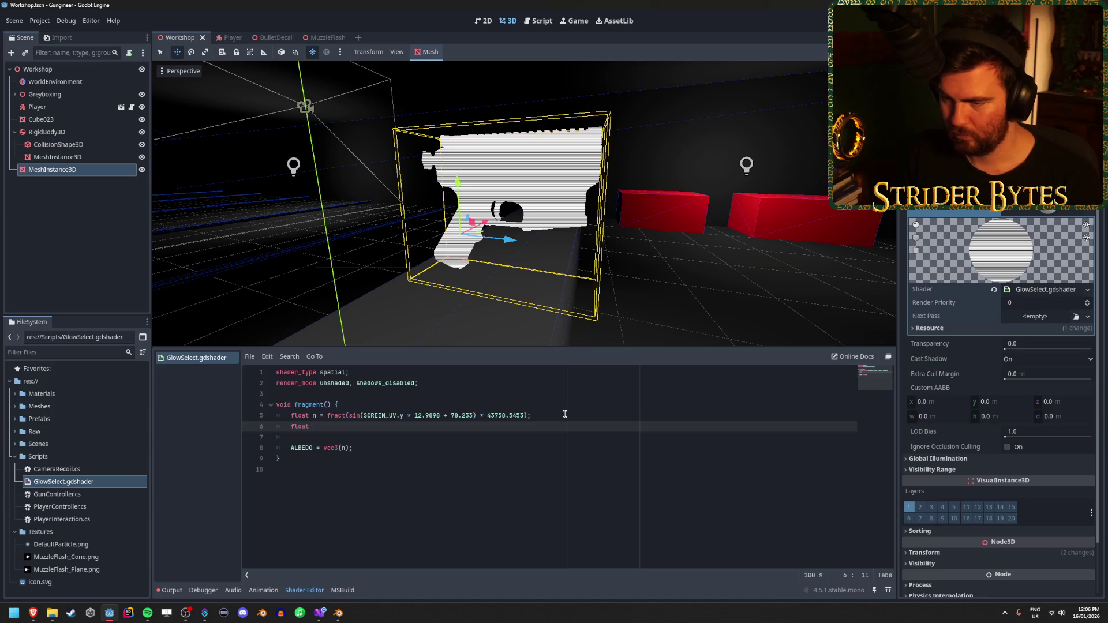
text(f = fresnel)
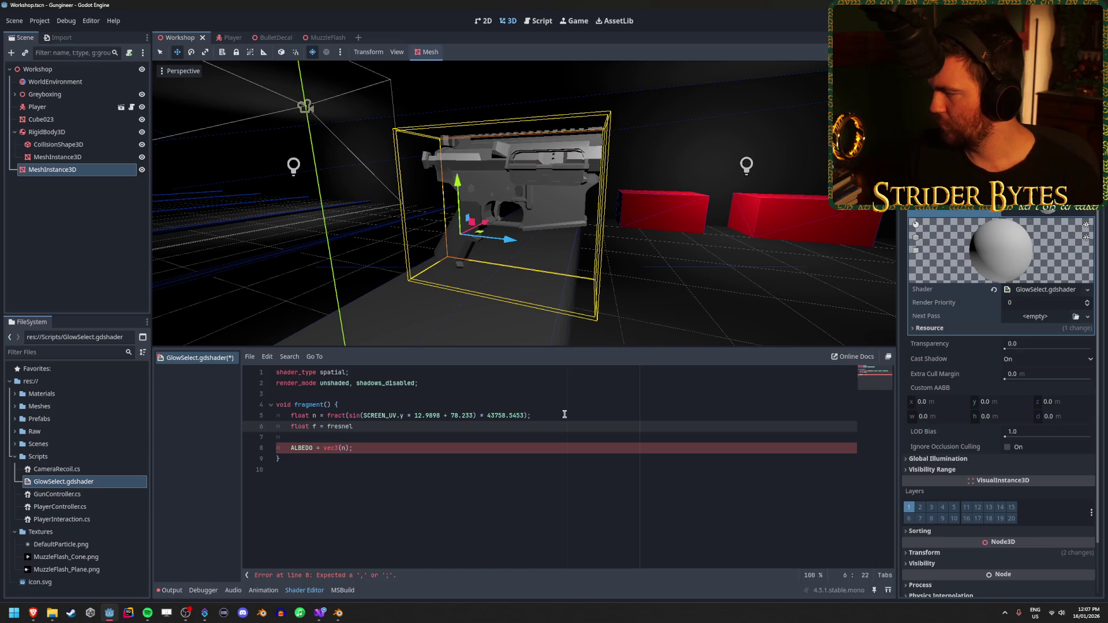
text((5.0, )
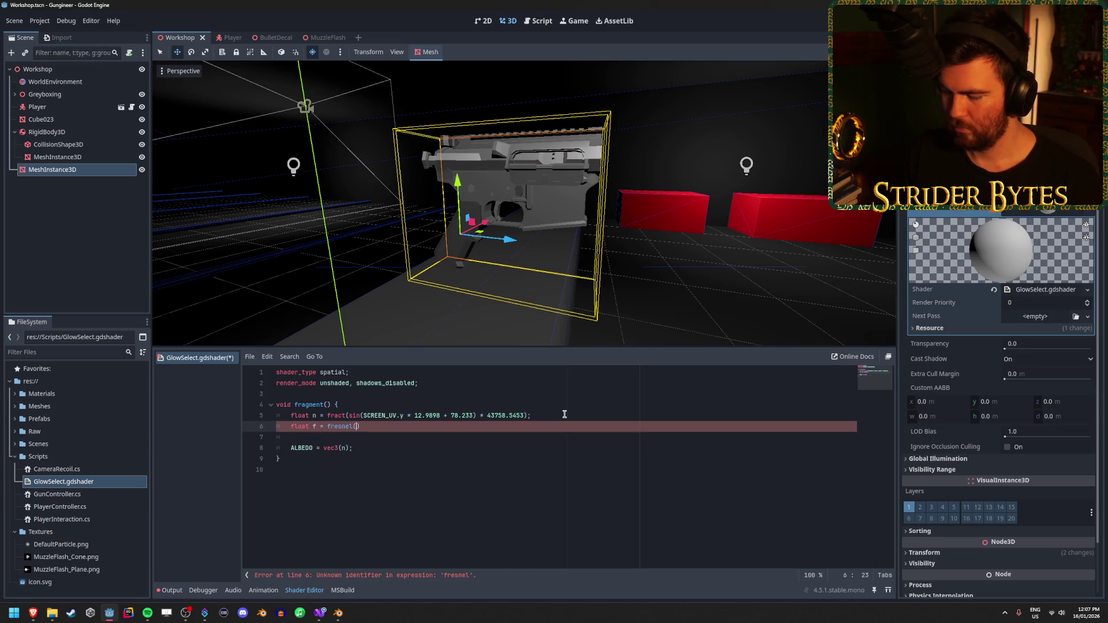
text(NORMA)
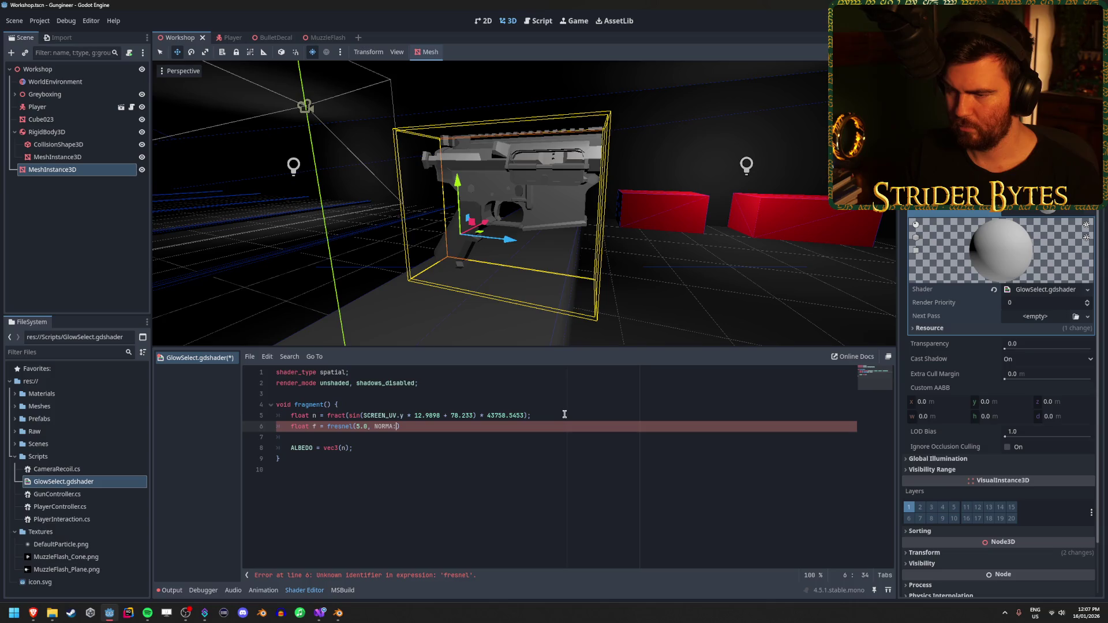
text(L, VIEW)
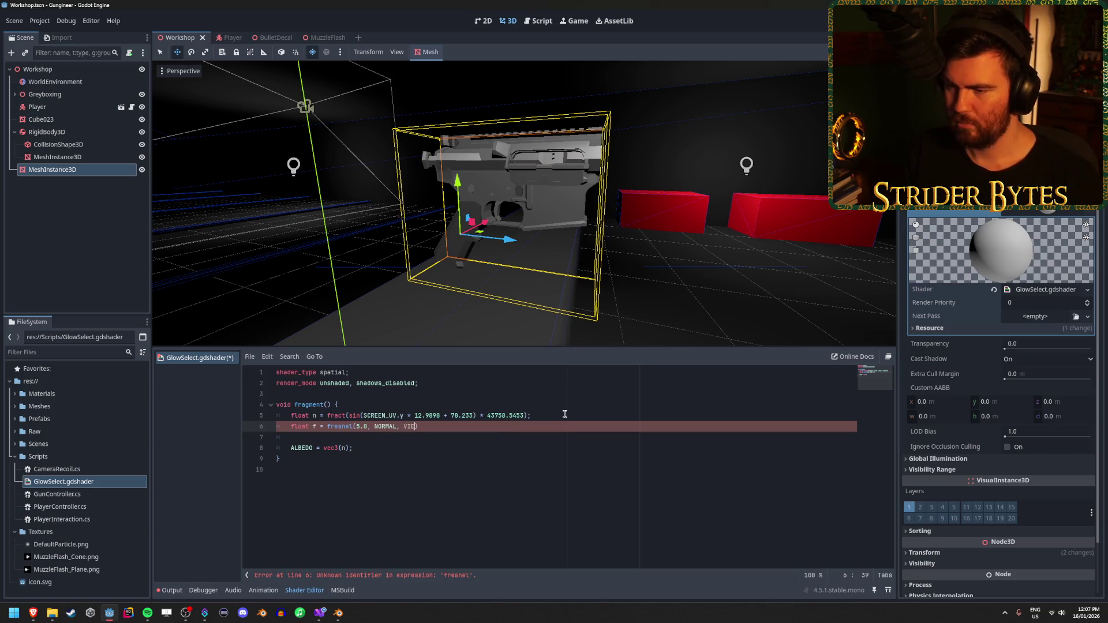
text())
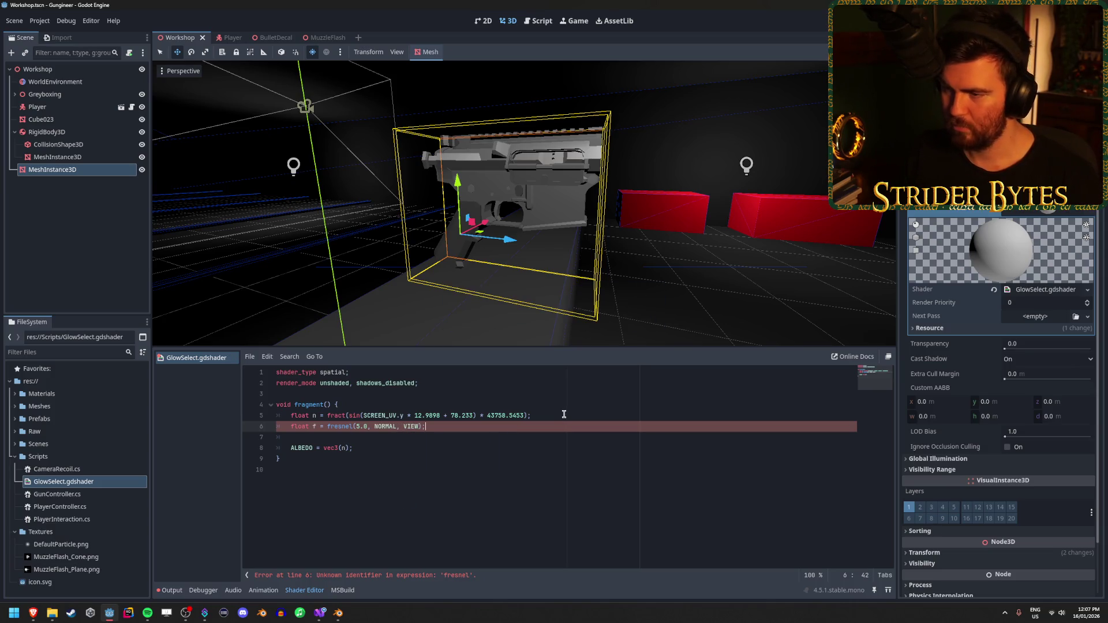
click(488, 444)
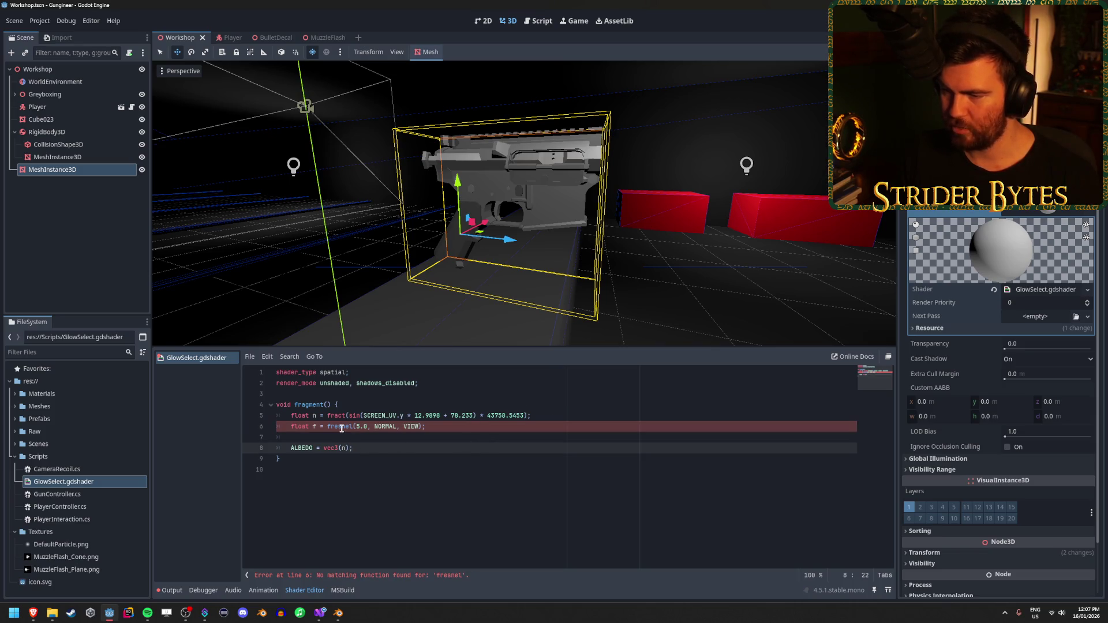
click(471, 426)
key(alt+Tab)
key(alt+Tab)
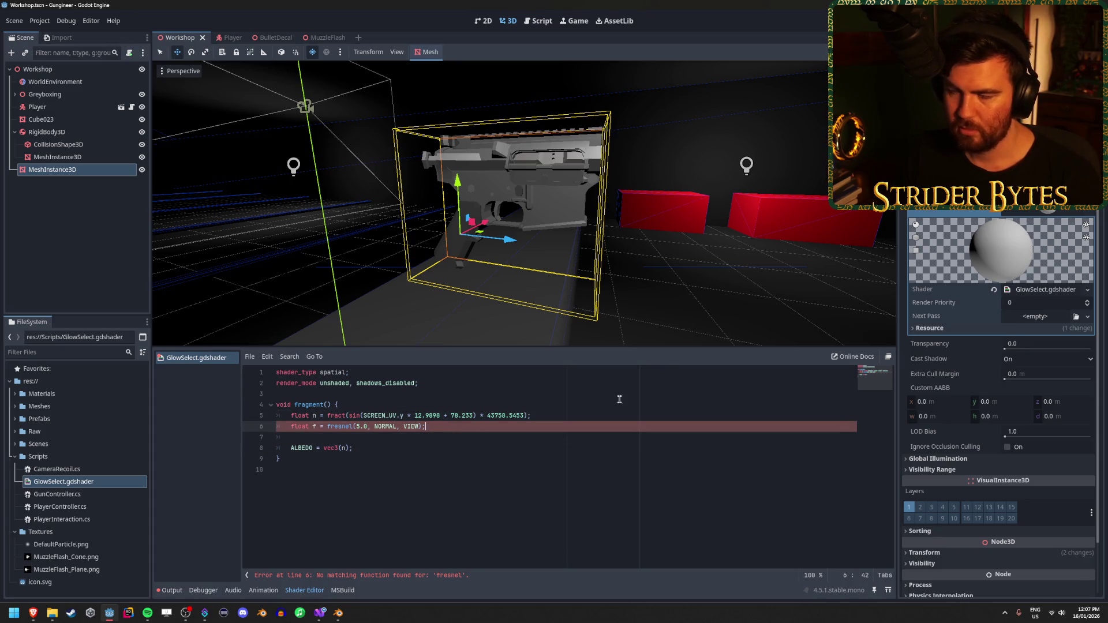
key(alt+Tab)
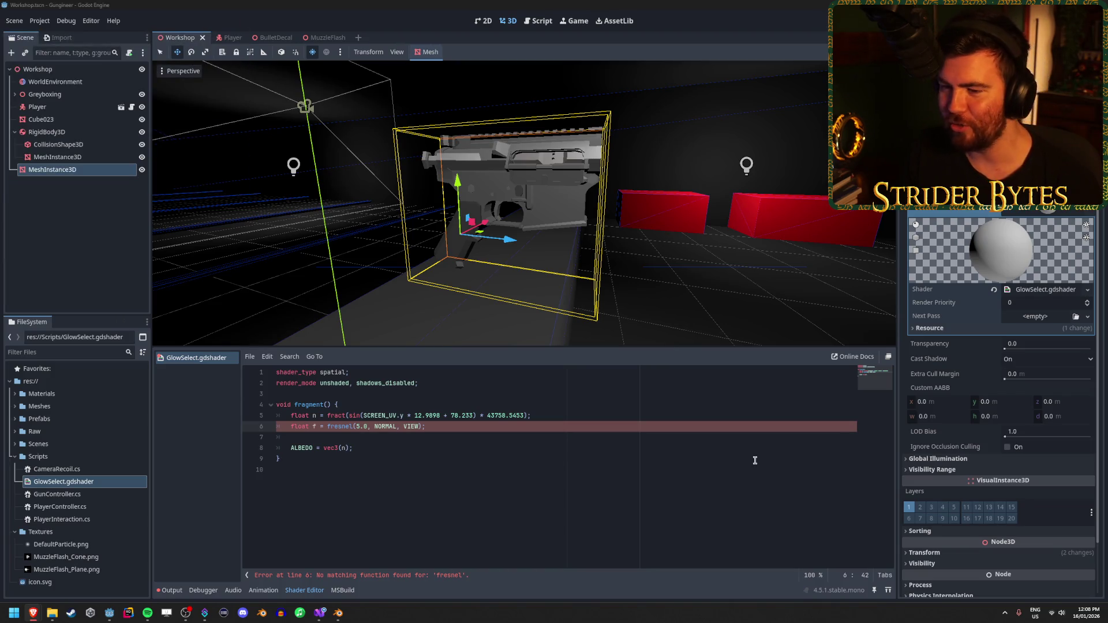
- Replace all of GlowSelect.gdshader's code with the pasted hologram shader
click(474, 471)
key(ctrl+a)
key(ctrl+v)
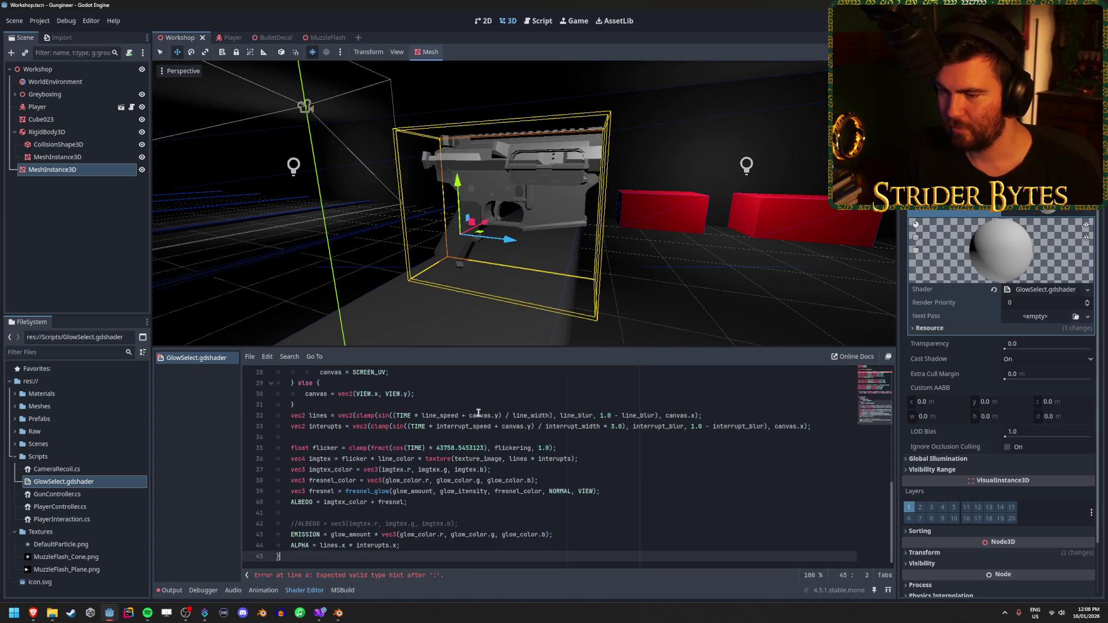
scroll(461, 468, up, 5)
scroll(461, 467, up, 2)
- Delete the line_color uniform line, then undo the deletion
click(434, 427)
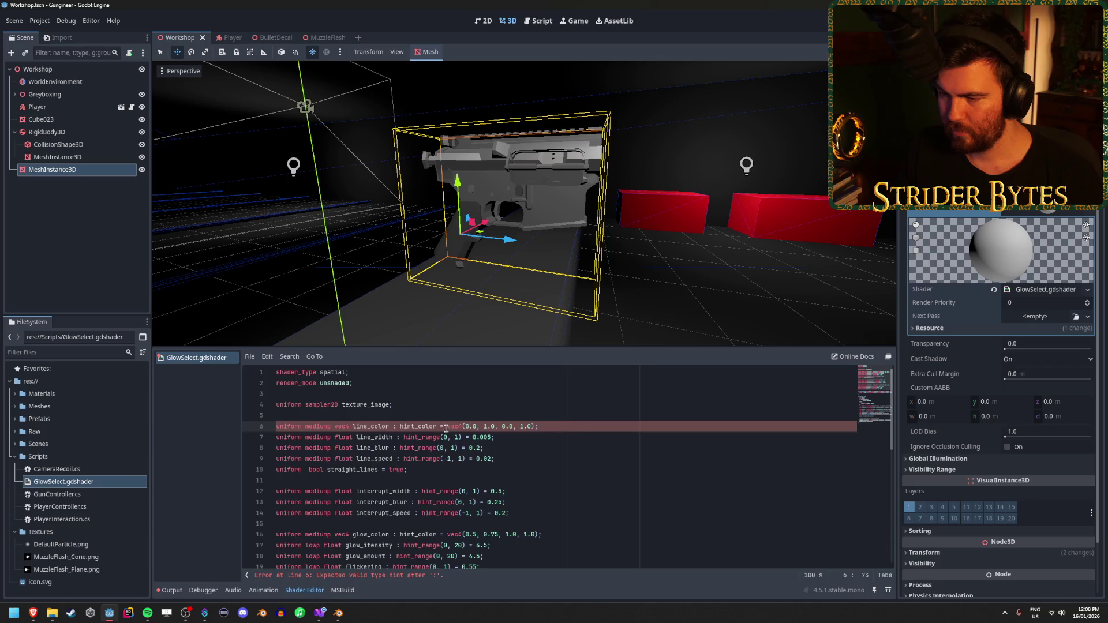
key(Down)
key(Down)
key(Down)
key(End)
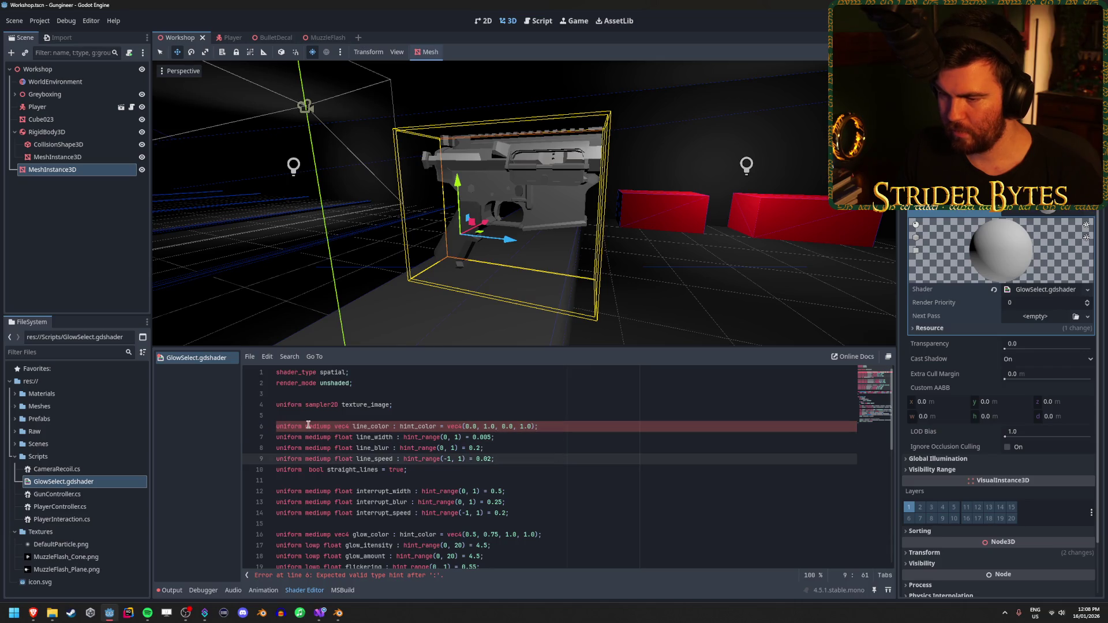
click(545, 426)
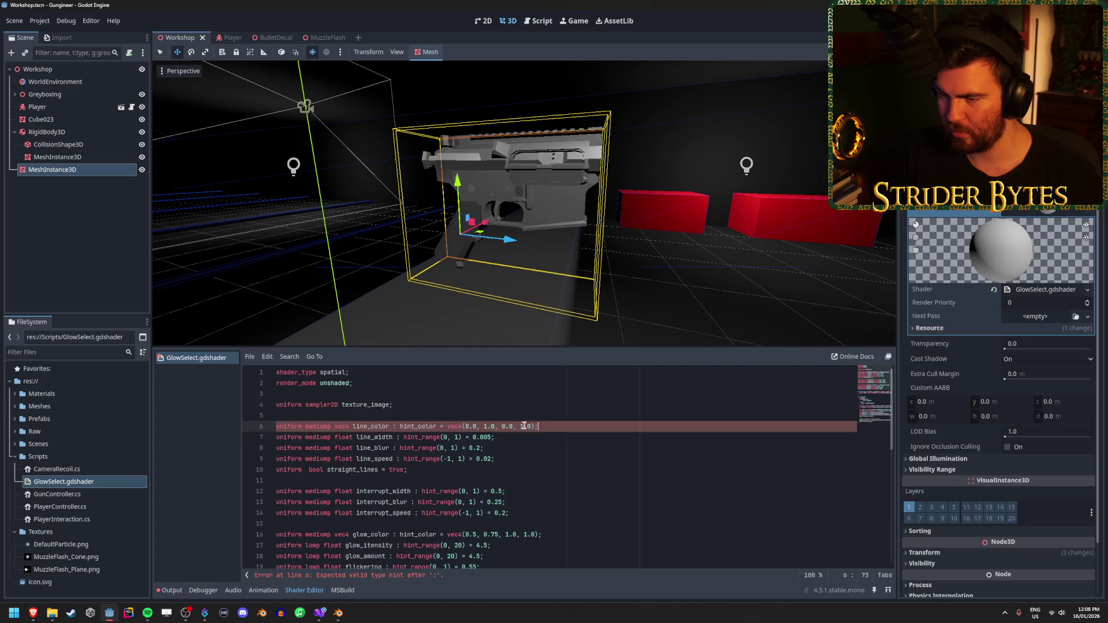
key(shift+Home)
key(BackSpace)
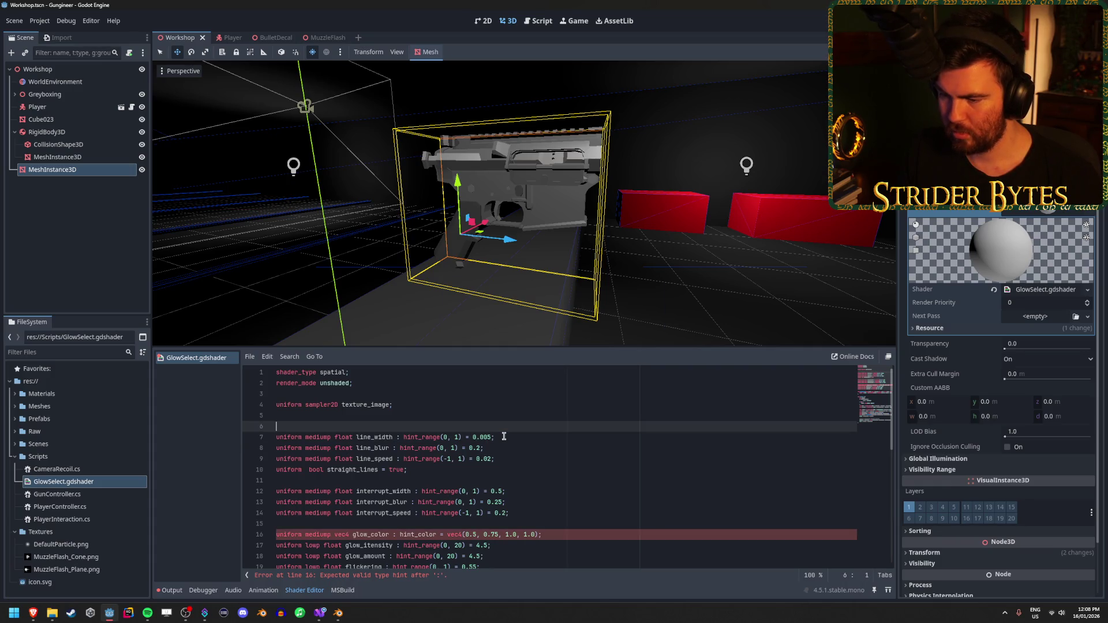
key(ctrl+z)
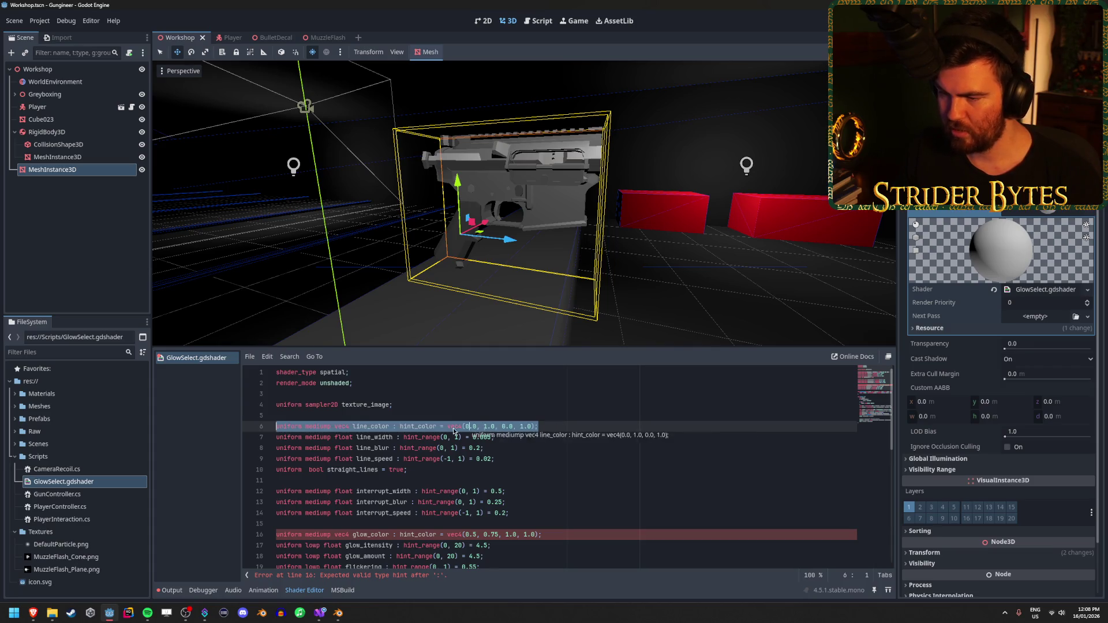
- Strip the default value from line_color on line 6 and save the shader
click(549, 430)
key(ctrl+shift+Left)
key(ctrl+shift+Left)
key(ctrl+shift+Left)
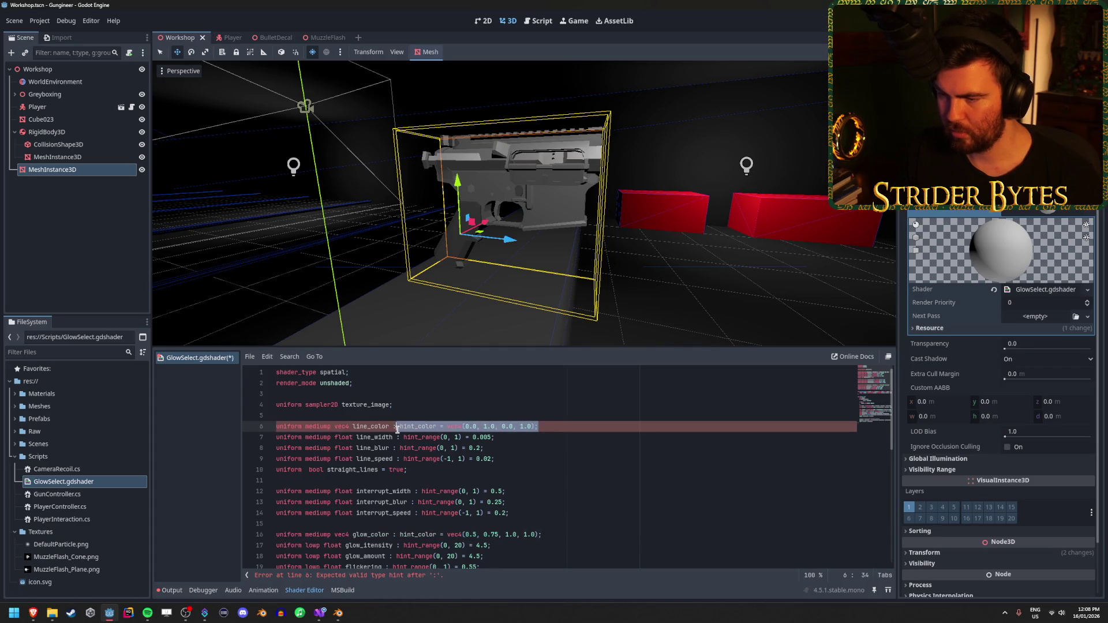
key(BackSpace)
text(hint)
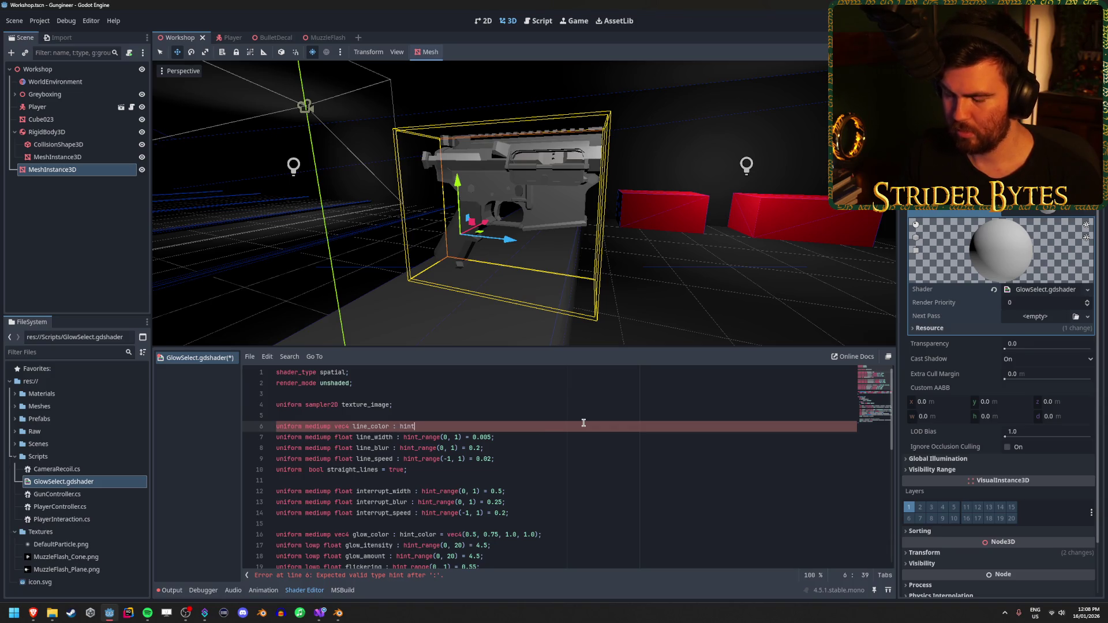
key(BackSpace)
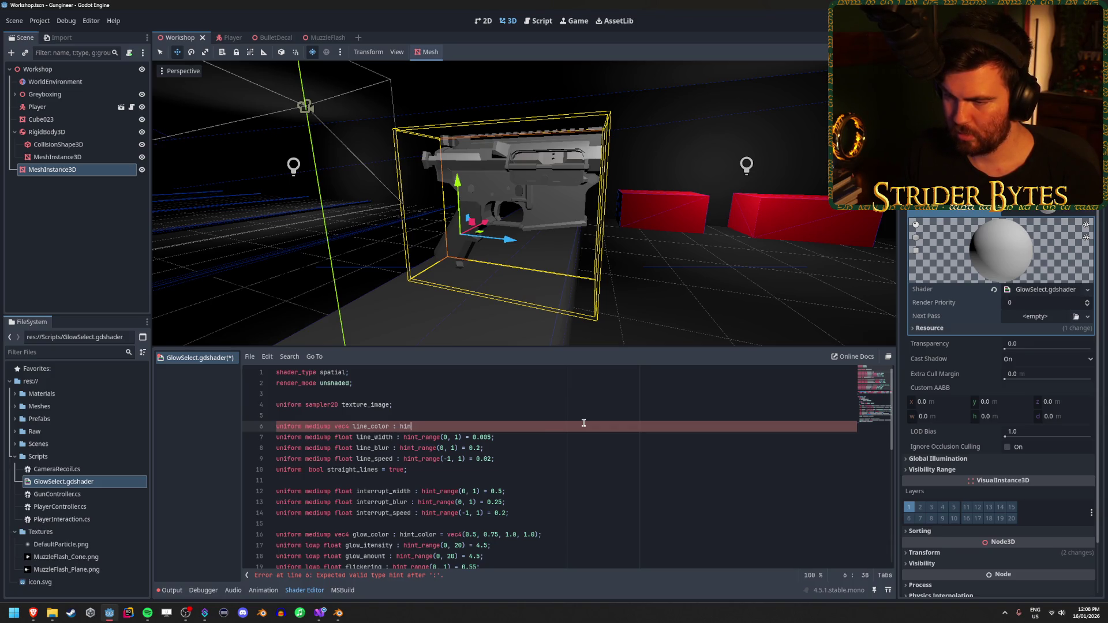
key(ctrl+s)
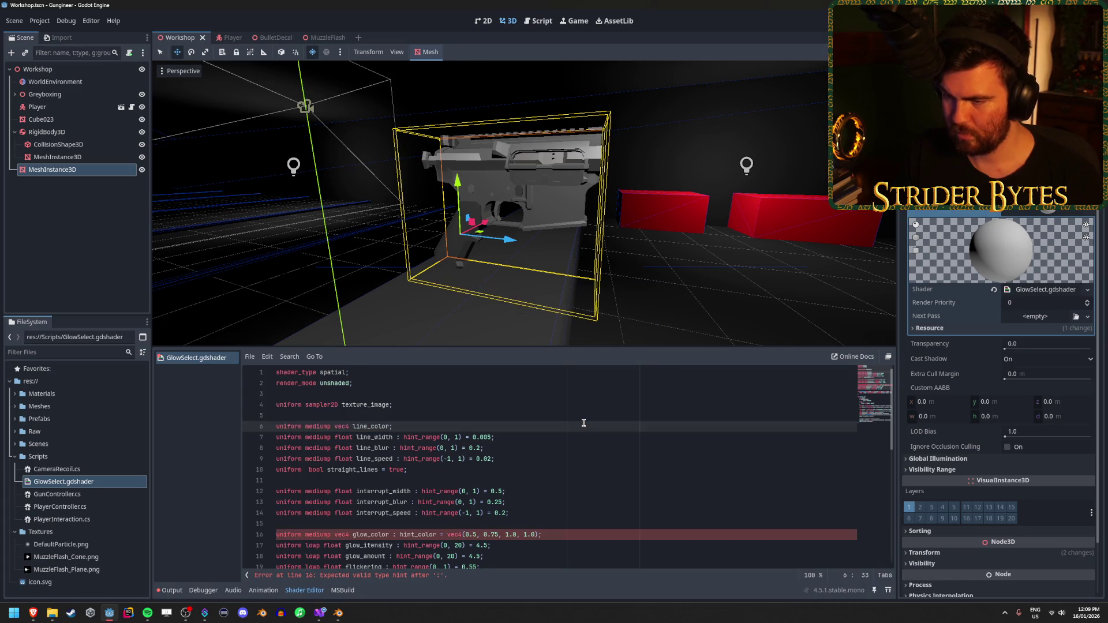
- Make line 6 read 'line_color : hint_color;'
scroll(577, 420, down, 2)
key(BackSpace)
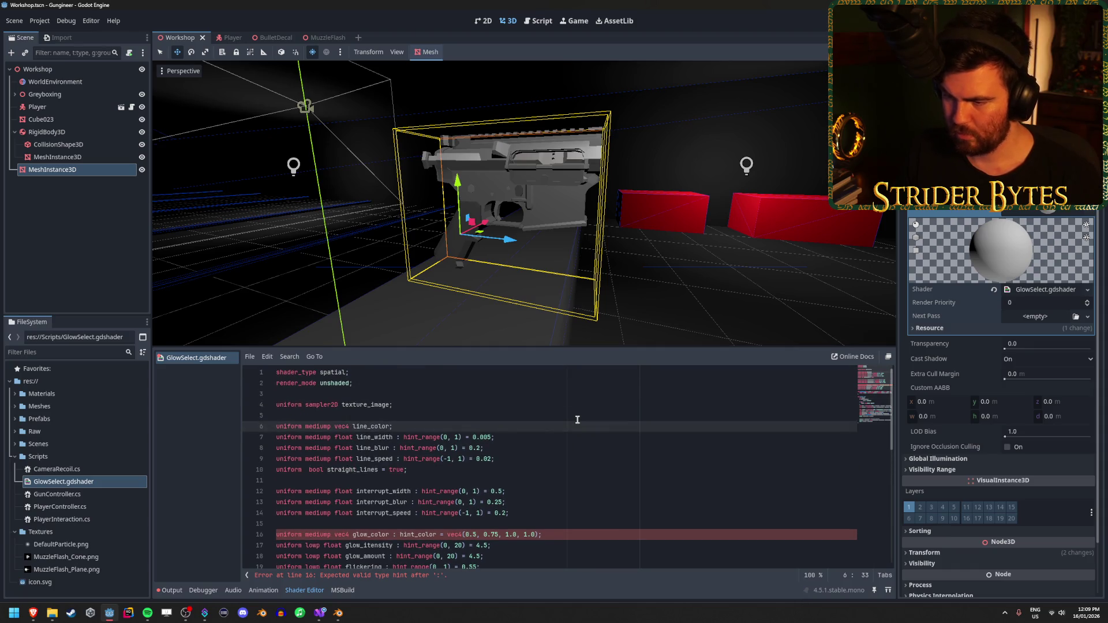
text(hint_co)
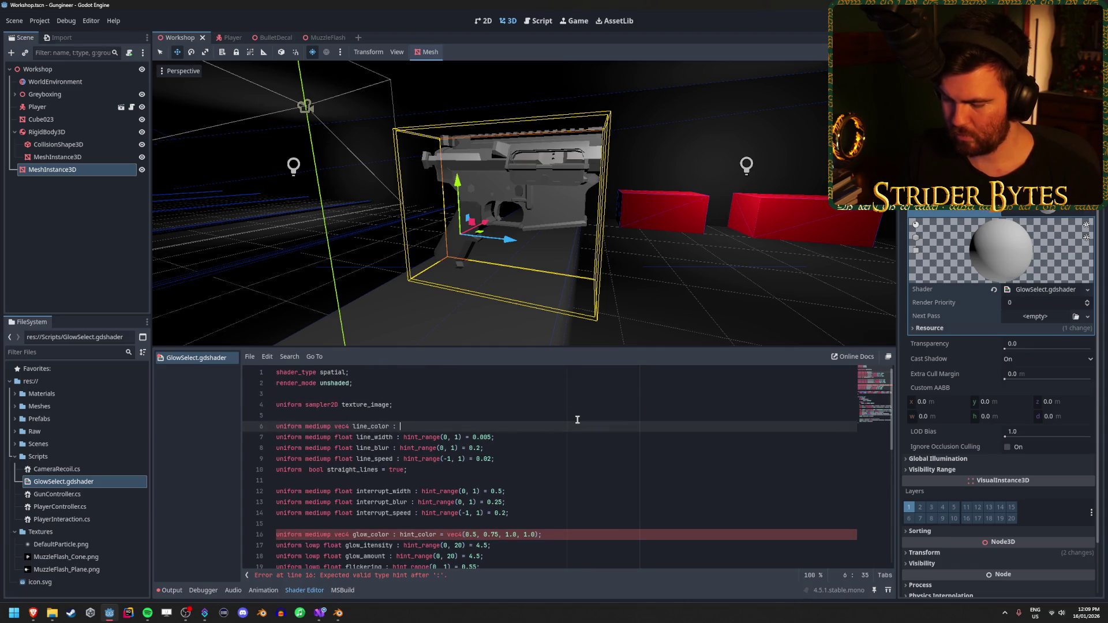
text(lor;)
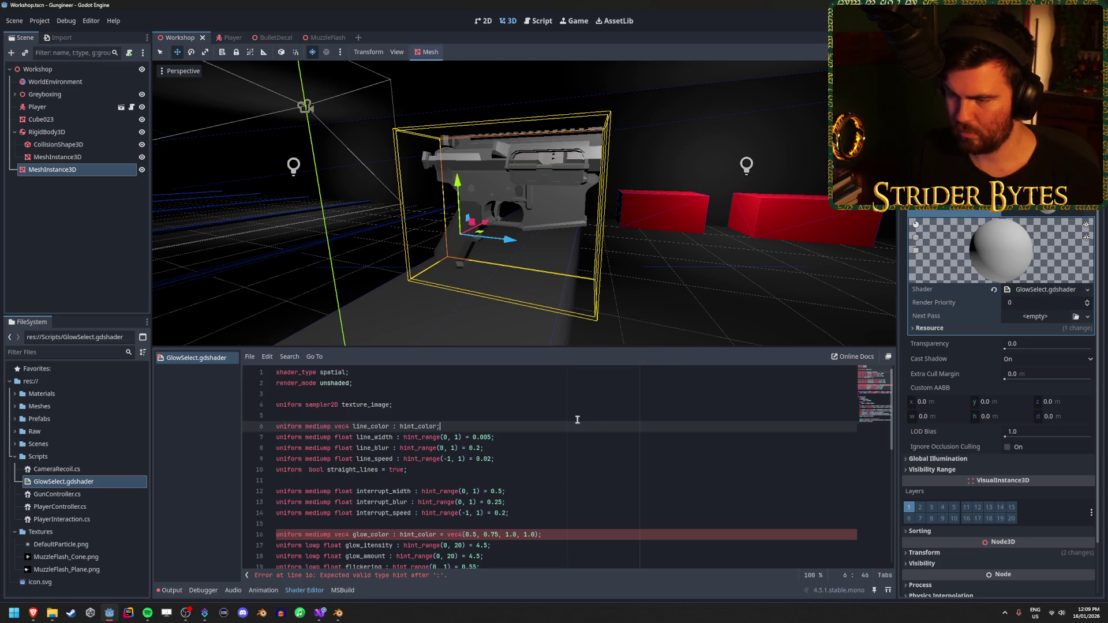
click(552, 459)
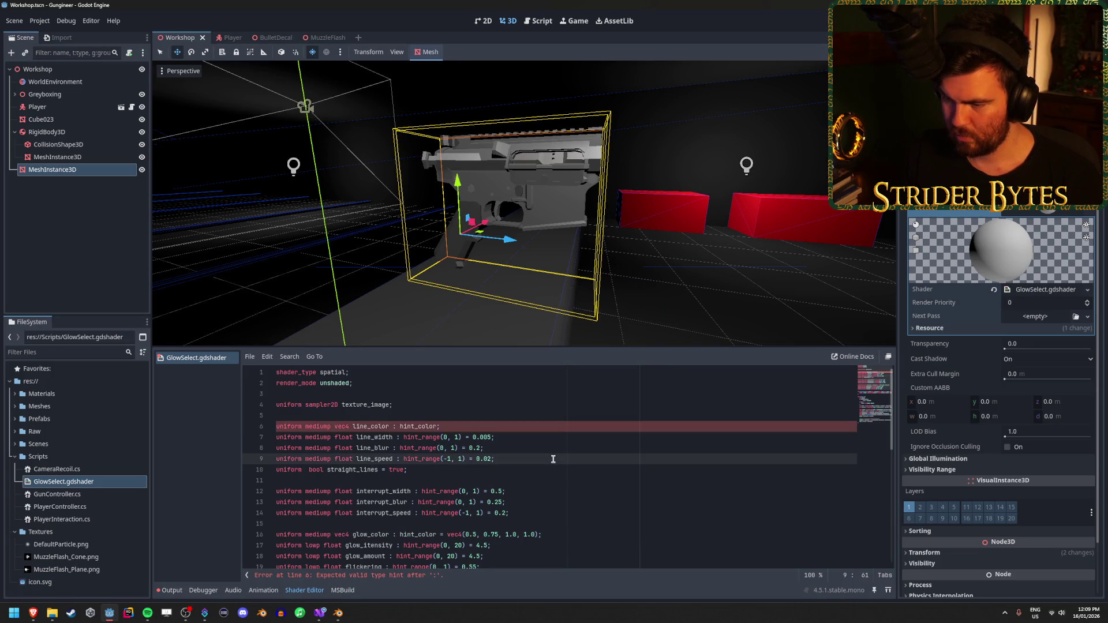
key(Up)
key(Up)
key(Up)
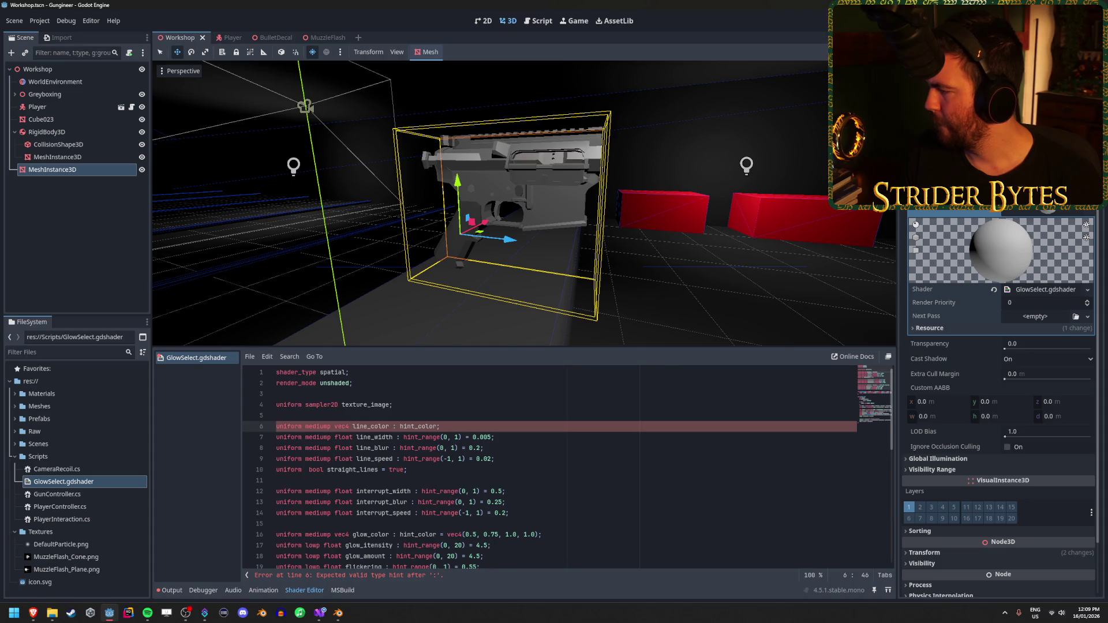
- Bring up the Godot Shading language docs page in the browser
key(alt+Tab)
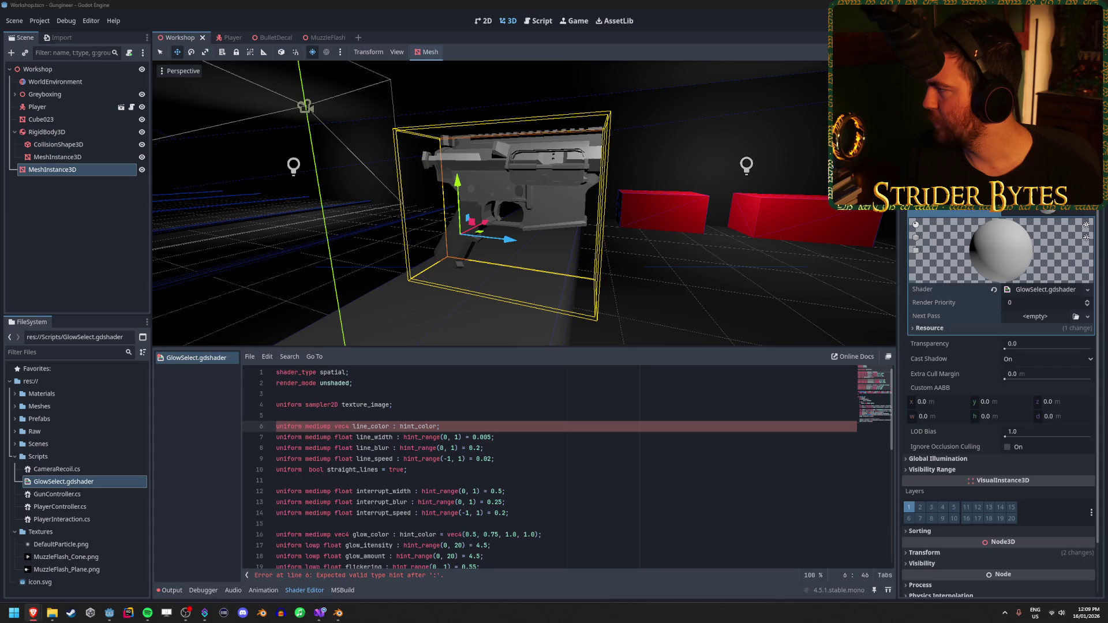
click(465, 429)
key(alt+Tab)
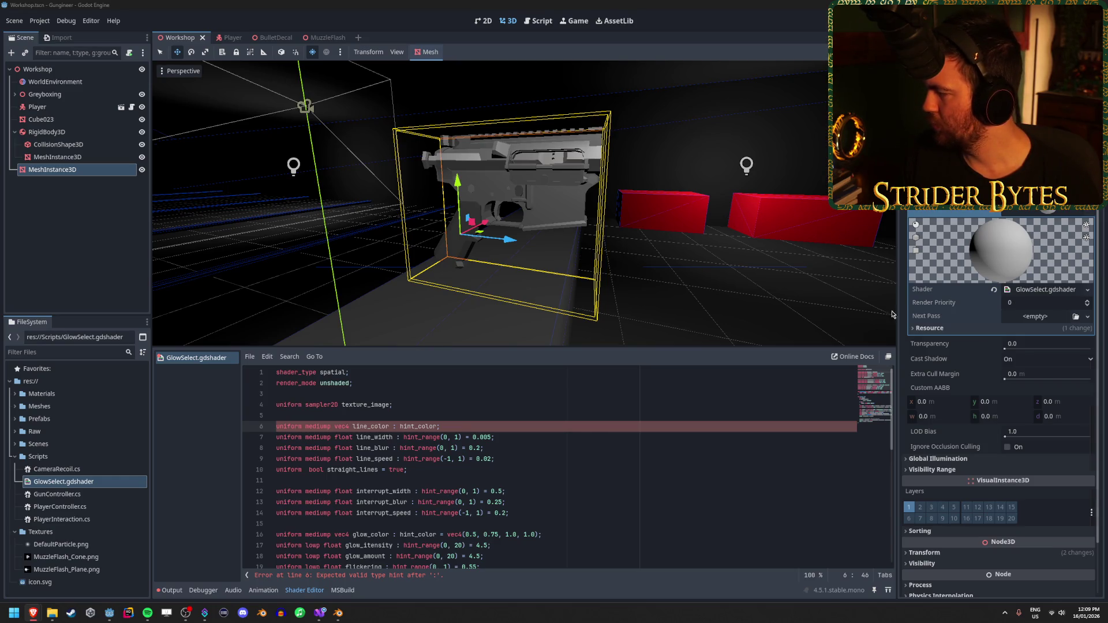
click(853, 356)
- Scroll the Shading language docs and step through the 'color' search matches
scroll(623, 347, down, 20)
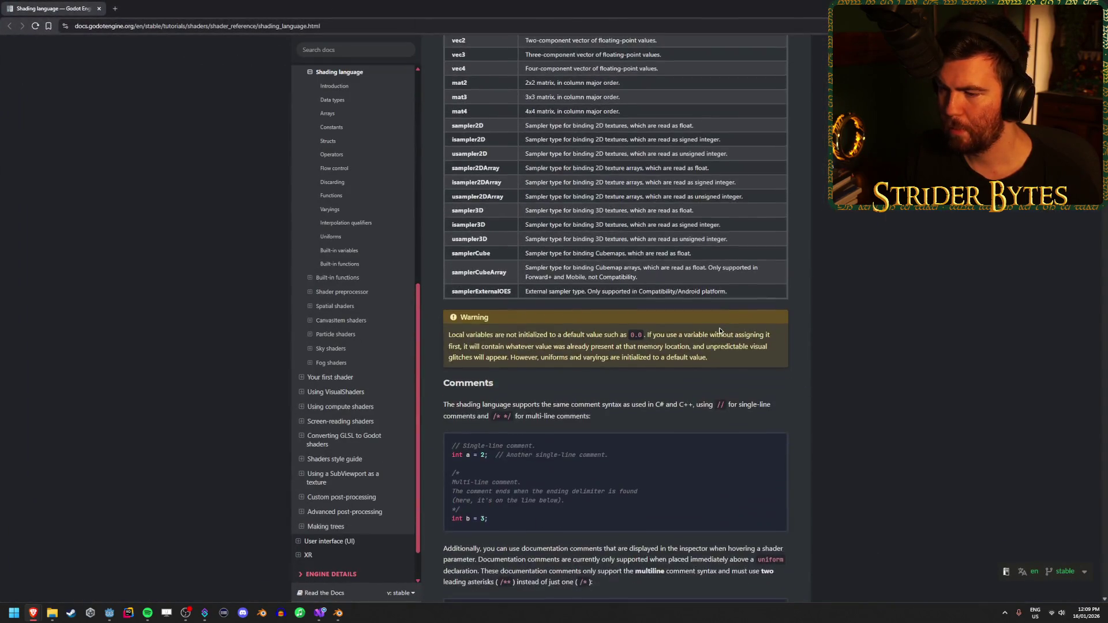
scroll(720, 329, down, 10)
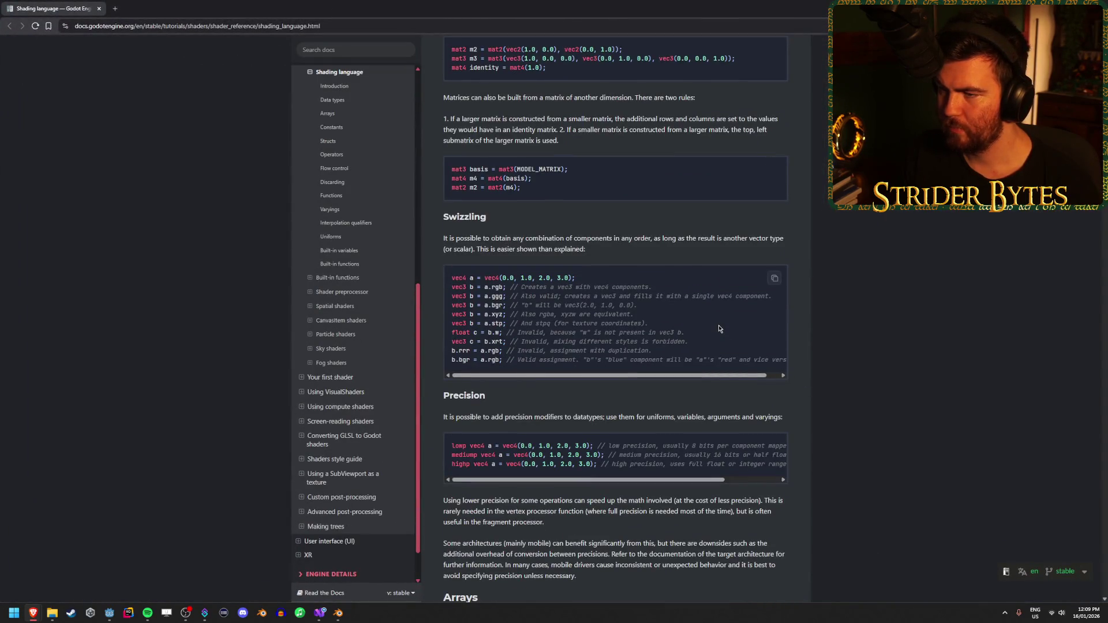
scroll(892, 325, down, 5)
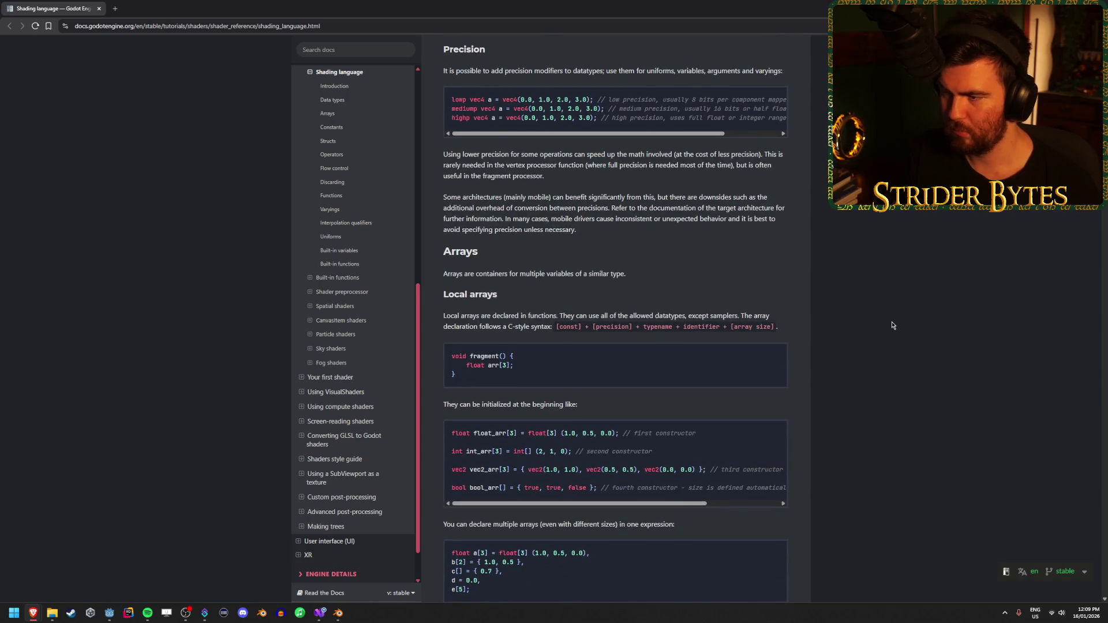
scroll(892, 323, down, 6)
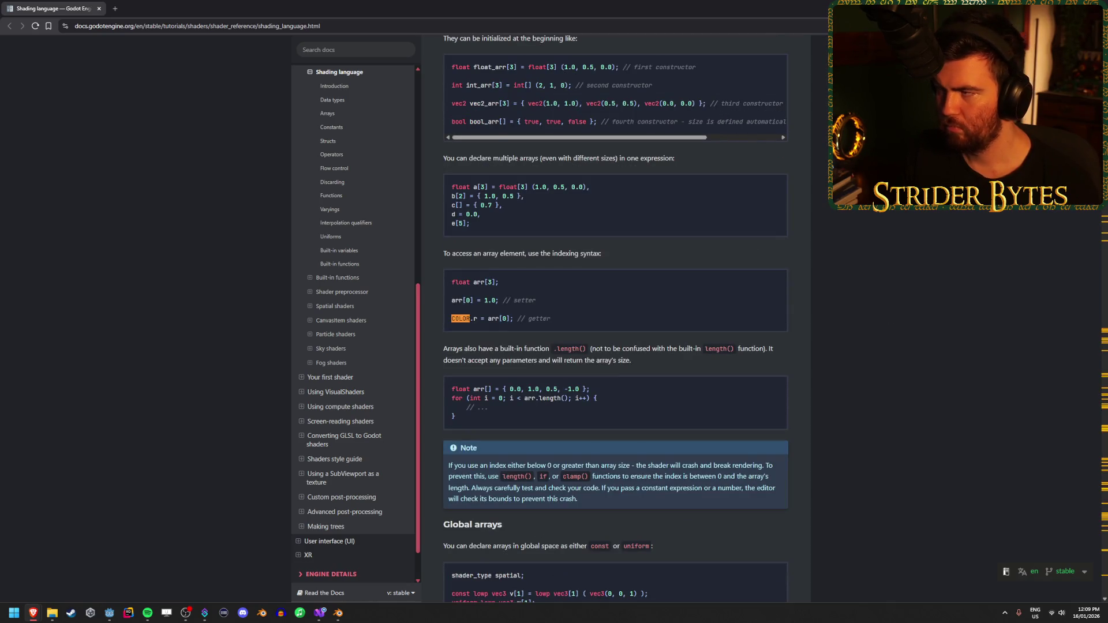
scroll(615, 323, down, 15)
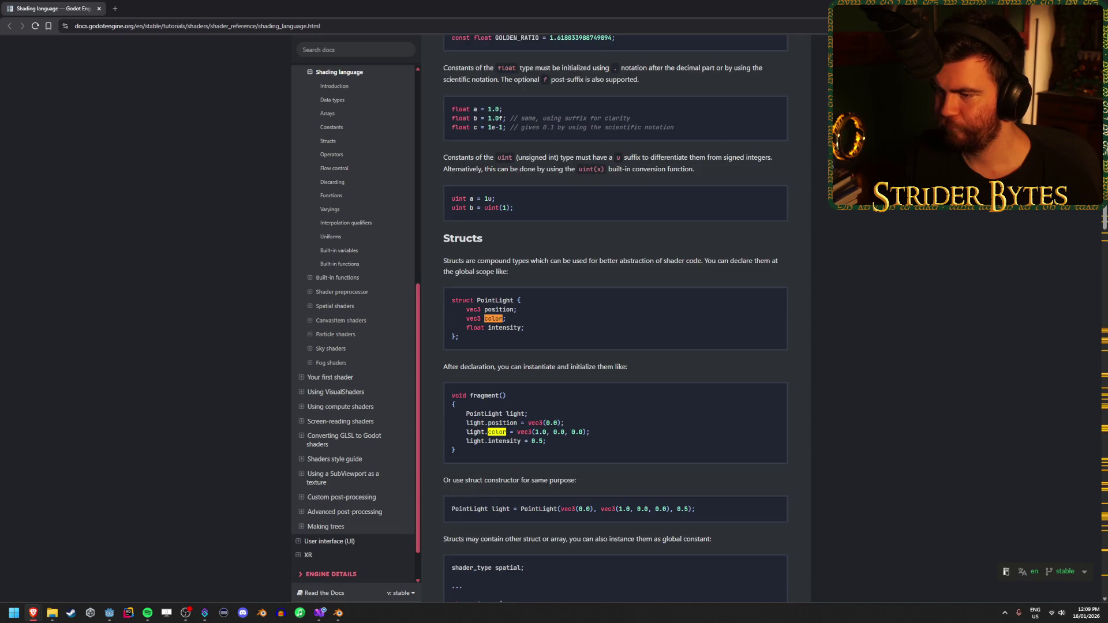
key(Return)
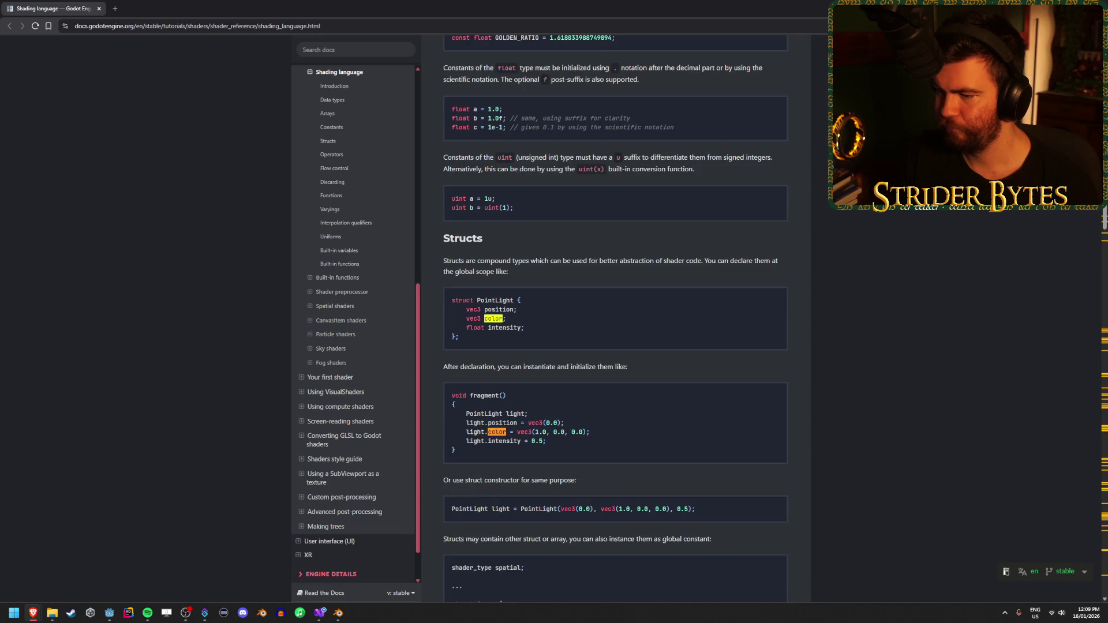
key(Return)
key(Return)
key(Return)
key(Return)
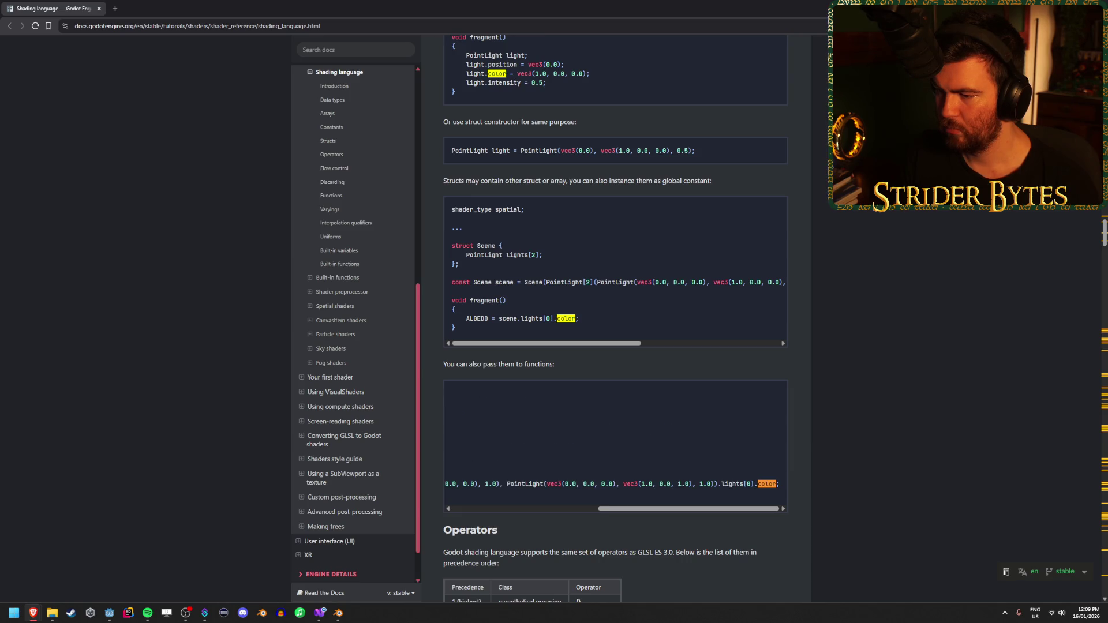
key(Return)
key(Return)
key(Return)
key(Return)
key(Return)
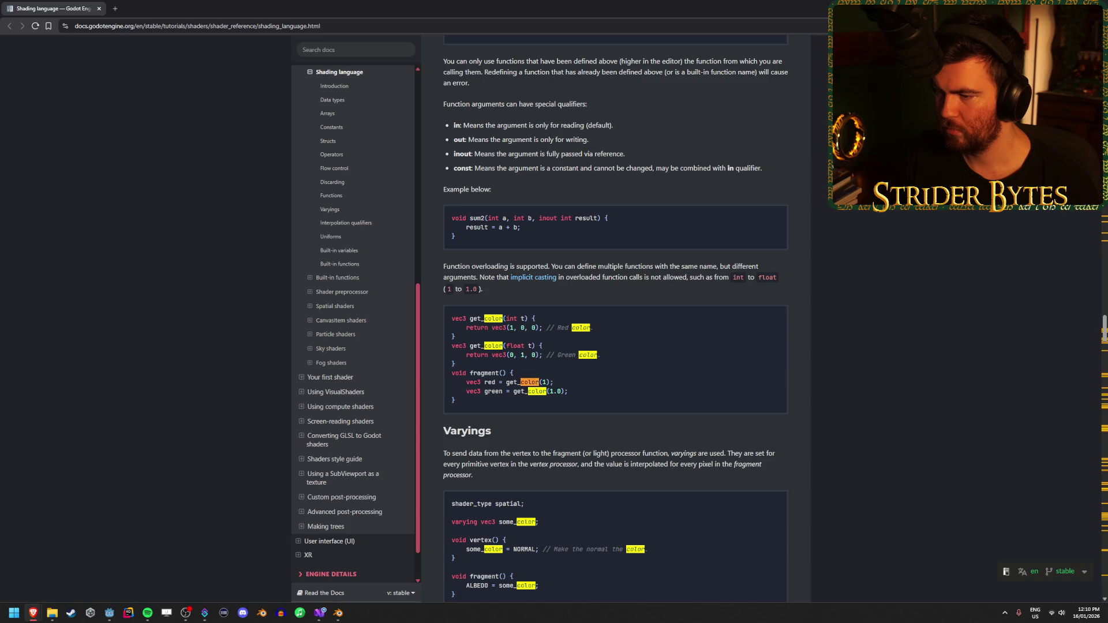
- Reach the our_color example, then select hint_color on line 6 back in Godot
key(Return)
key(Return)
key(Return)
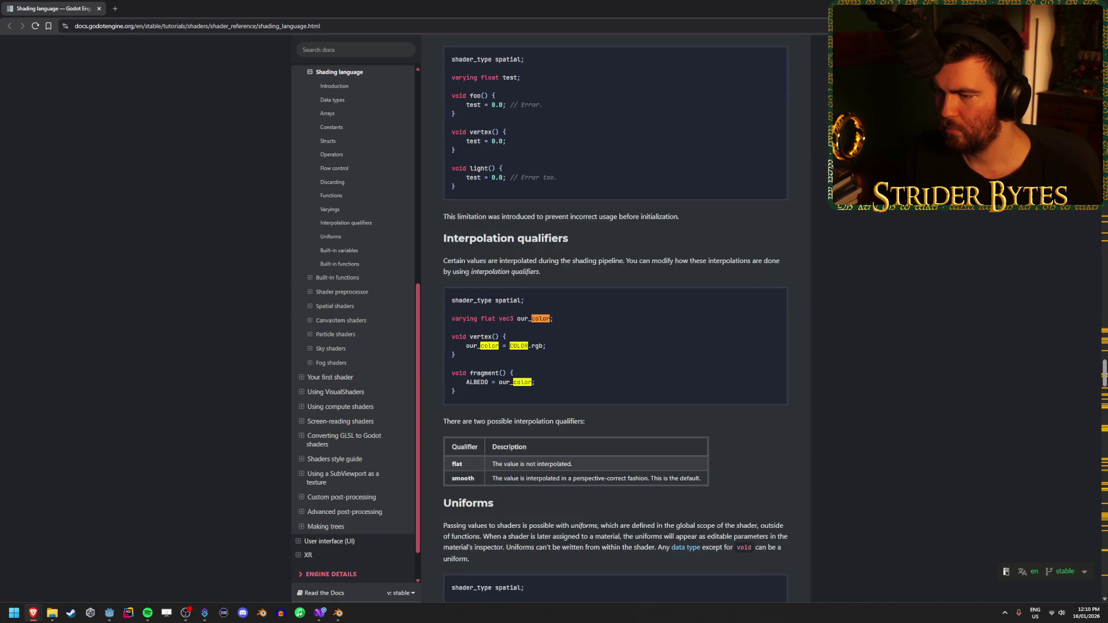
key(Return)
key(Return)
key(Return)
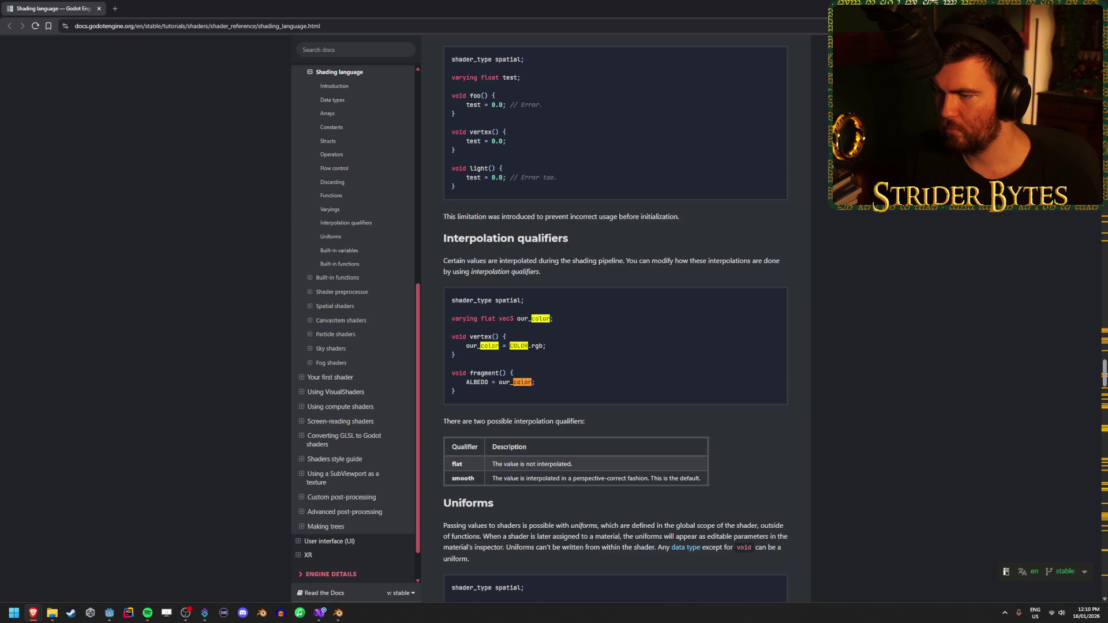
key(alt+Tab)
drag(440, 427, 400, 430)
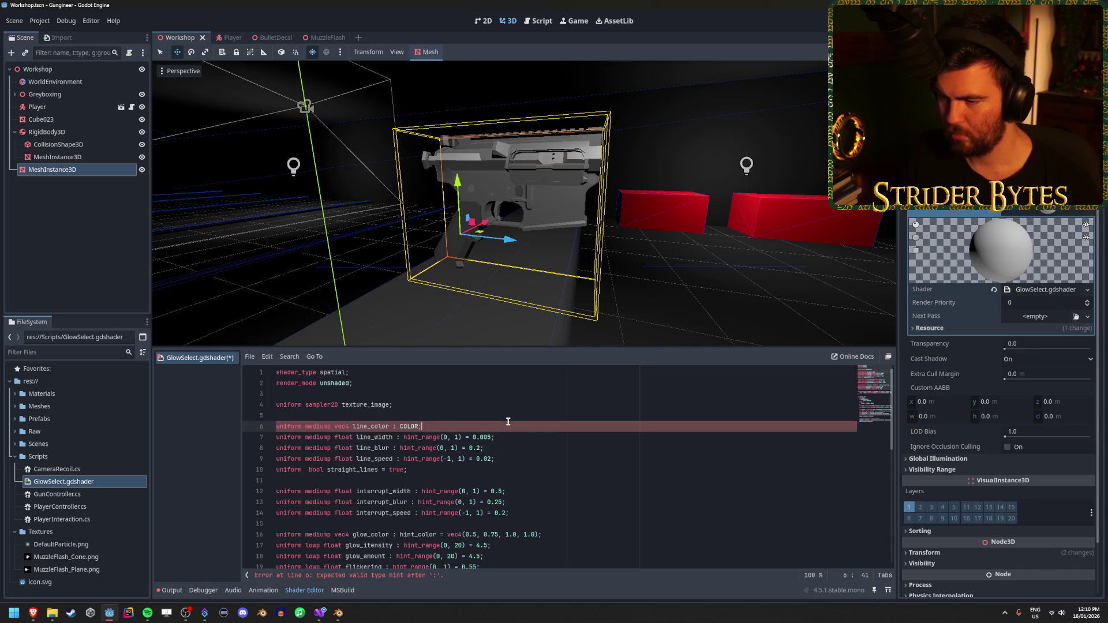
- Give line_color a source_color hint with vec4(0.0, 1.0, 0.0, 1.0), save, and begin fixing line 16's hint
click(559, 472)
click(452, 426)
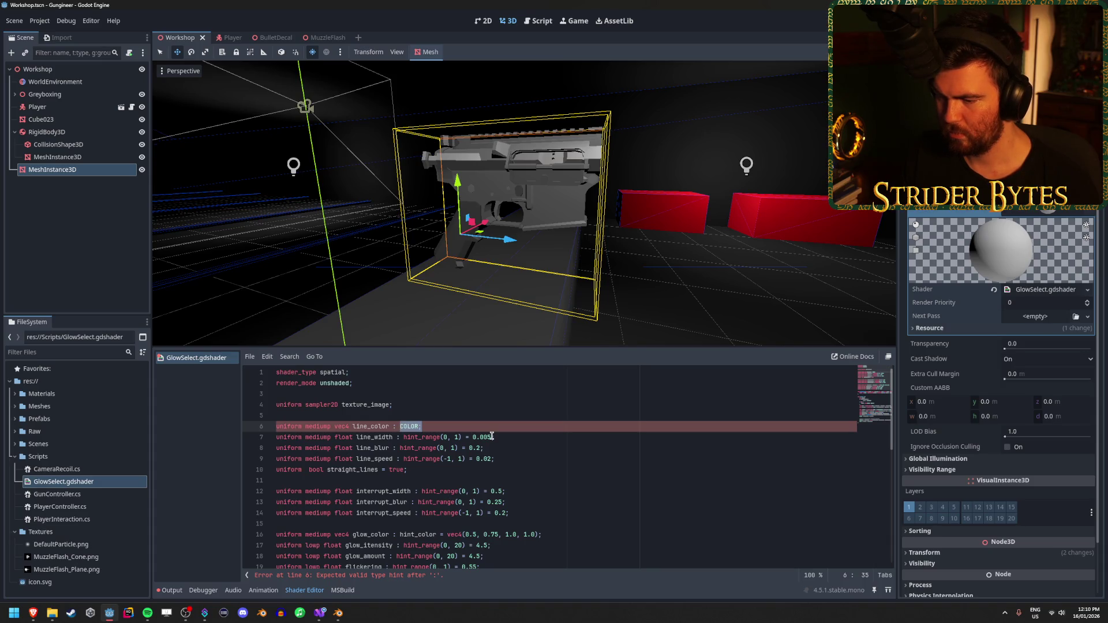
scroll(491, 436, down, 2)
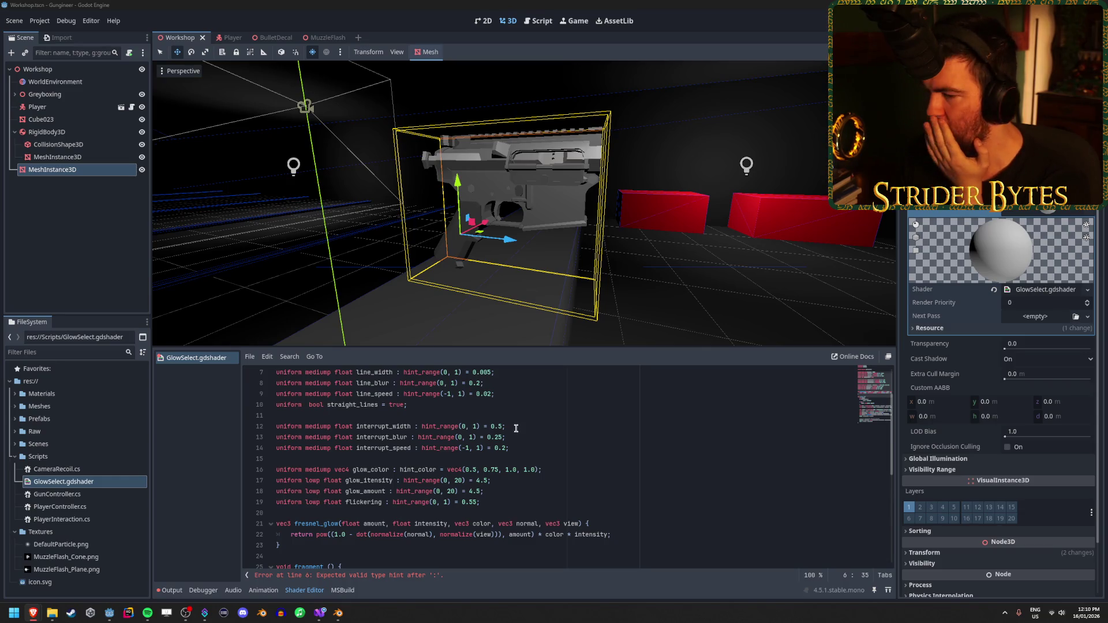
scroll(477, 446, up, 2)
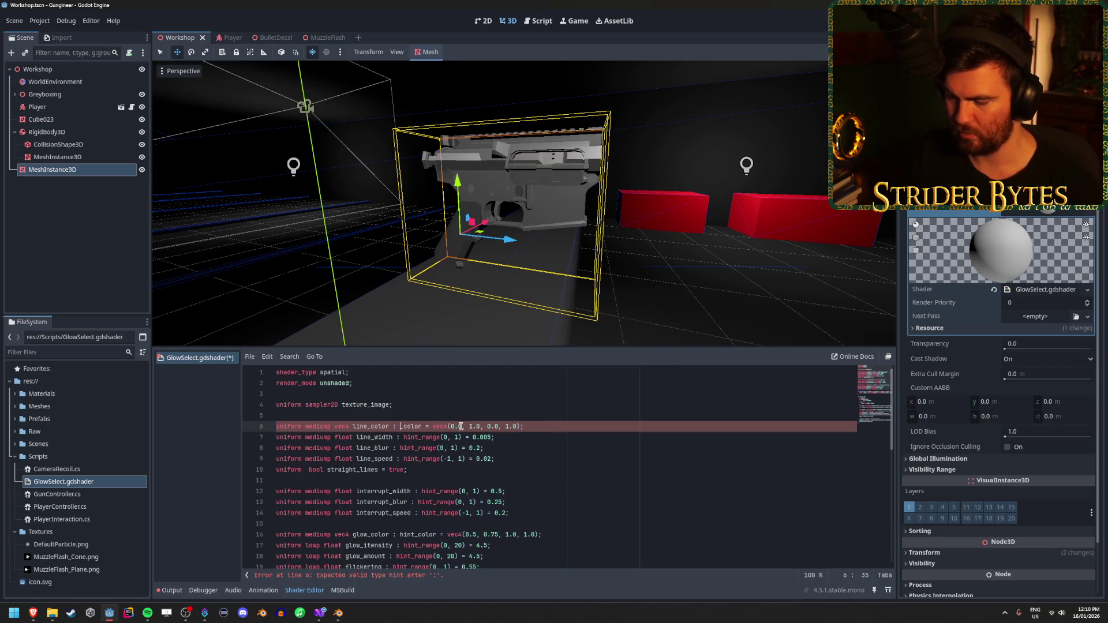
scroll(450, 425, down, 2)
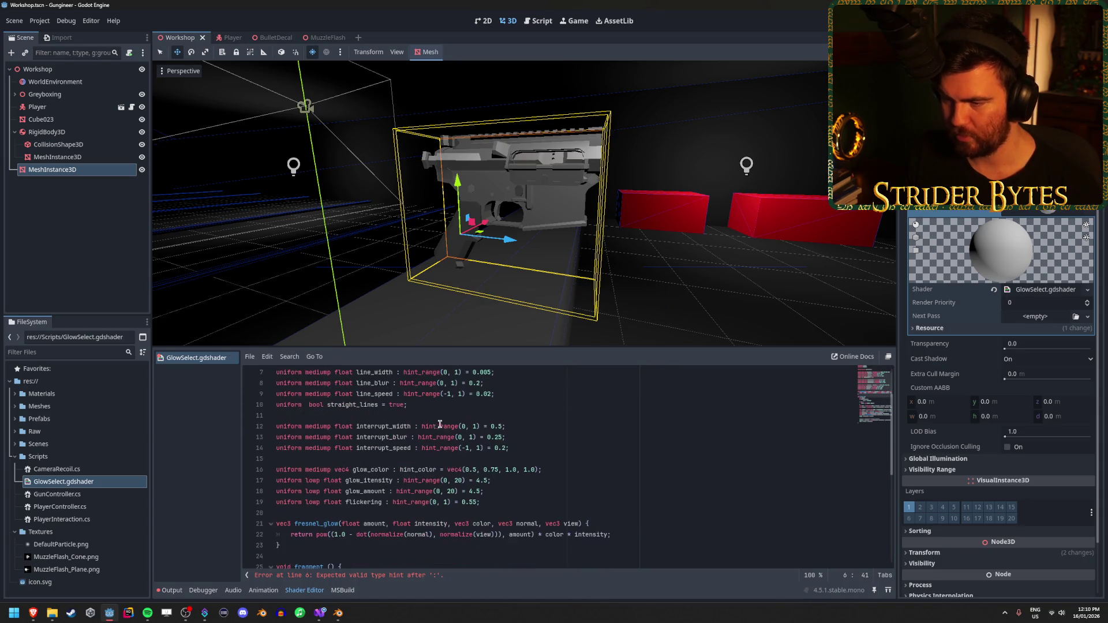
key(ctrl+s)
click(412, 469)
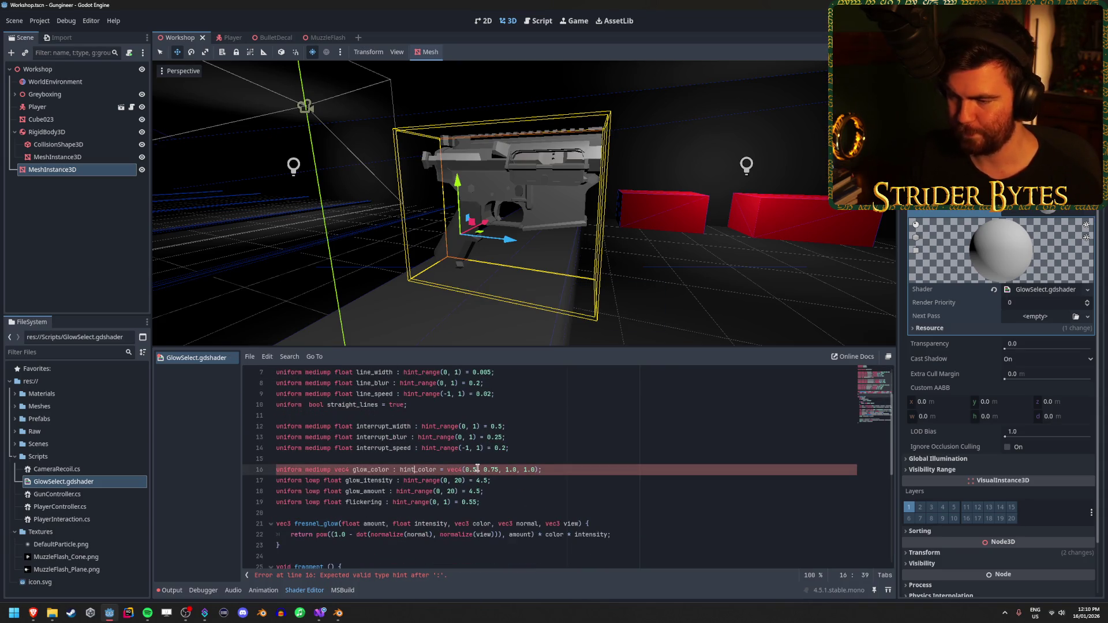
text(e)
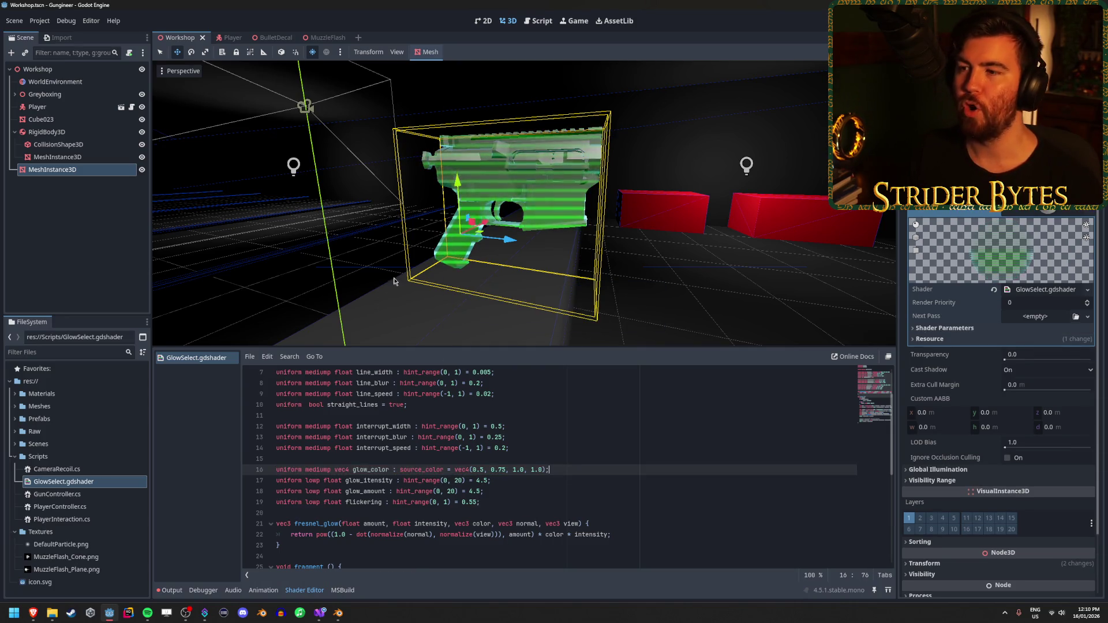
text(ws)
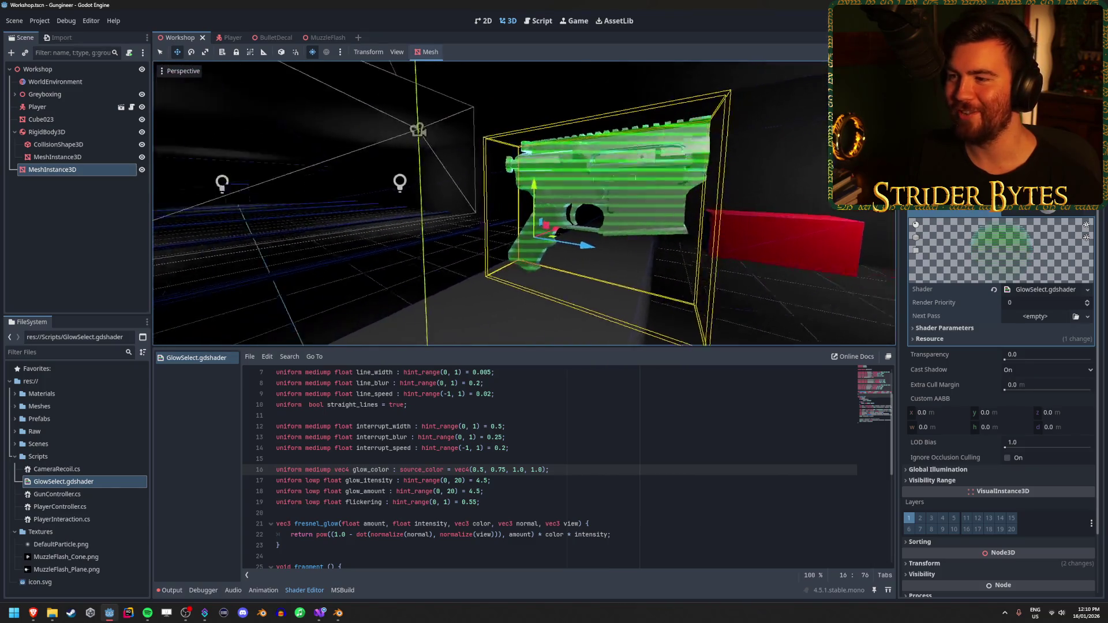
text(sw)
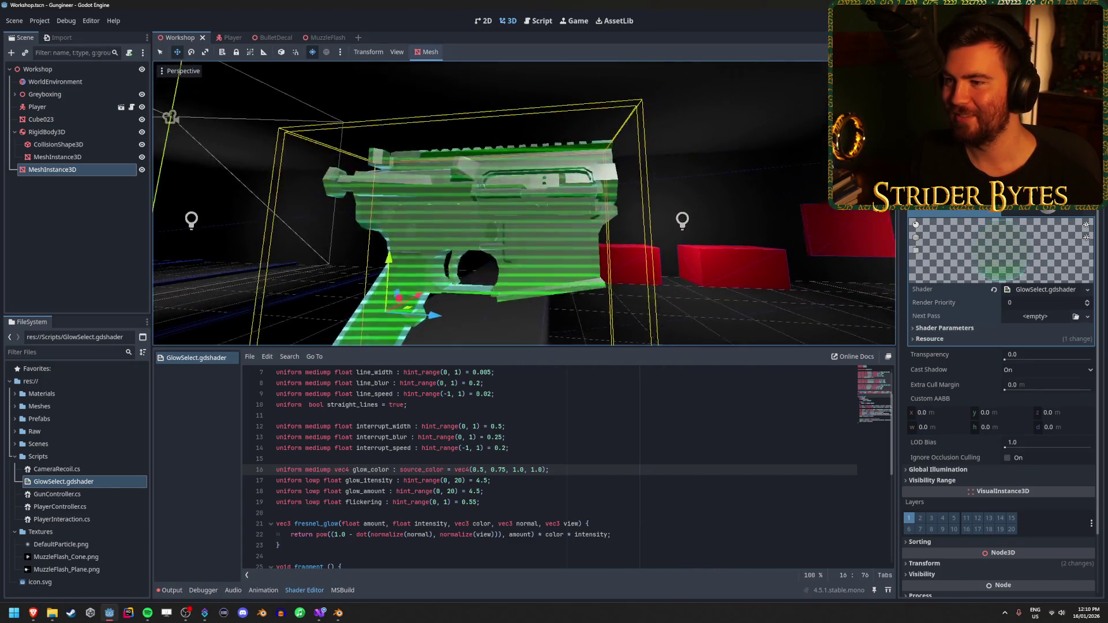
- Scroll the shader code and expand the gun material's Shader Parameters in the Inspector
scroll(484, 499, down, 3)
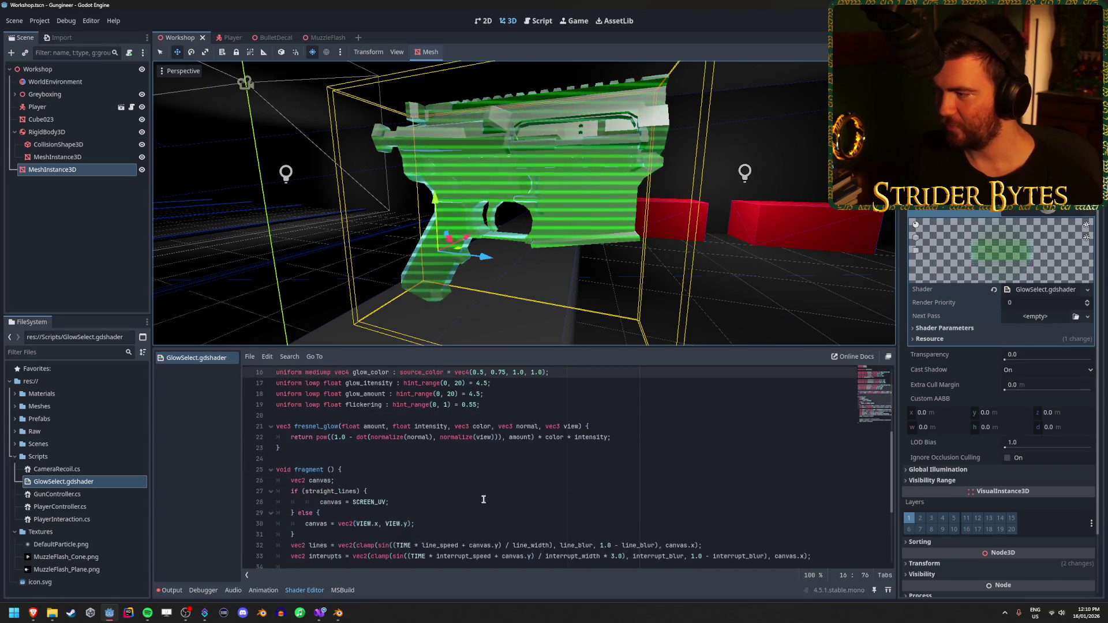
click(942, 328)
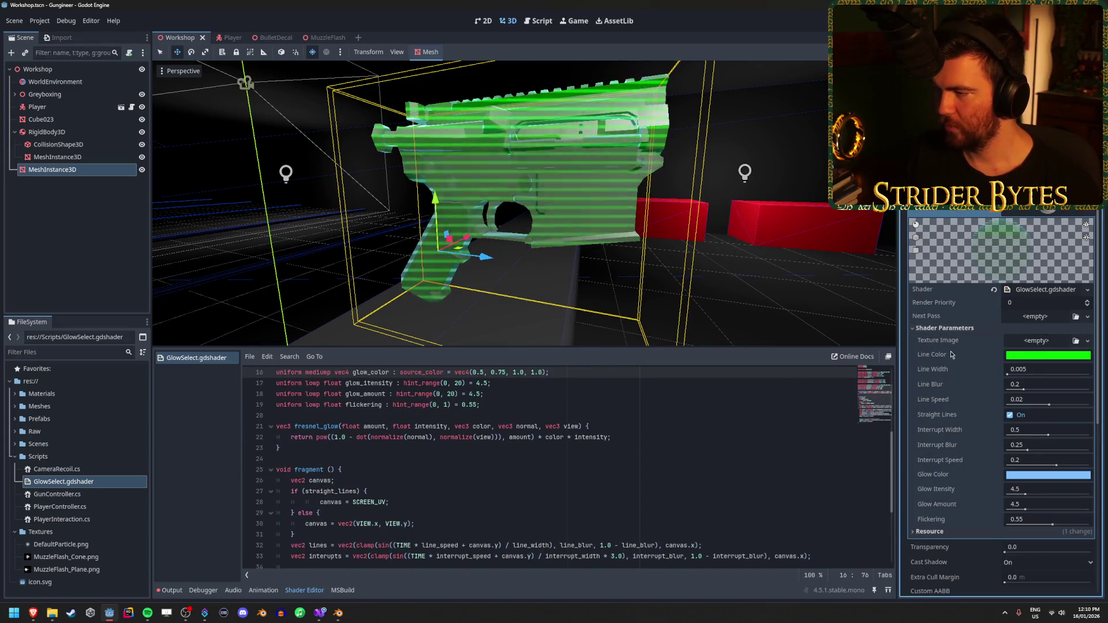
- Turn Line Color orange and set Line Width, trying 0.005 then 0.001
click(1039, 355)
mouse_move(991, 236)
mouse_down()
mouse_move(1066, 234)
mouse_move(999, 250)
mouse_move(1009, 249)
mouse_up()
click(1008, 375)
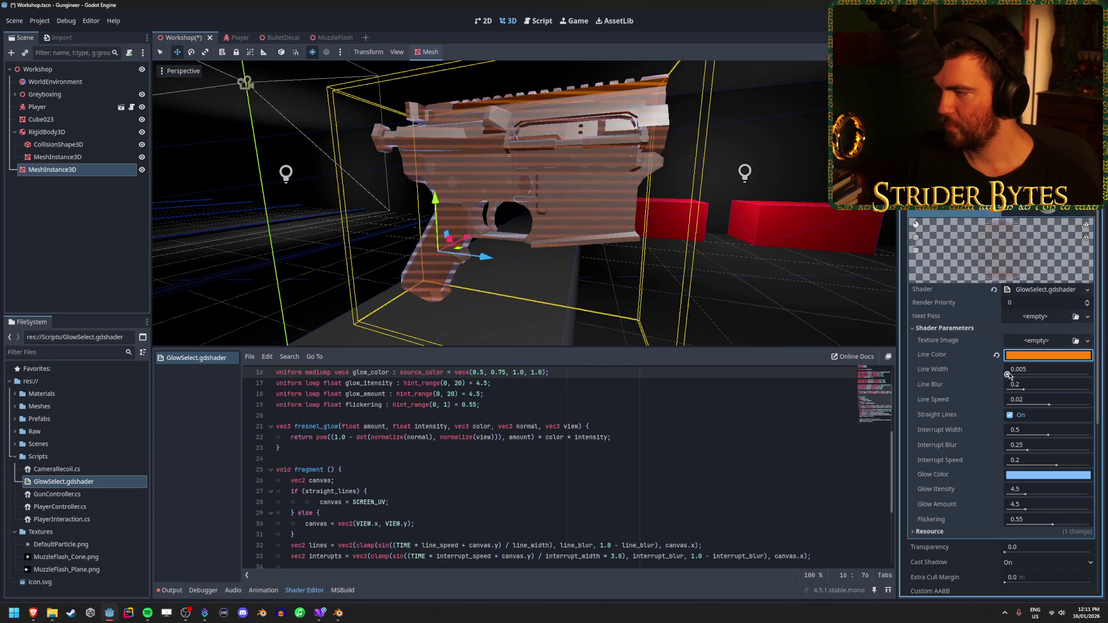
drag(1009, 375, 973, 376)
text(0.005)
key(Return)
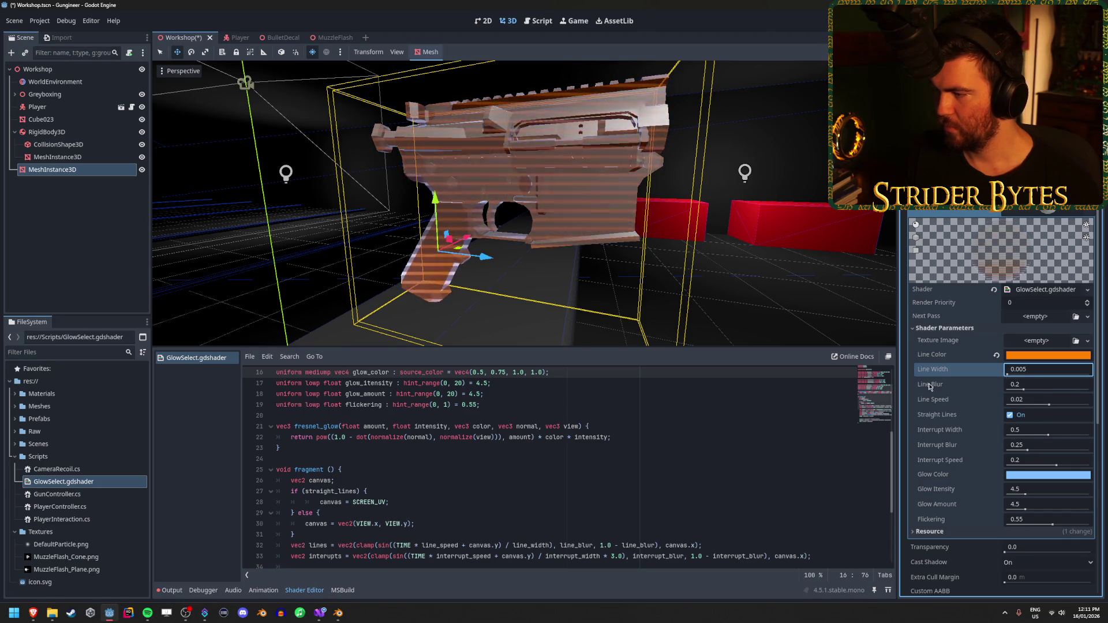
text(0.001)
key(Return)
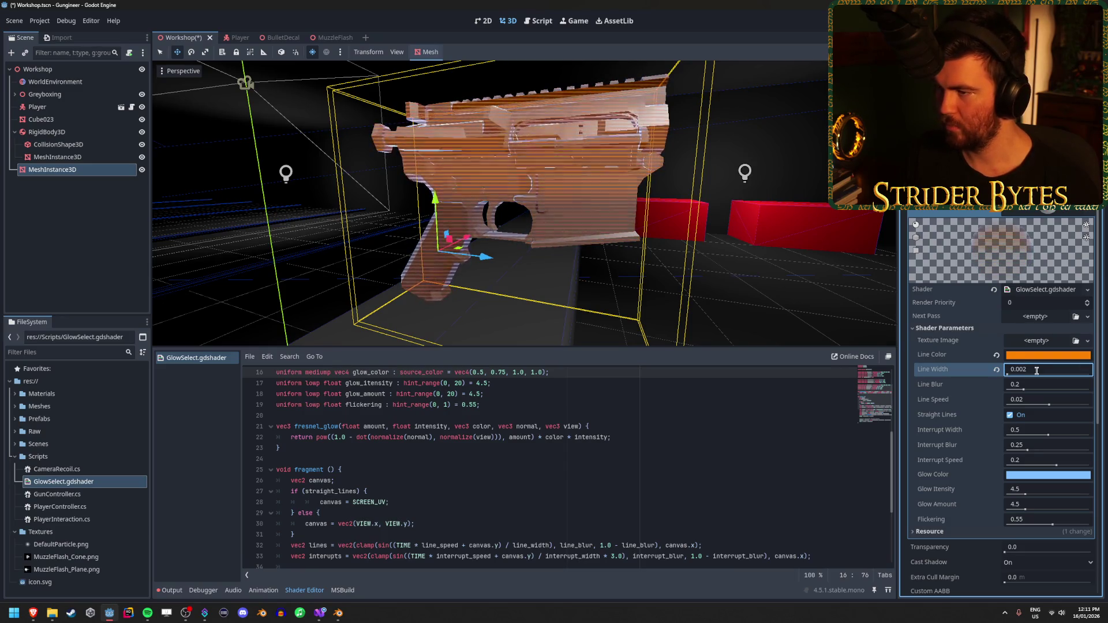
- Set Line Blur to 0.2 and Line Speed to 0.0, and try the interrupt values
drag(1024, 391, 1031, 391)
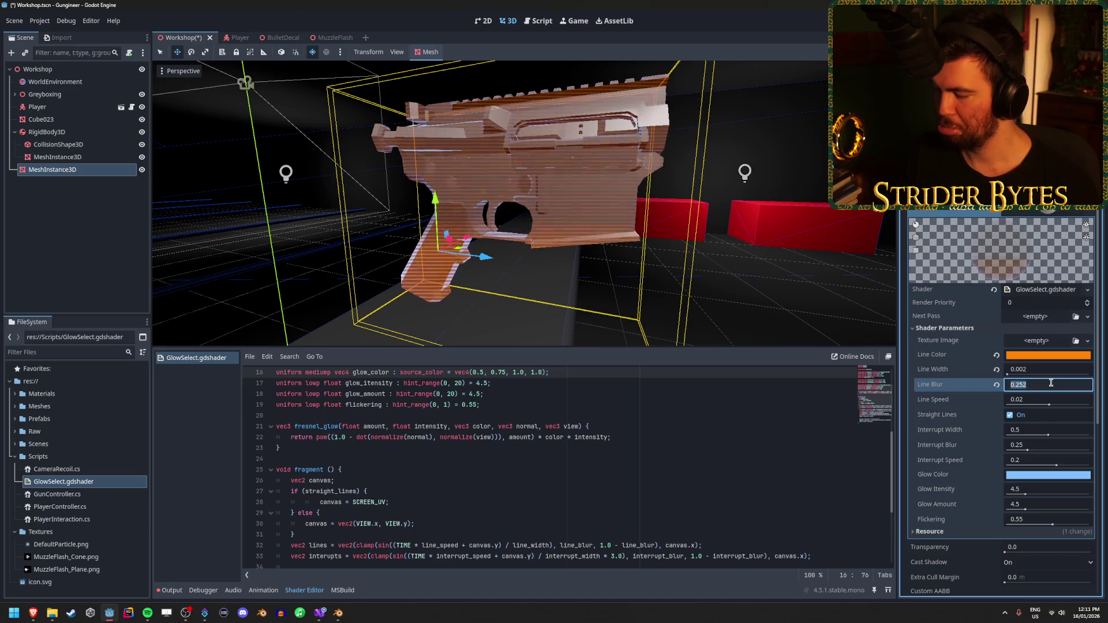
text(0.2)
key(Return)
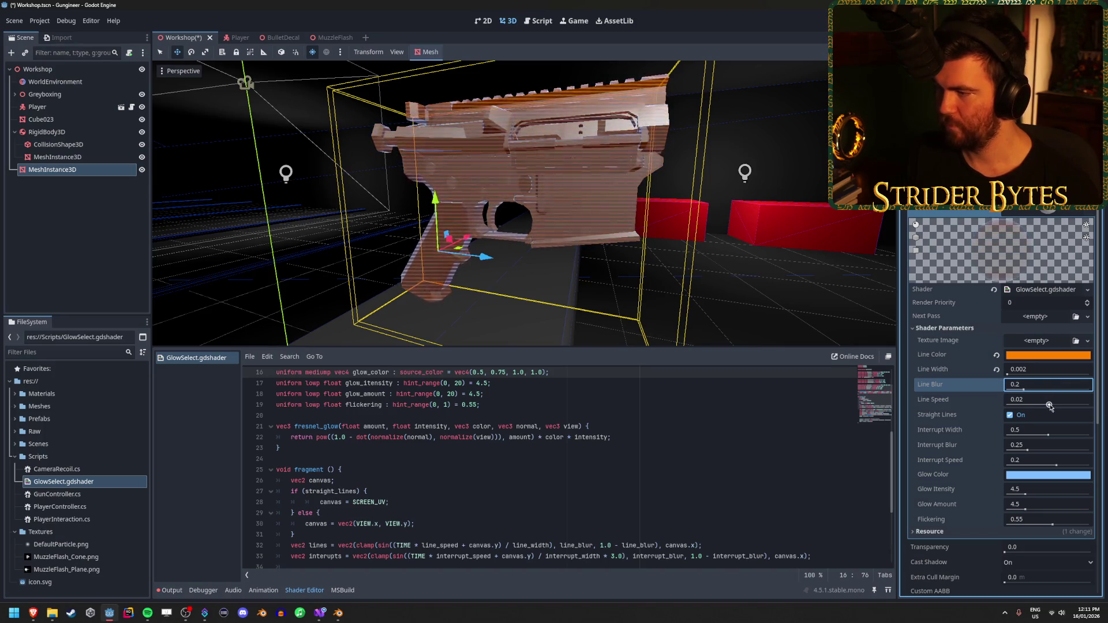
drag(1049, 406, 1023, 406)
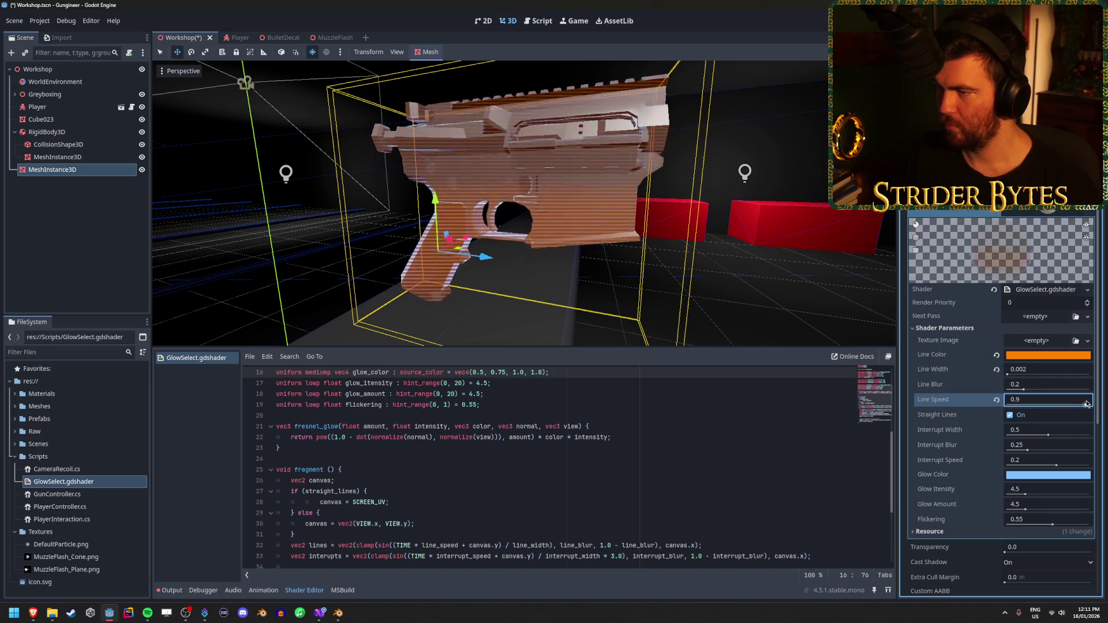
drag(1007, 404, 1044, 402)
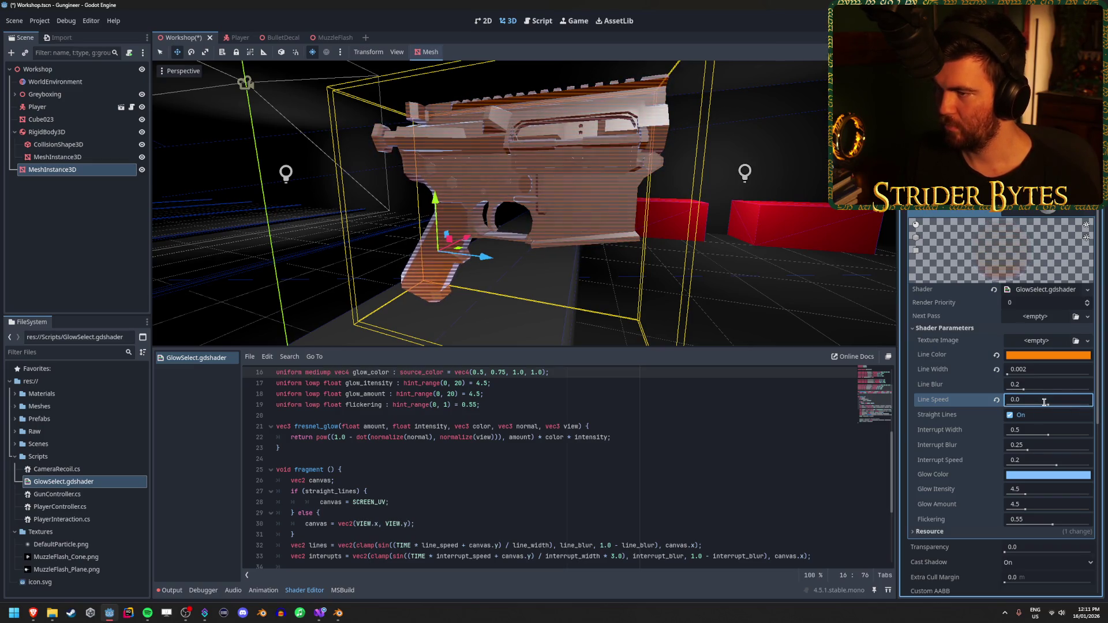
click(1058, 434)
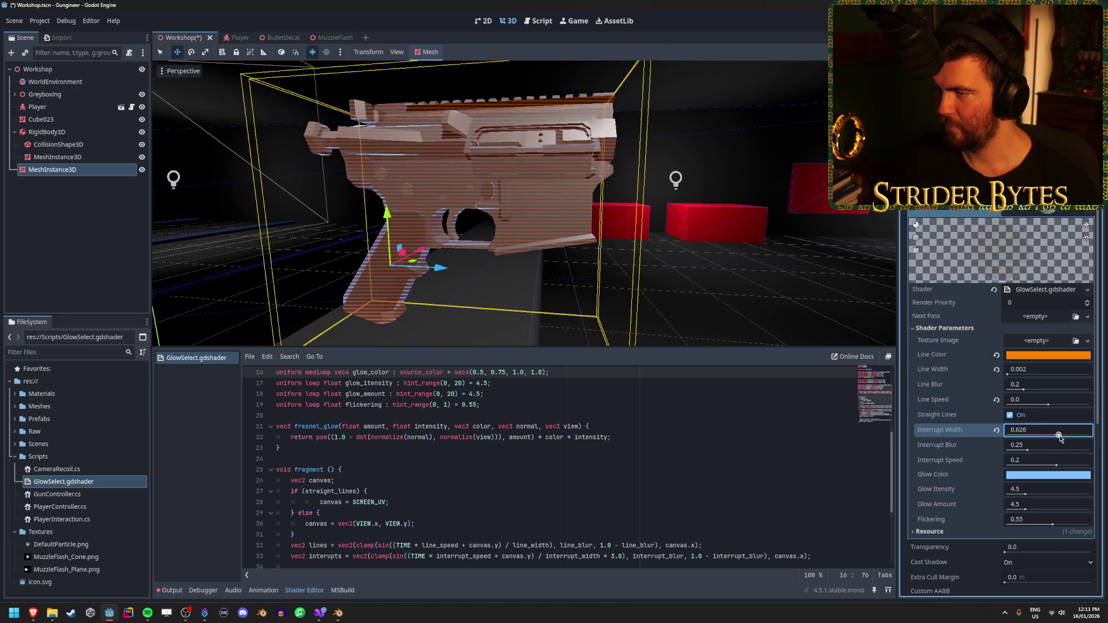
click(1038, 449)
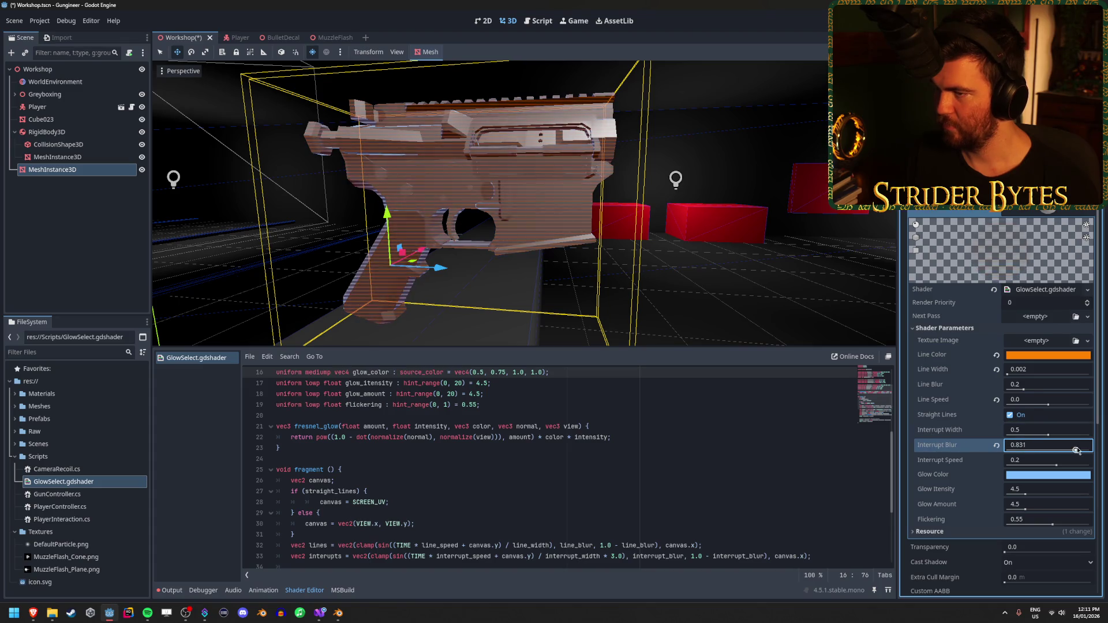
click(1041, 475)
- Change the Glow Color to a warm golden yellow
mouse_move(1008, 356)
mouse_down()
mouse_move(1062, 359)
mouse_move(982, 383)
mouse_up()
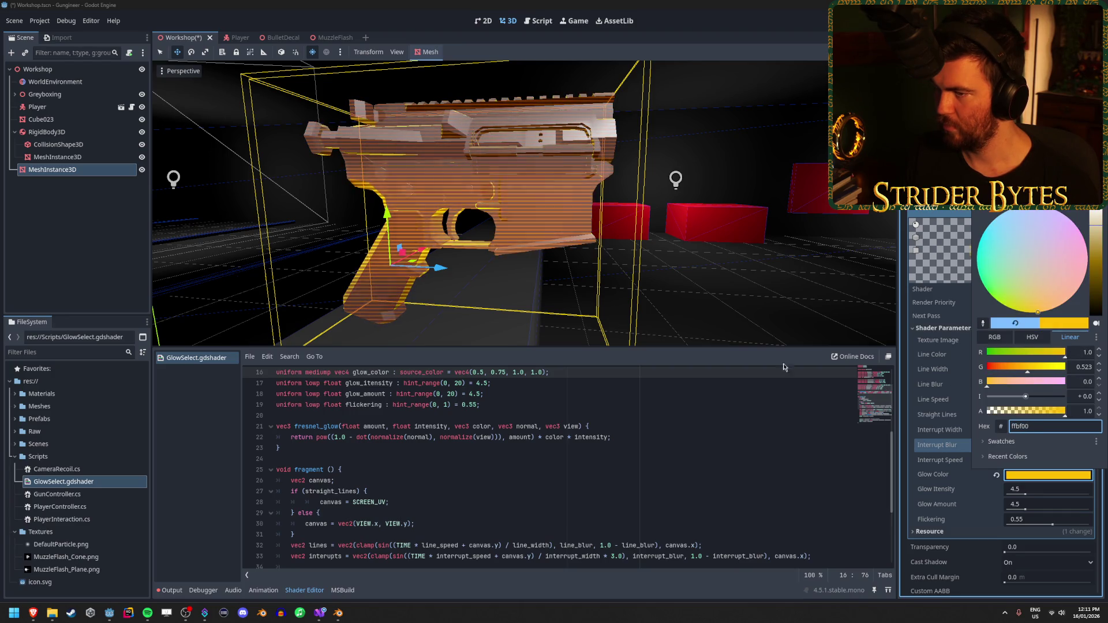
click(493, 223)
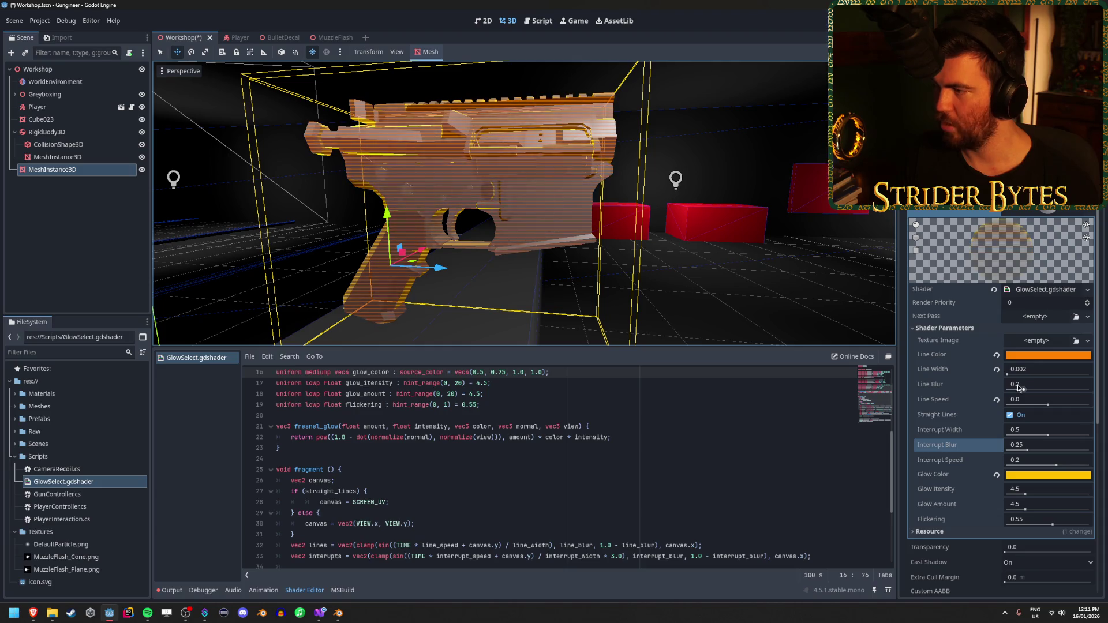
click(1048, 475)
mouse_move(1099, 365)
mouse_down()
mouse_move(1099, 381)
mouse_move(1100, 361)
mouse_move(1005, 369)
mouse_move(1051, 373)
mouse_move(1035, 371)
mouse_move(1065, 352)
mouse_up()
drag(1032, 370, 1027, 369)
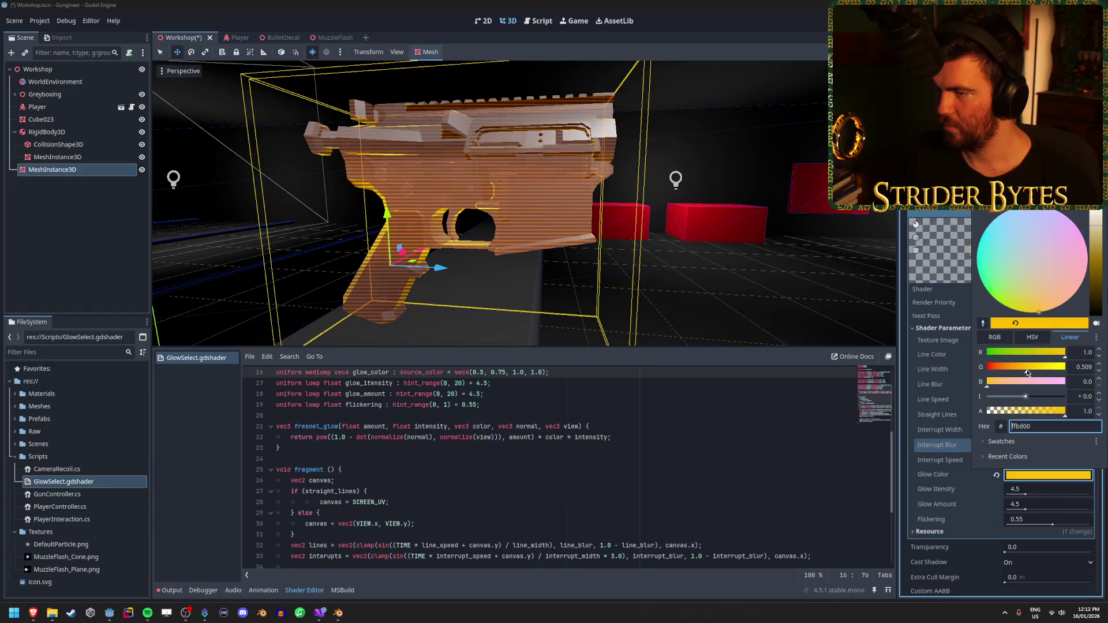
click(936, 297)
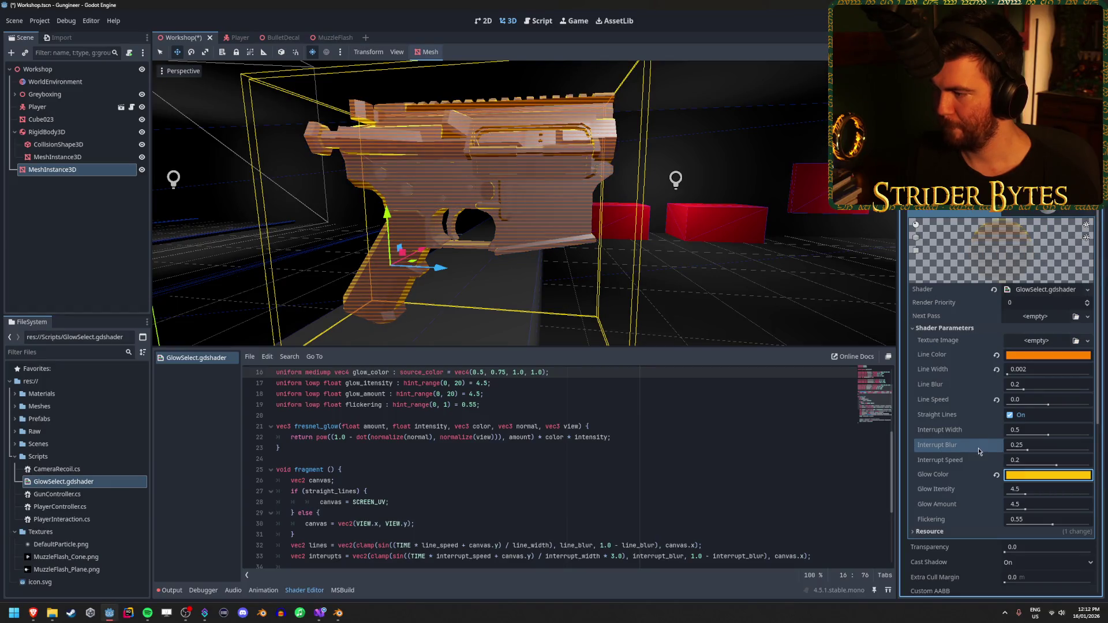
- Try and revert glow intensity, glow amount (4.5) and flickering (0.55), then save the scene
click(1025, 494)
mouse_move(1084, 496)
mouse_down()
mouse_move(1027, 496)
mouse_move(1025, 511)
mouse_move(997, 508)
mouse_move(985, 525)
mouse_move(1089, 524)
mouse_move(1073, 524)
mouse_up()
click(997, 489)
click(996, 505)
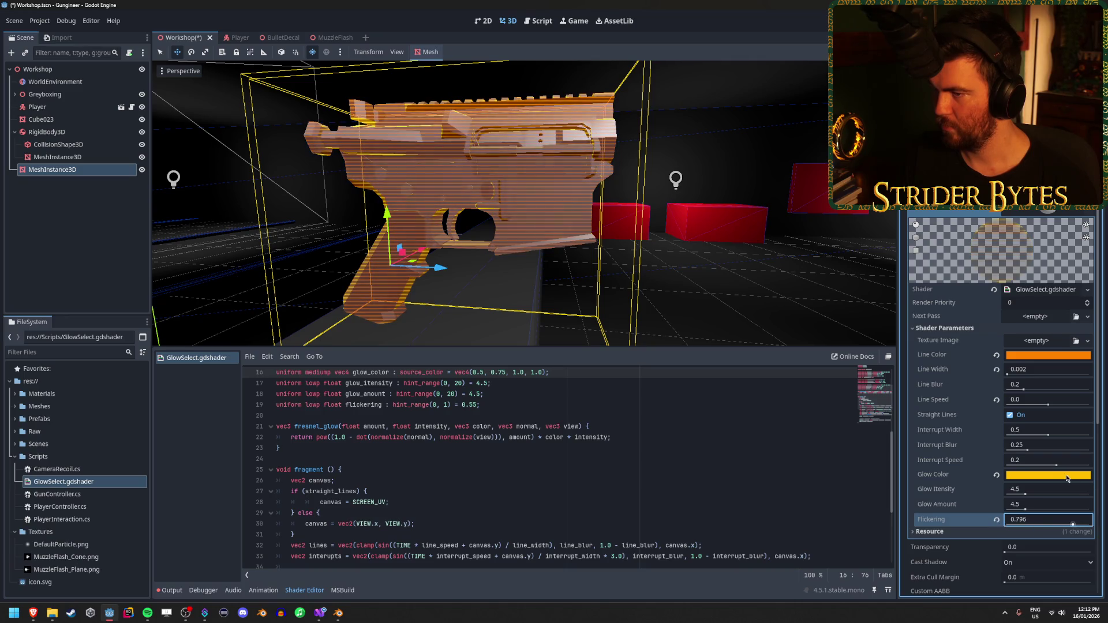
drag(1057, 479, 1085, 481)
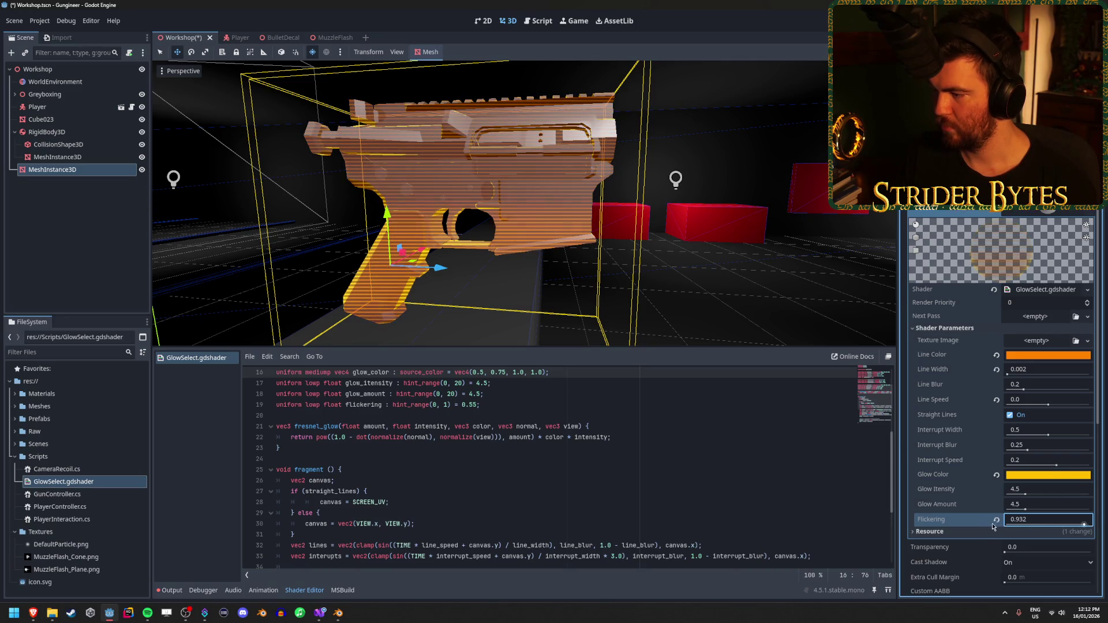
key(ctrl+z)
key(ctrl+s)
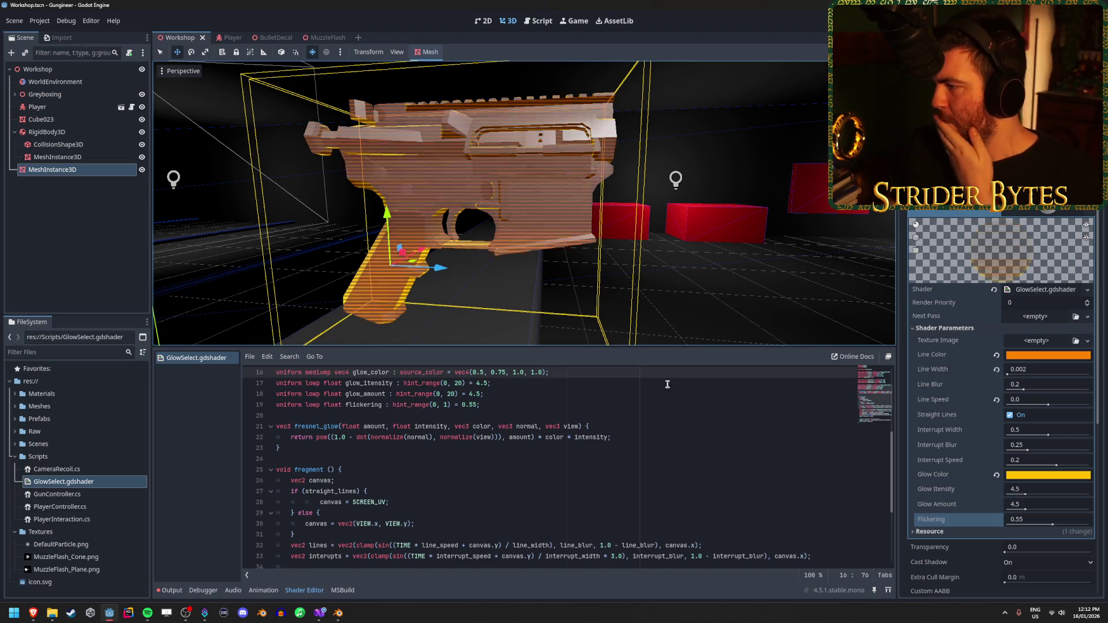
- Set Line Width to 0.003, save the scene, and launch the game
click(1017, 375)
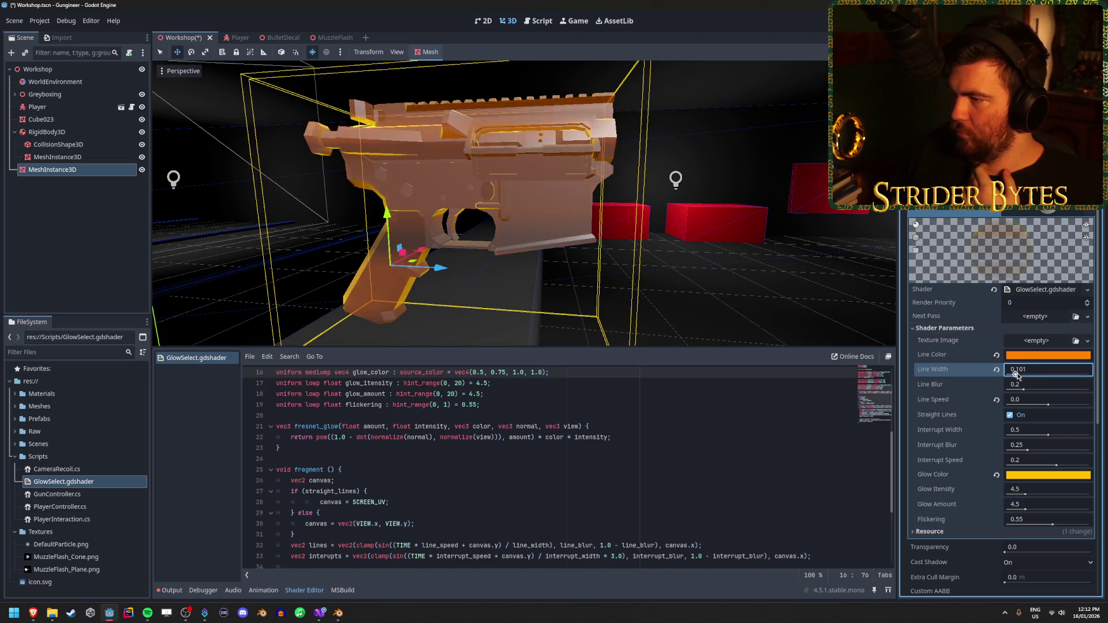
drag(1017, 375, 1009, 376)
click(1034, 372)
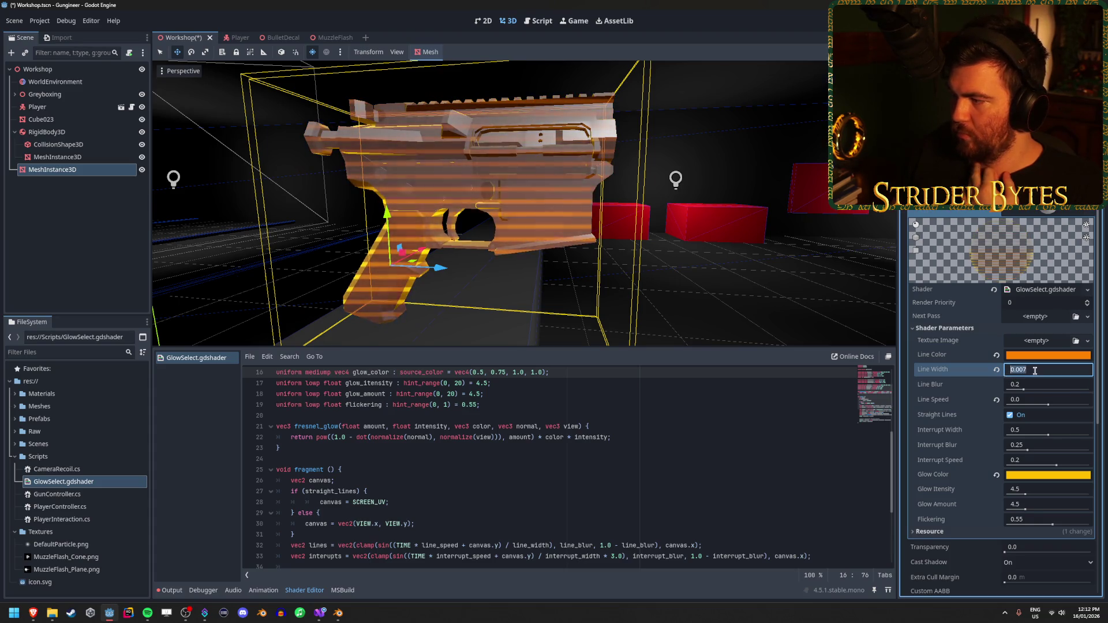
text(.003)
key(Return)
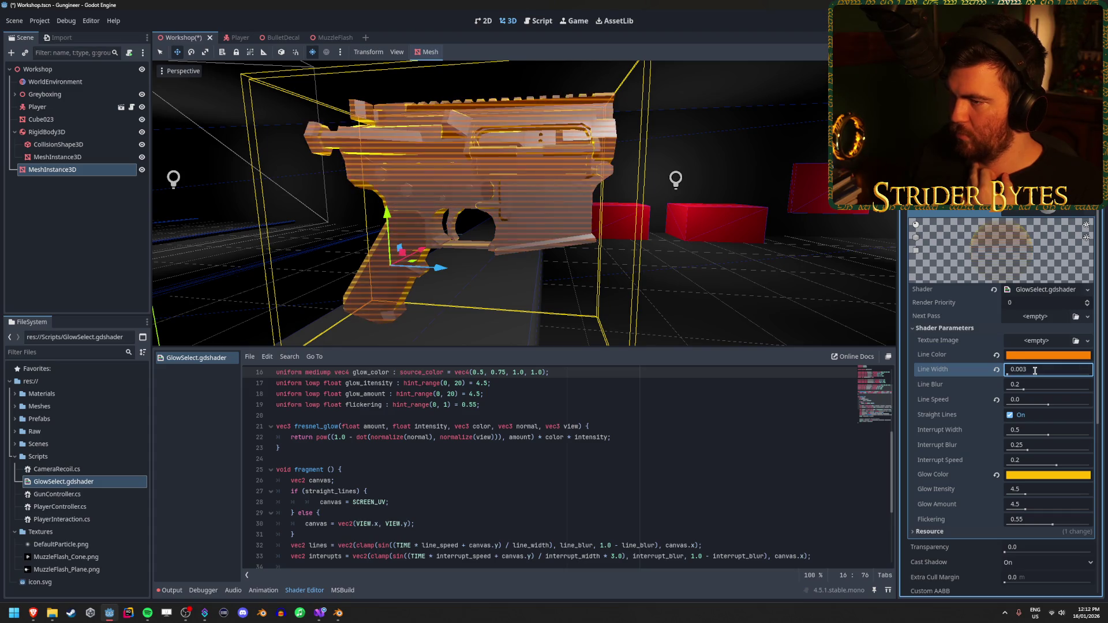
key(ctrl+s)
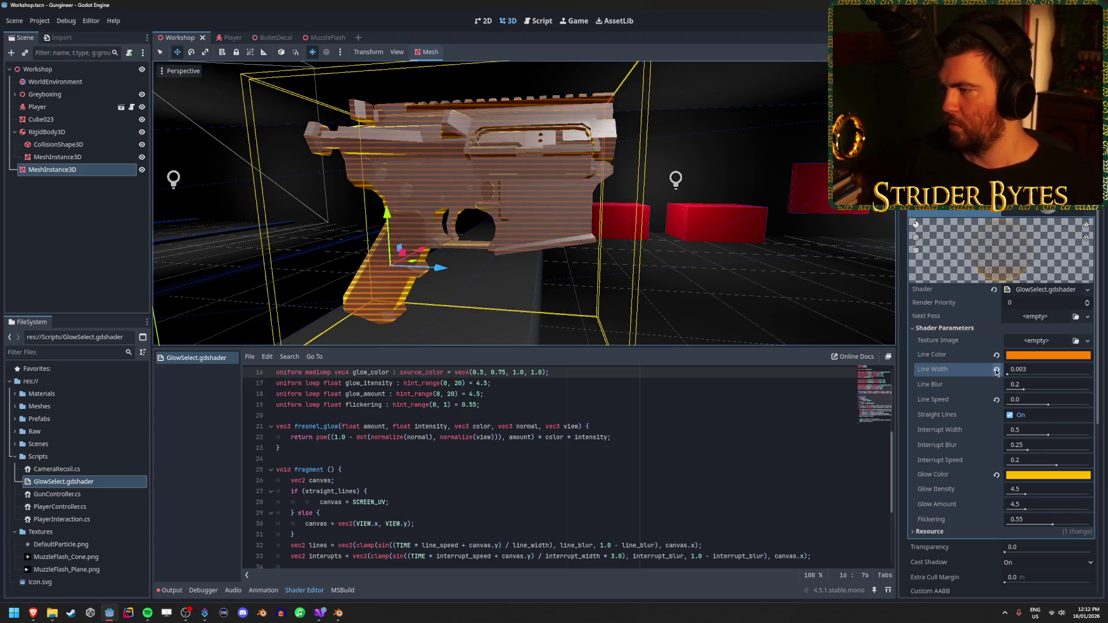
click(996, 372)
click(1044, 369)
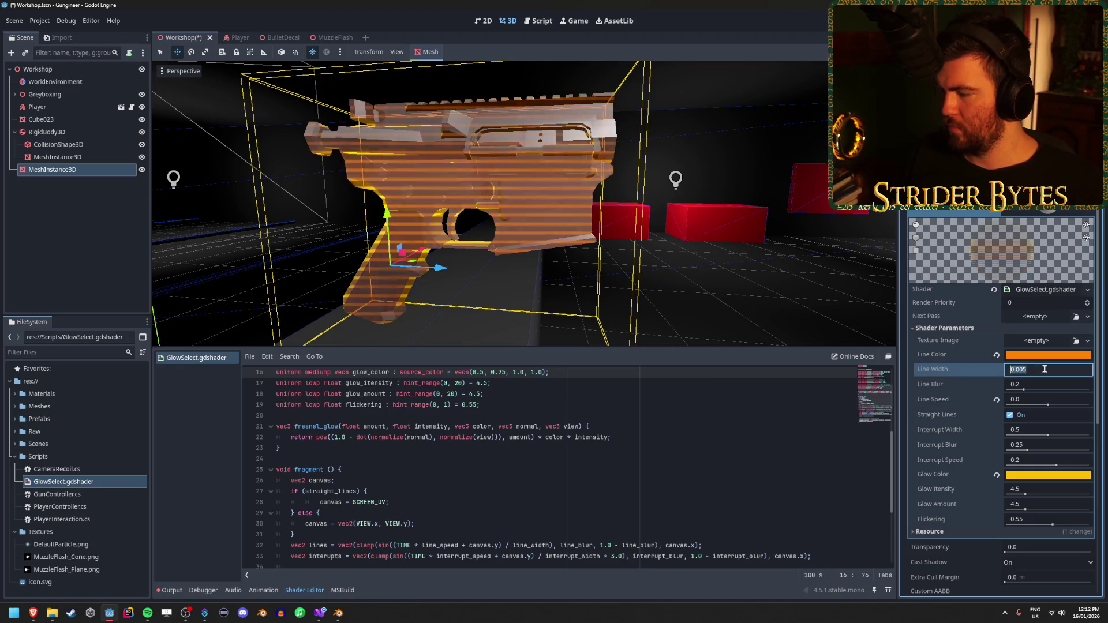
key(Return)
key(ctrl+s)
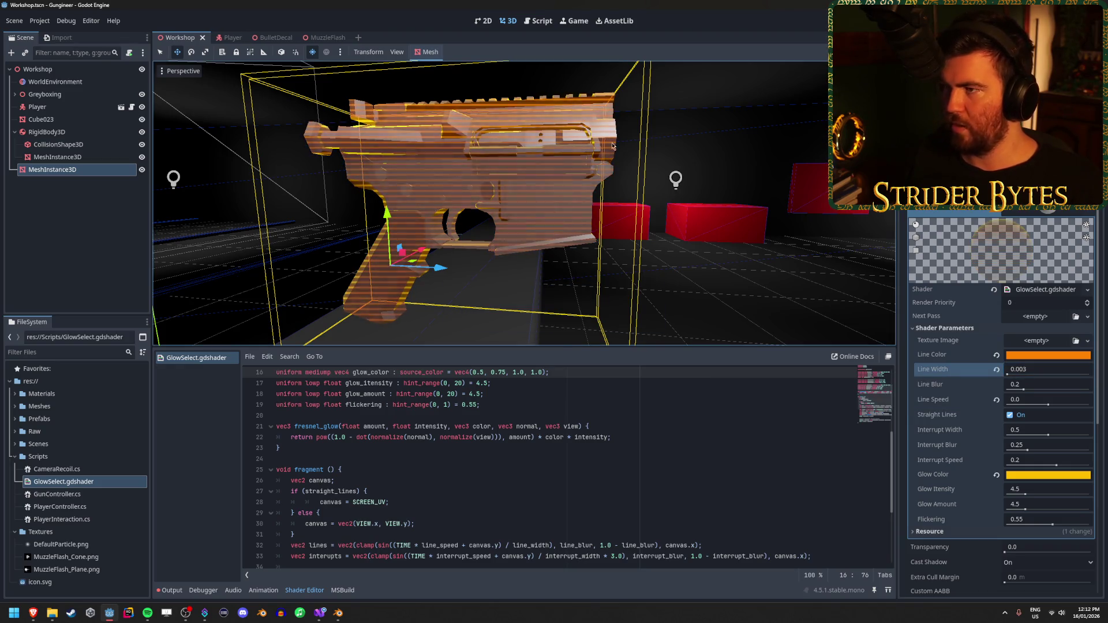
key(F5)
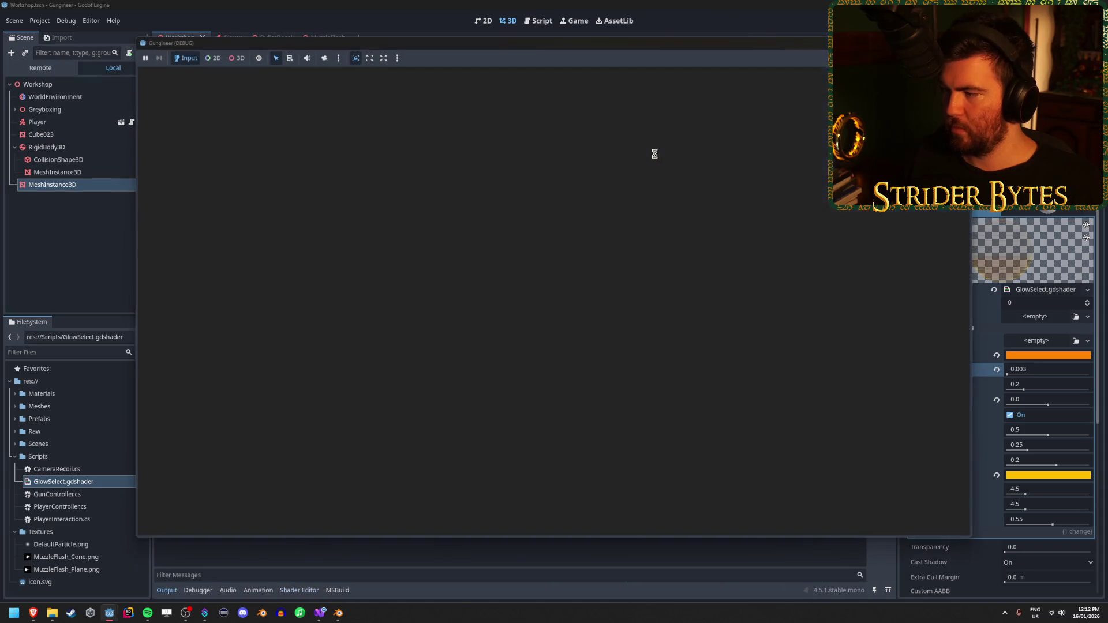
- Walk up to the glowing gun receiver in-game, then stop the run
key(w)
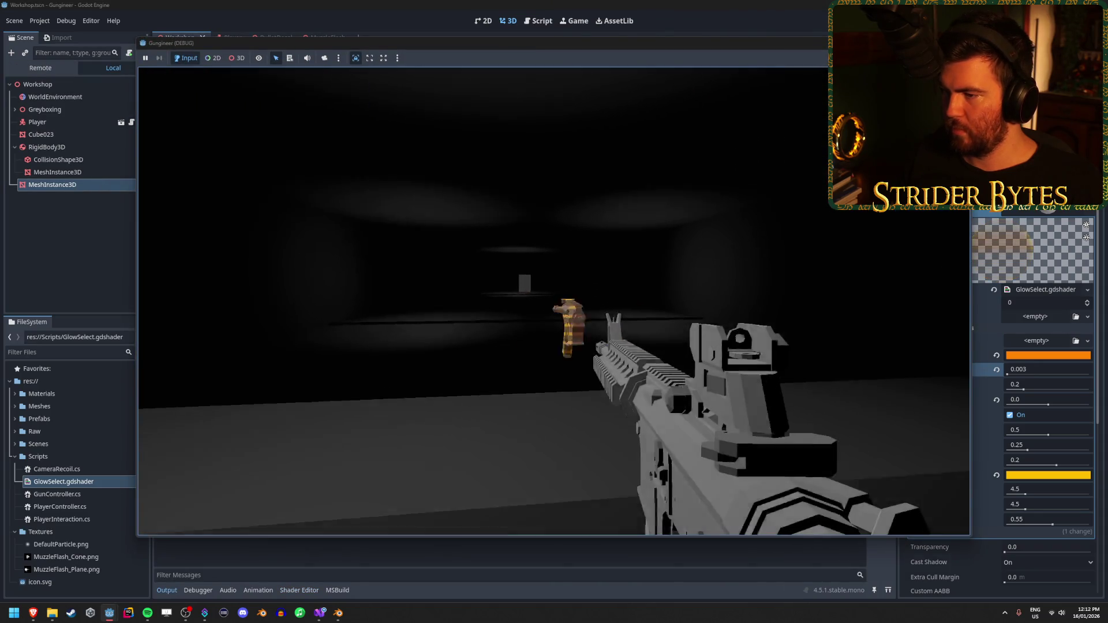
key(s)
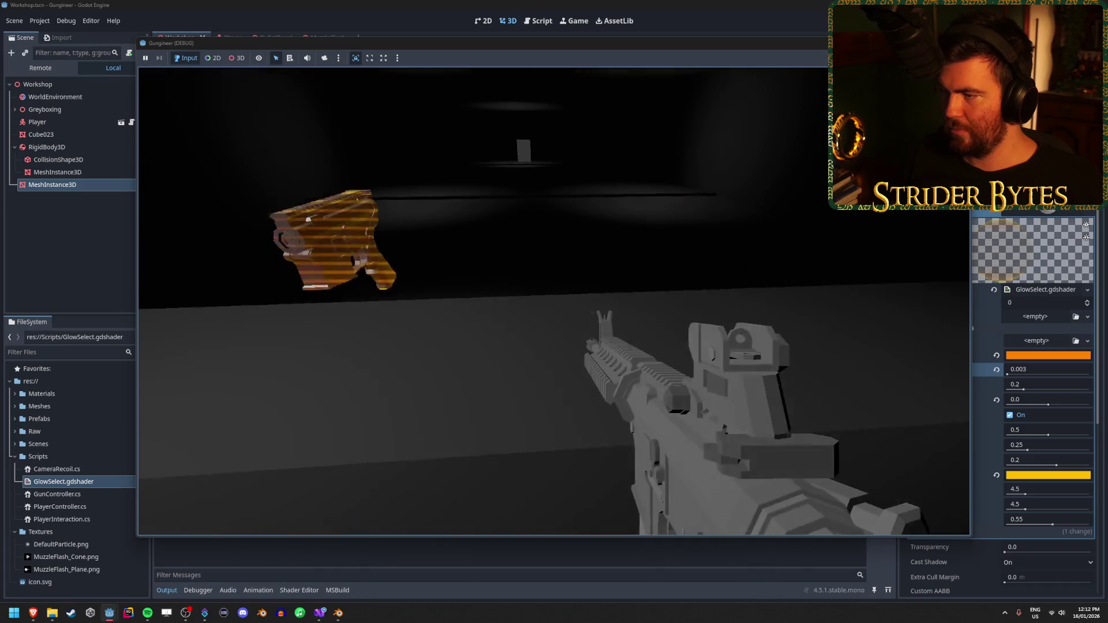
key(s)
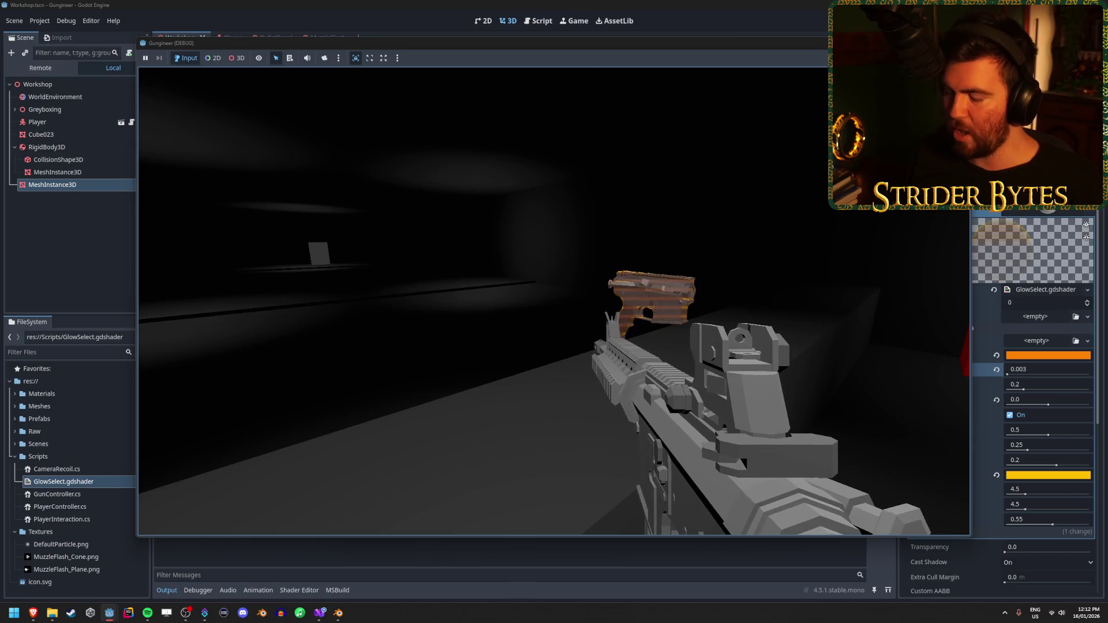
key(F8)
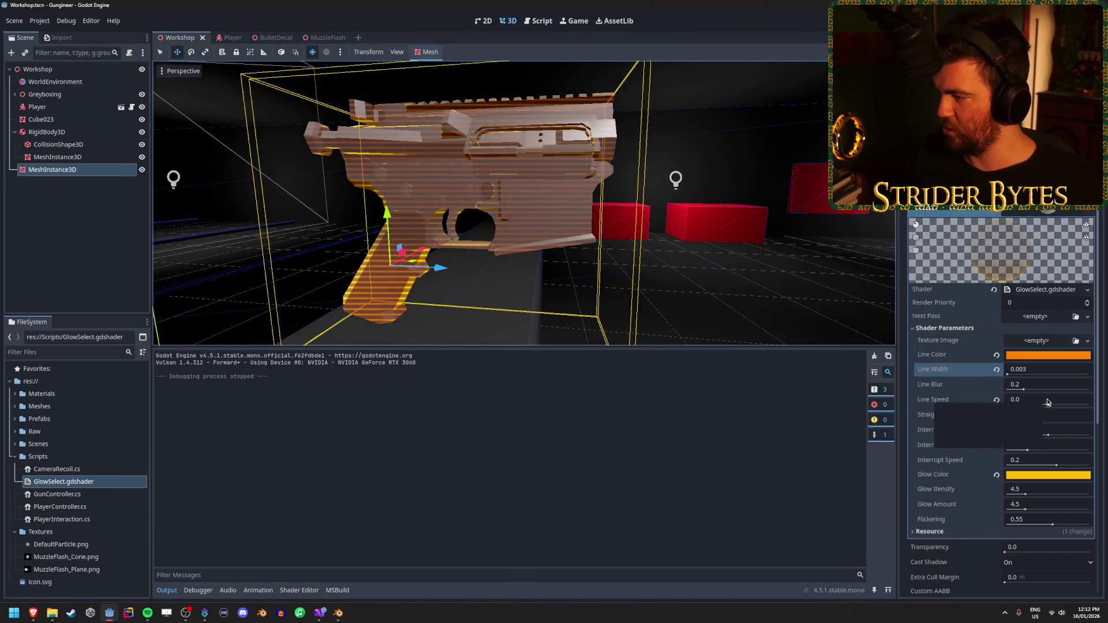
- Set Line Speed to 0.02, save, and rerun the game to check the moving lines
drag(1048, 402, 1051, 405)
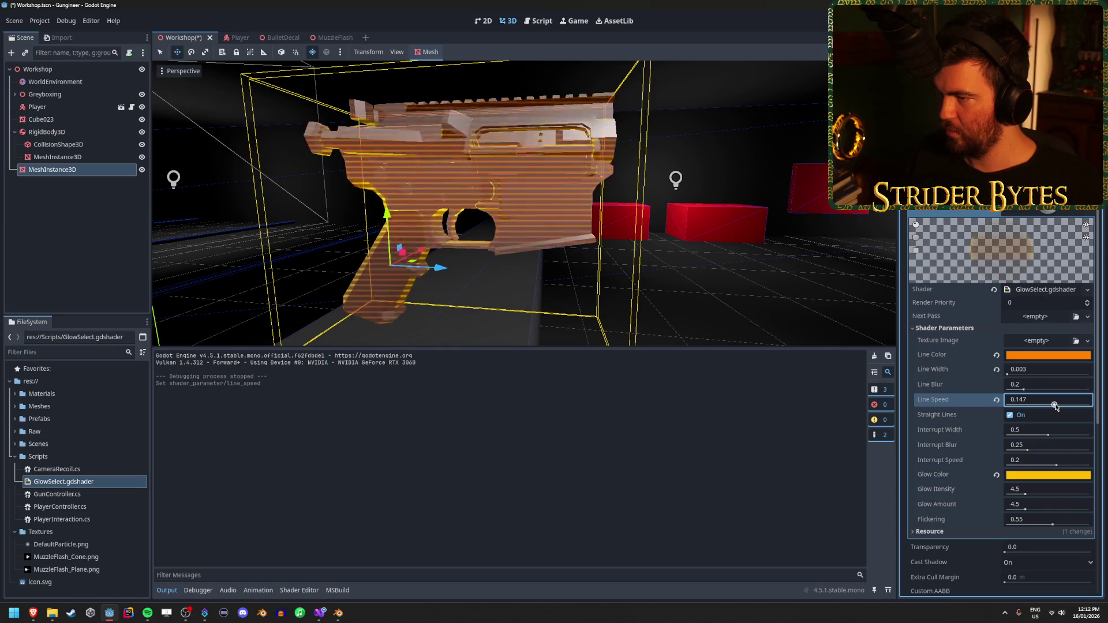
text(0.02)
key(Return)
key(ctrl+s)
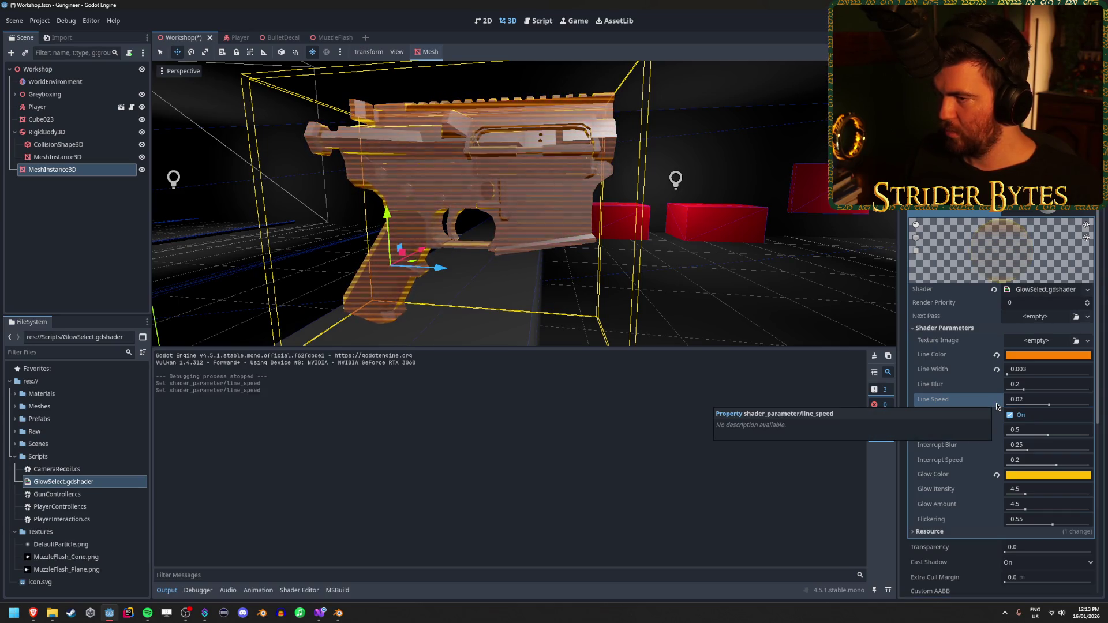
key(F5)
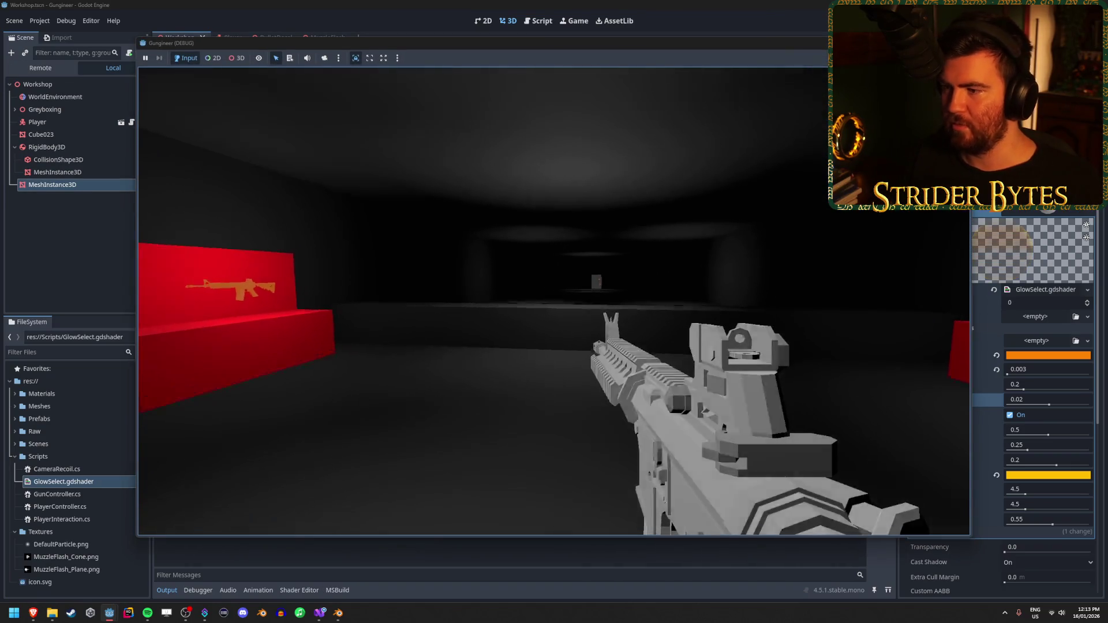
key(w)
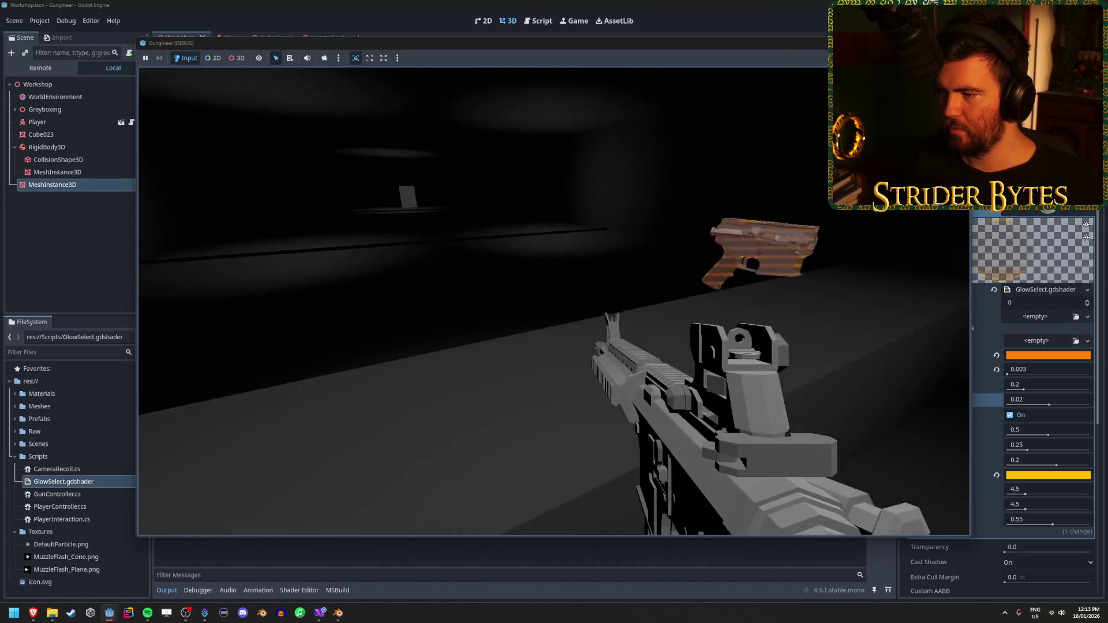
key(s)
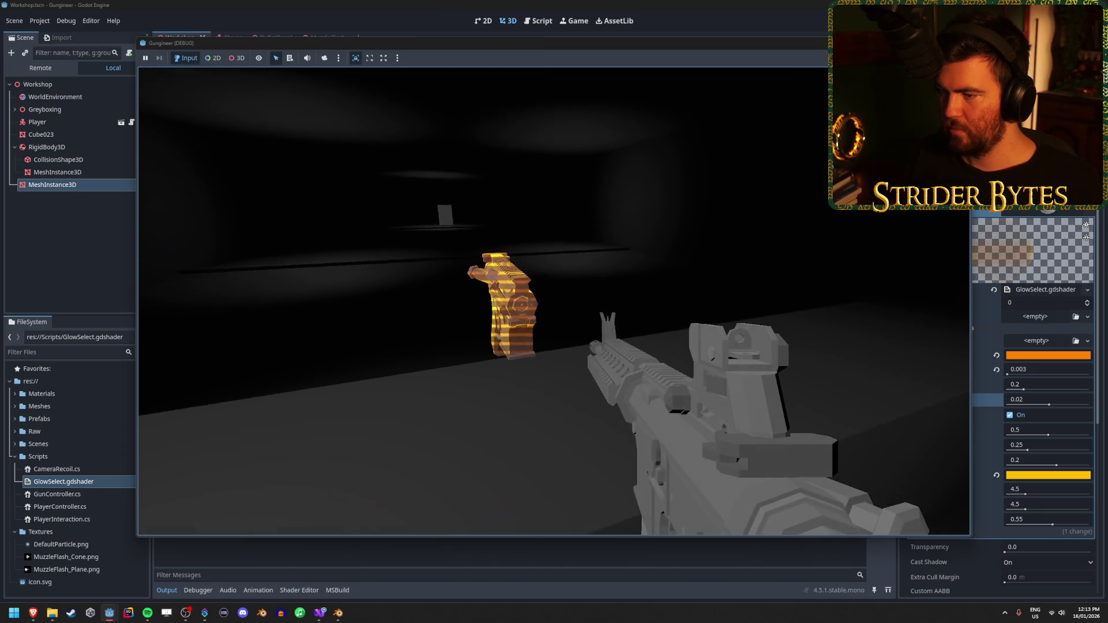
key(w)
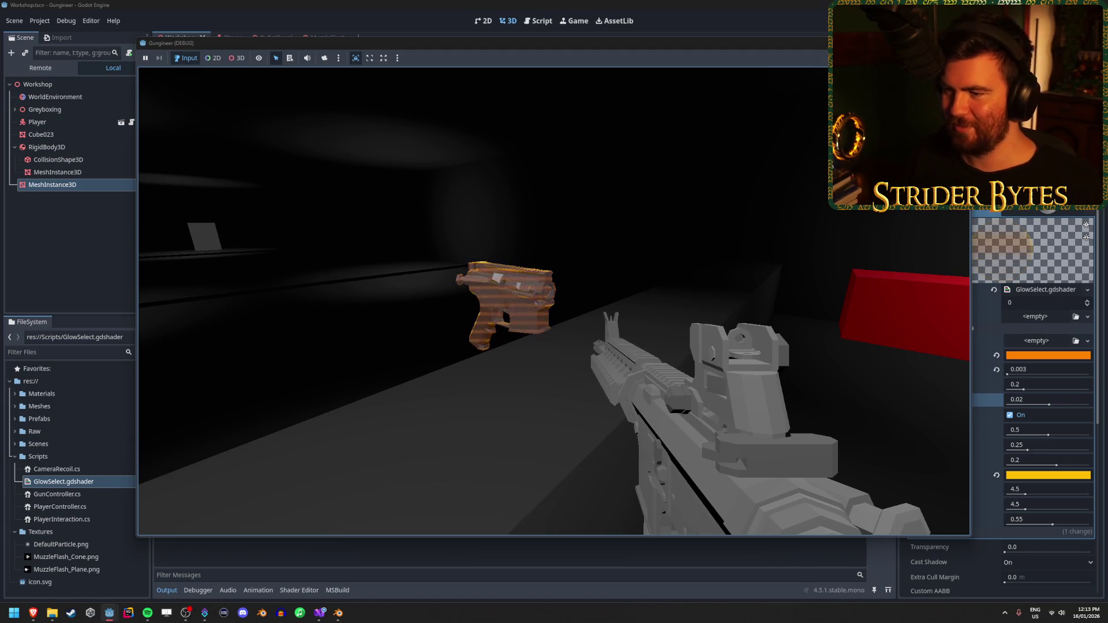
key(Escape)
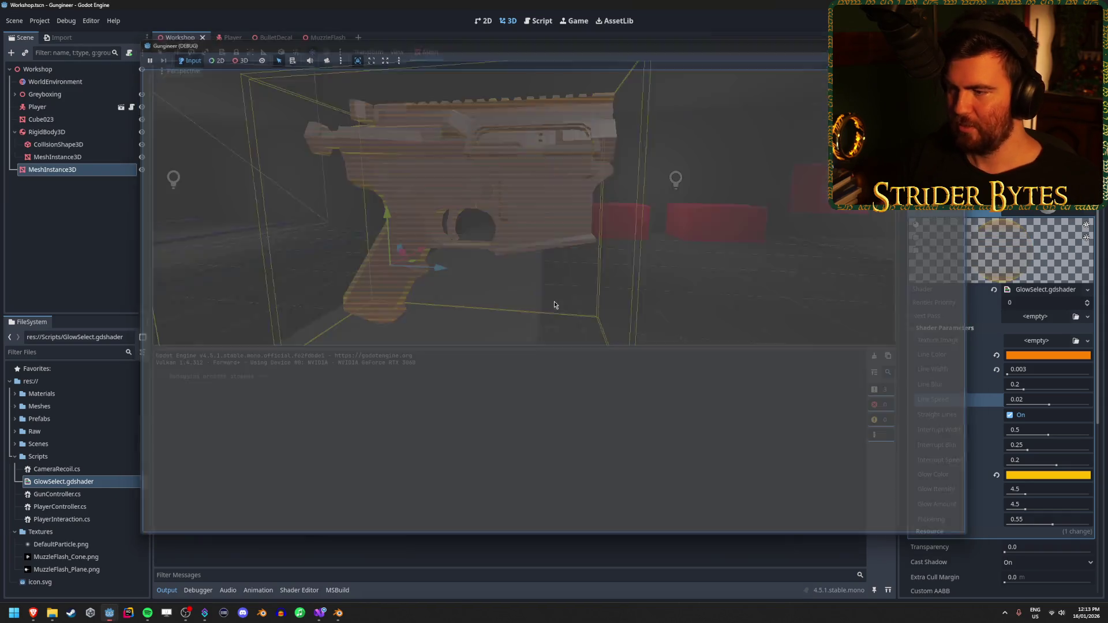
- Set Line Width to 0.001, run the game to check the glow, then stop it
click(1047, 370)
text(.001)
key(Return)
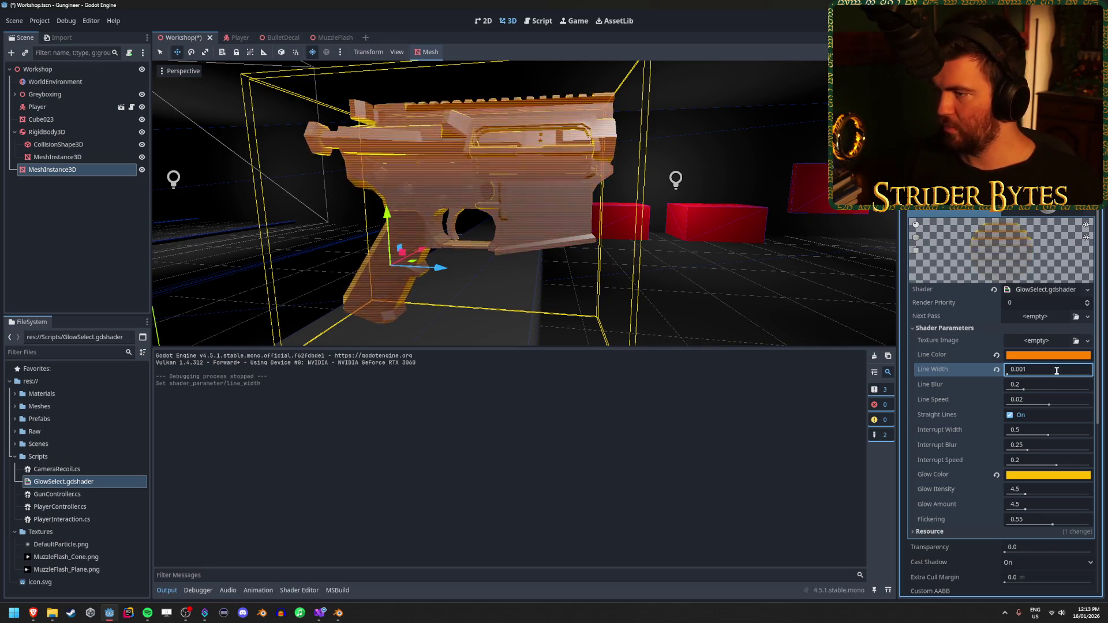
key(F5)
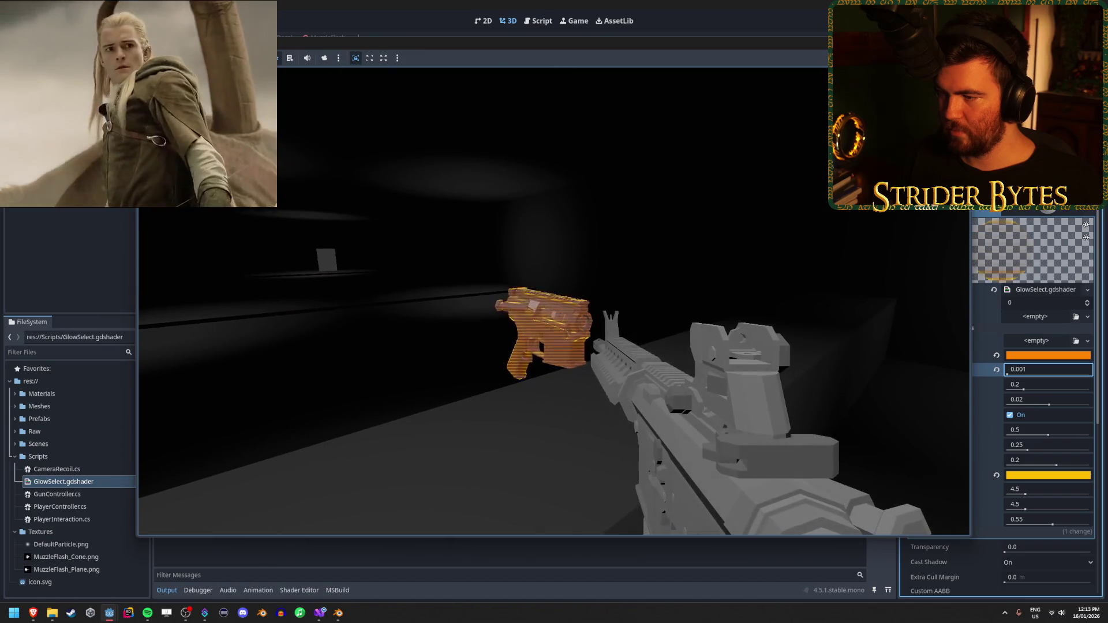
key(Escape)
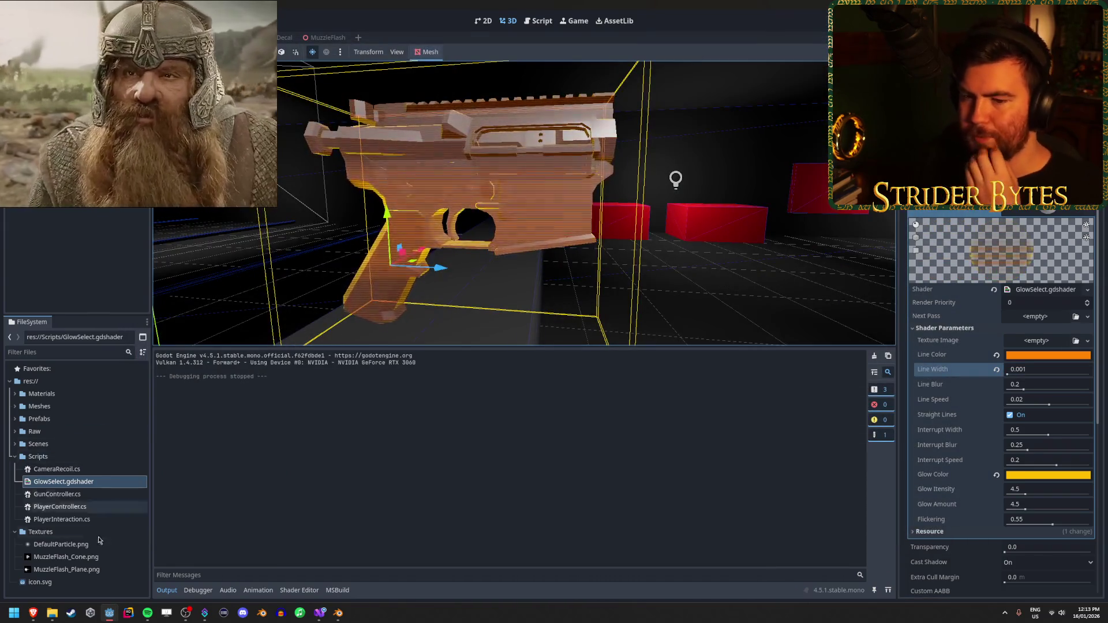
click(110, 471)
- Open GlowSelect.gdshader and review the straight_lines check and SCREEN_UV assignment on lines 27-28
double_click(109, 487)
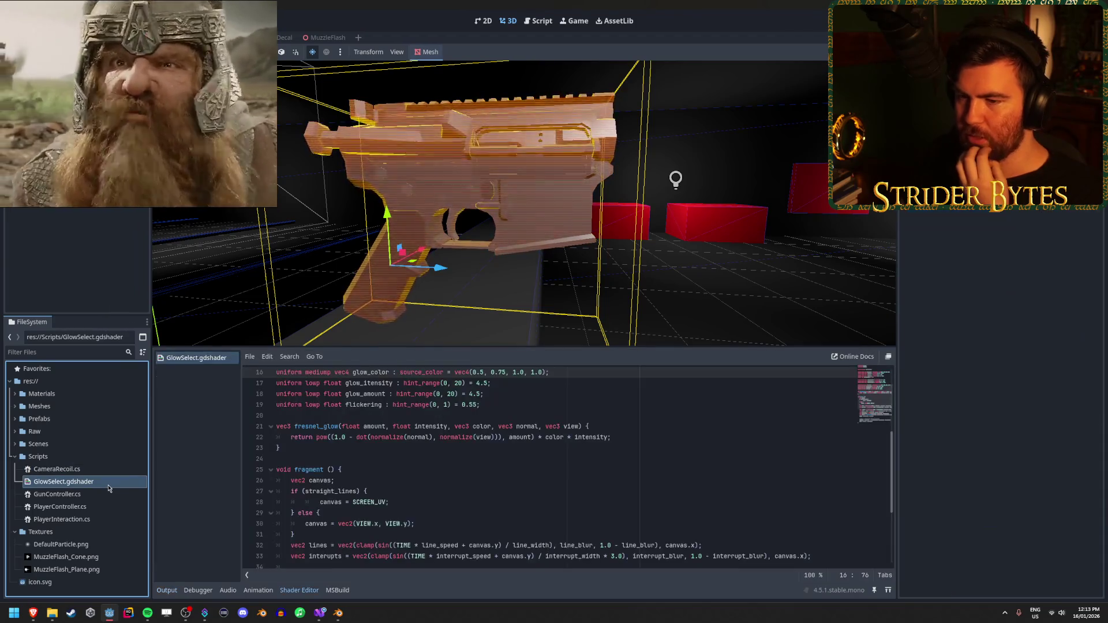
scroll(537, 473, up, 3)
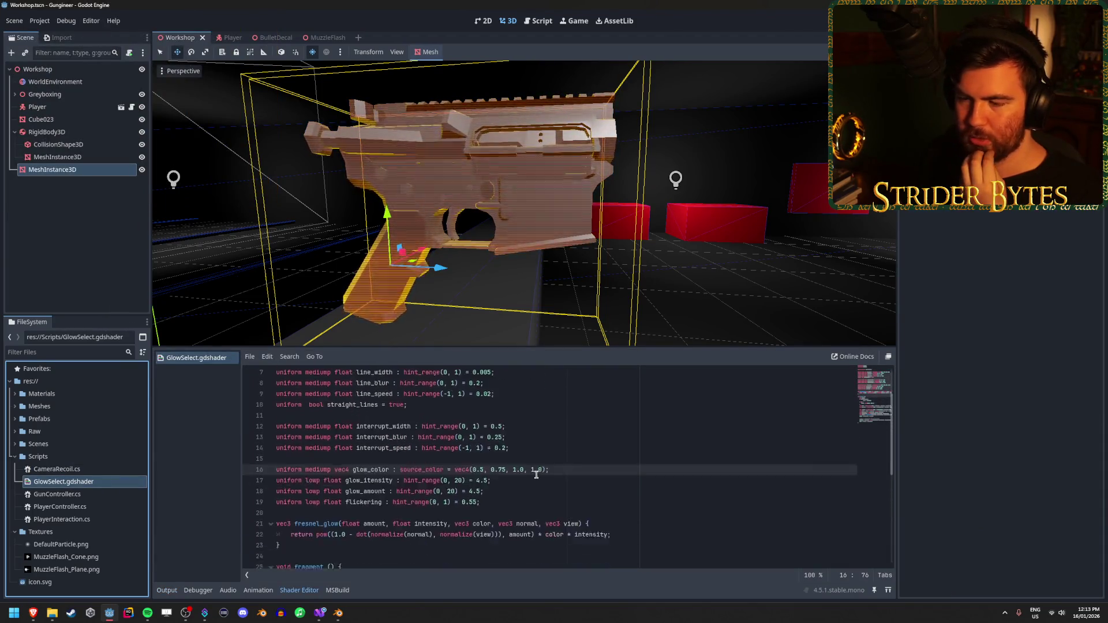
scroll(537, 473, down, 5)
scroll(535, 471, down, 1)
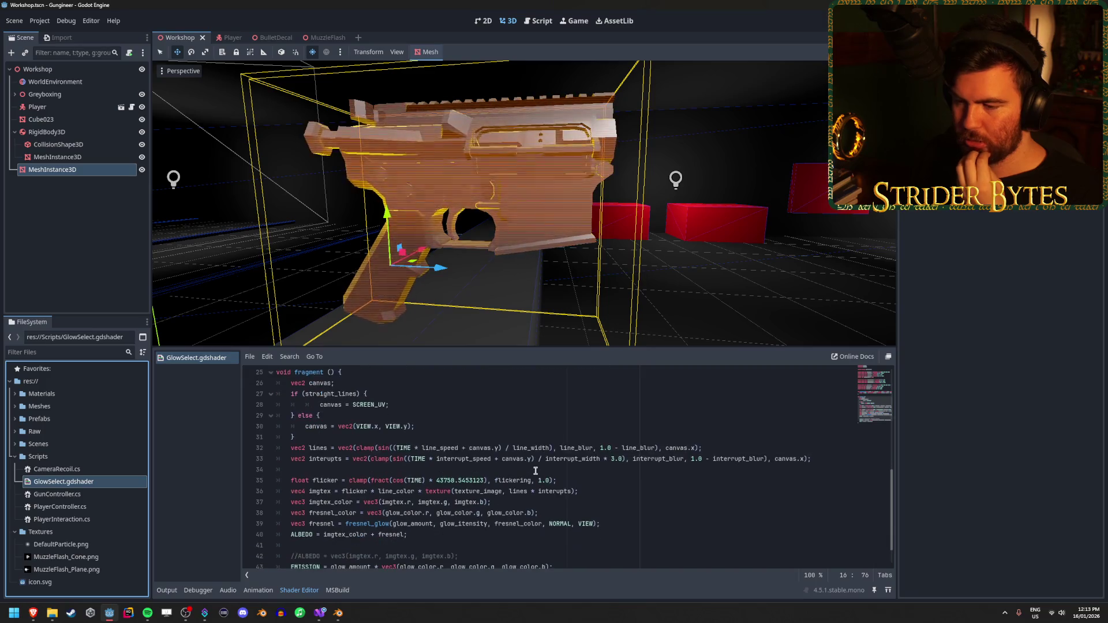
scroll(535, 471, up, 1)
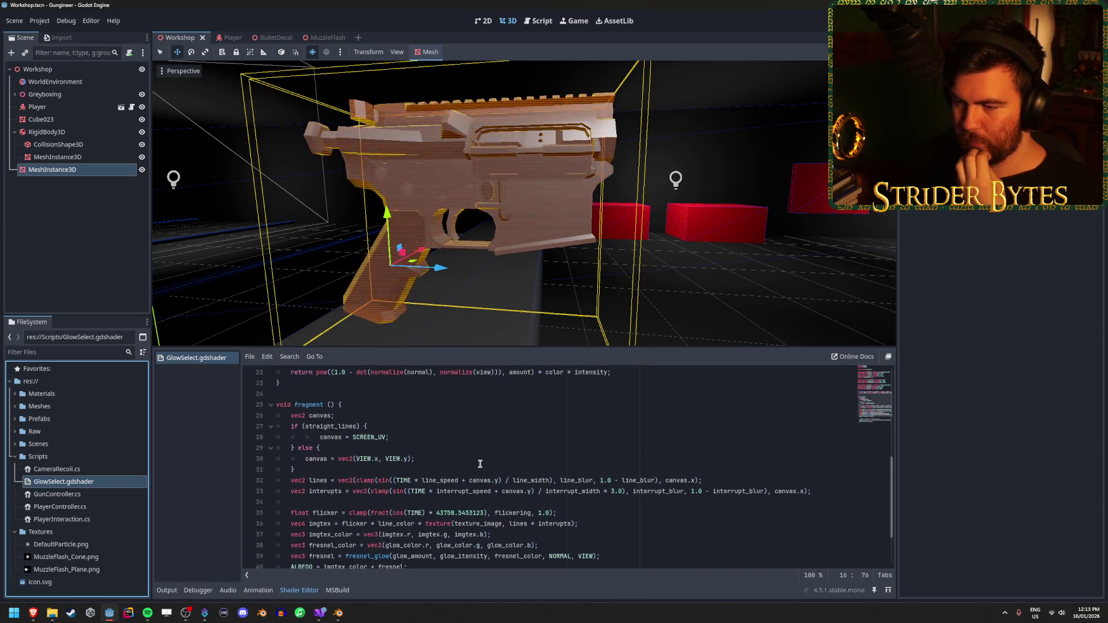
click(417, 437)
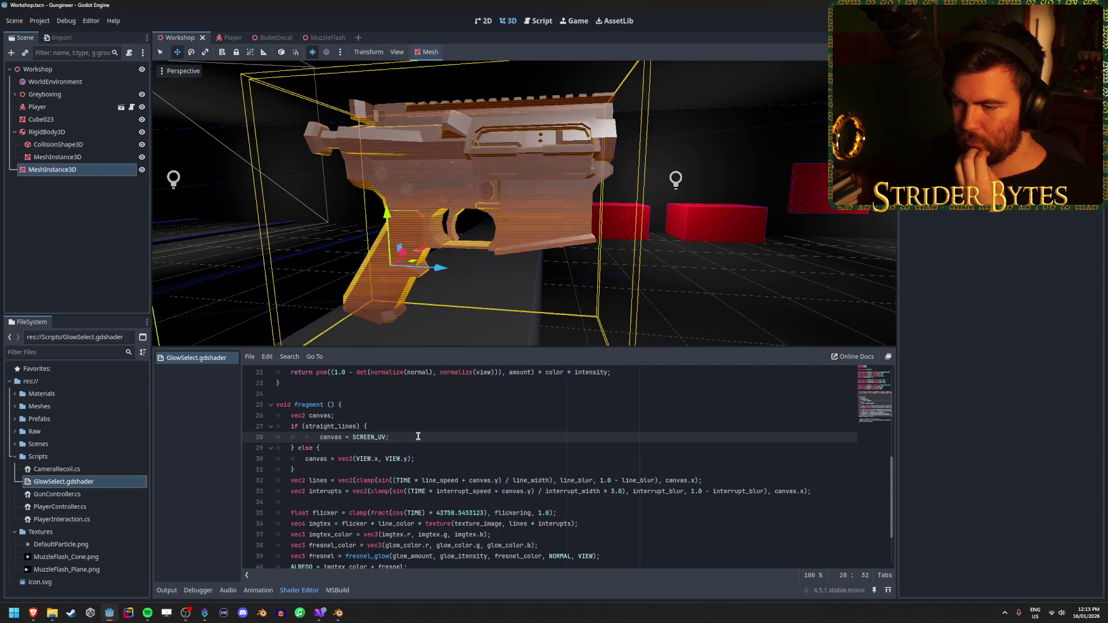
click(332, 427)
scroll(434, 454, up, 5)
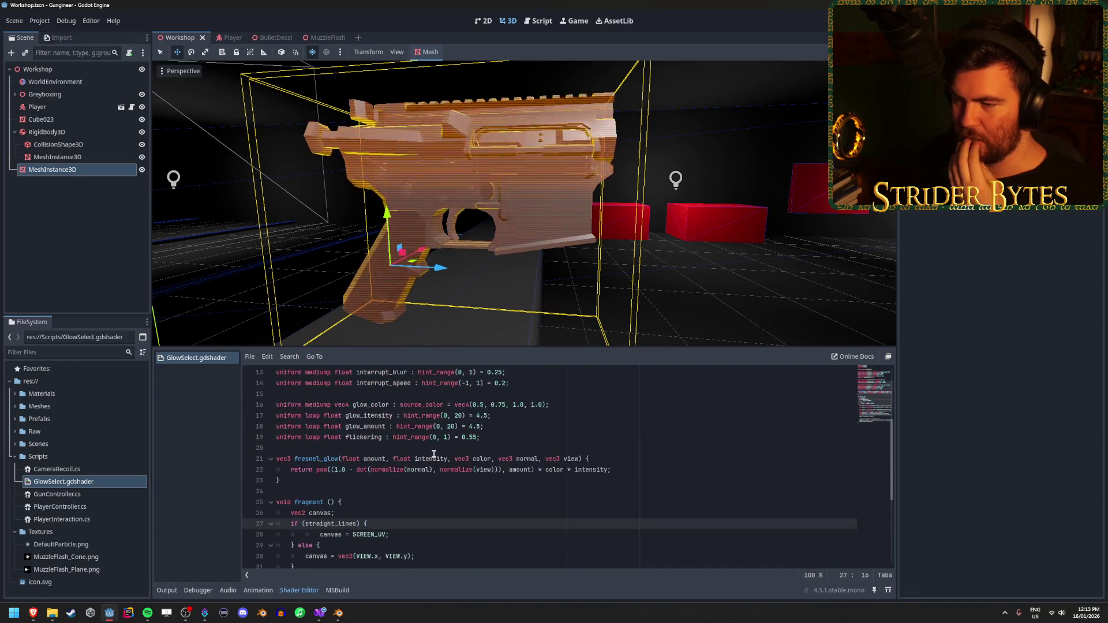
scroll(434, 455, up, 2)
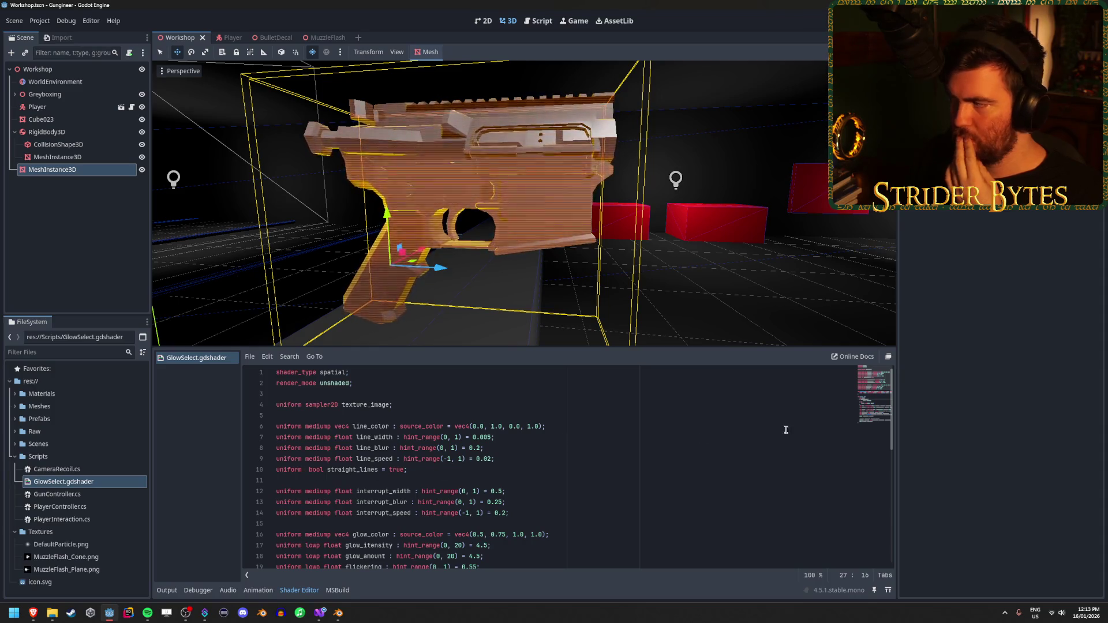
- Uncheck Straight Lines in the MeshInstance3D gun receiver's shader parameters
click(91, 184)
click(90, 173)
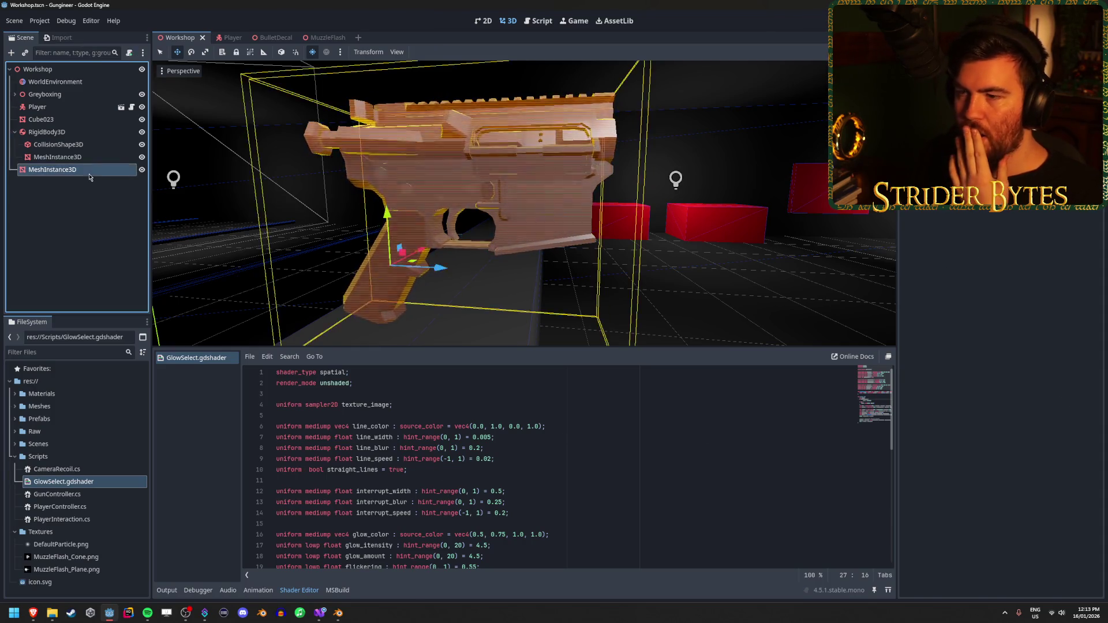
click(1010, 415)
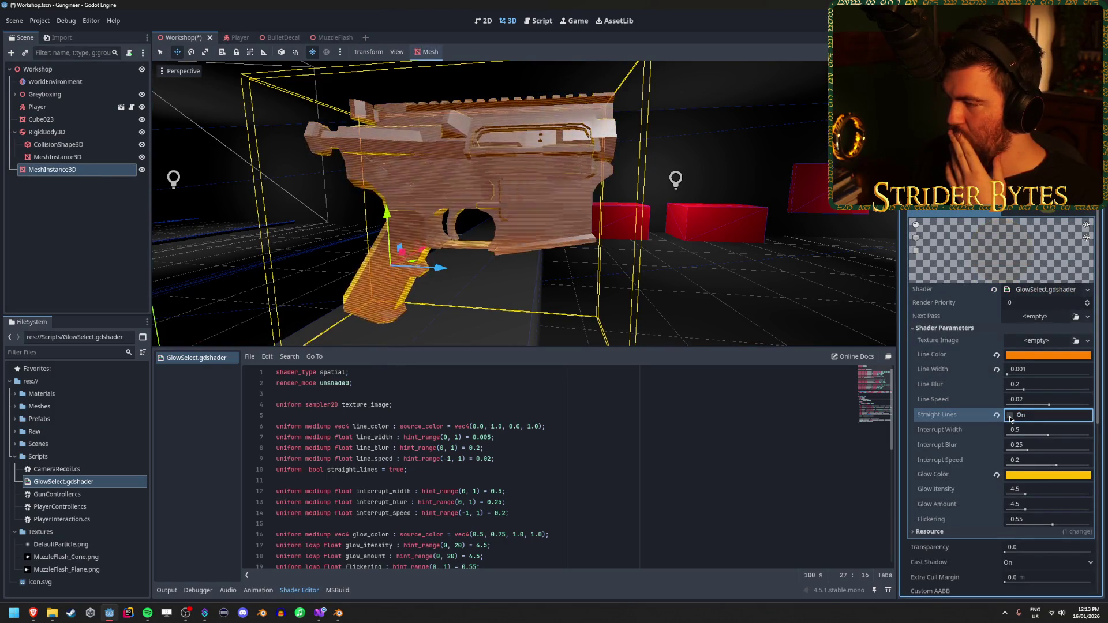
- Set the glow's Line Width to 0.002, save the Workshop scene and run the game
click(1008, 375)
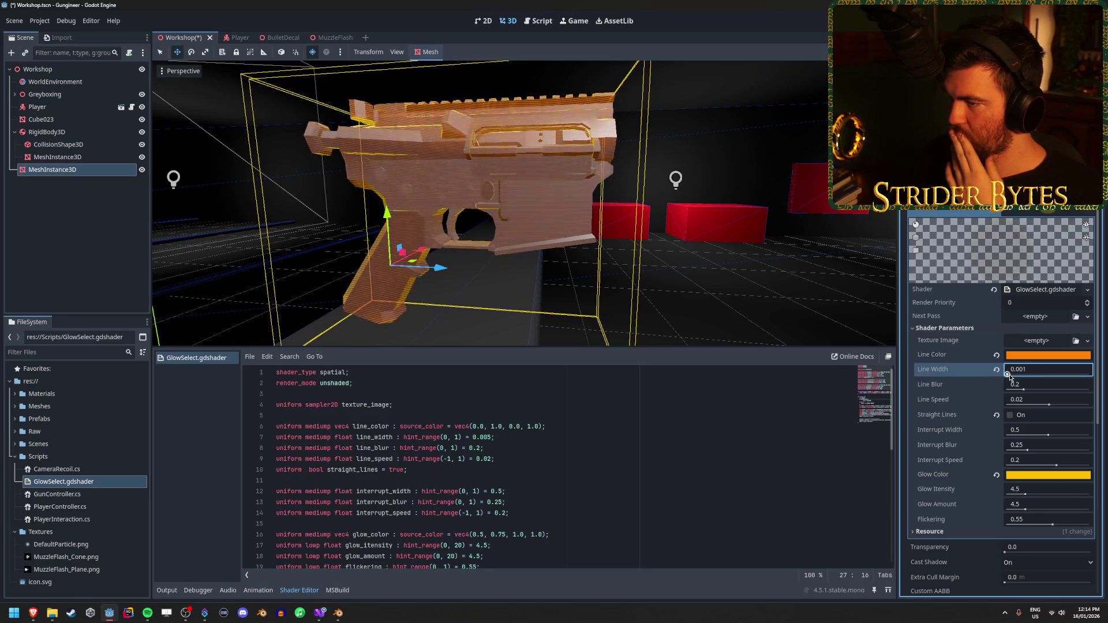
double_click(1034, 372)
text(.001)
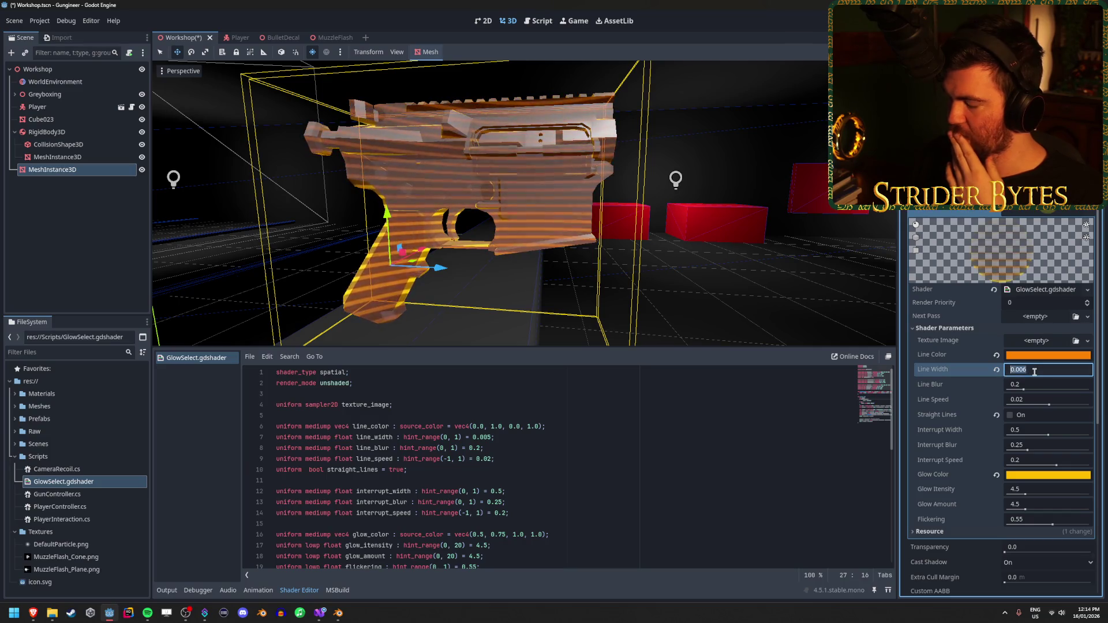
key(Up)
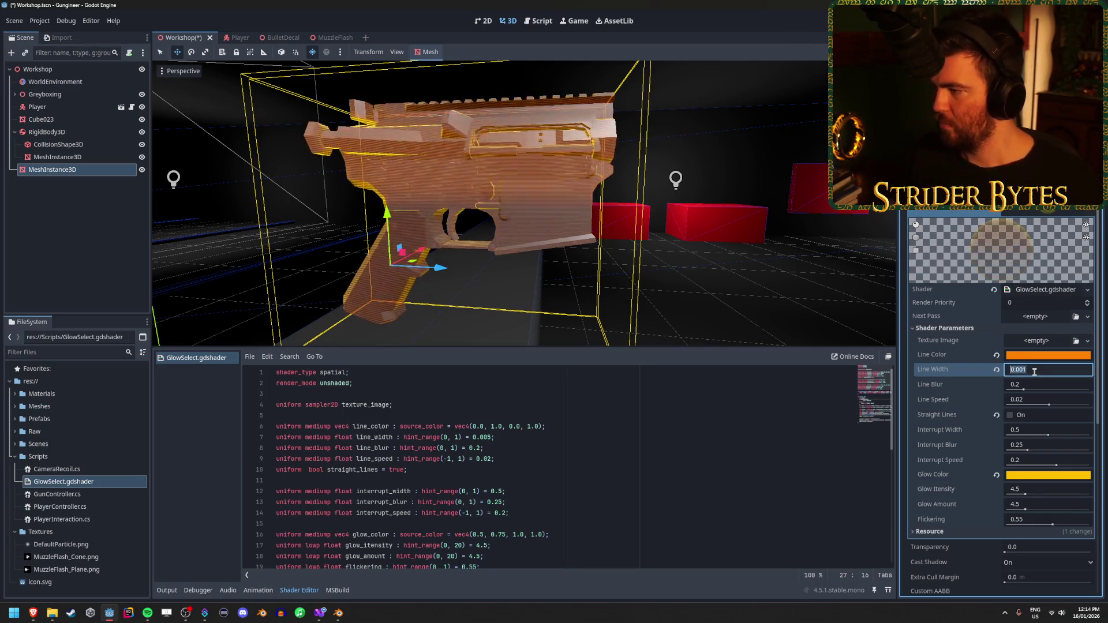
key(ctrl+s)
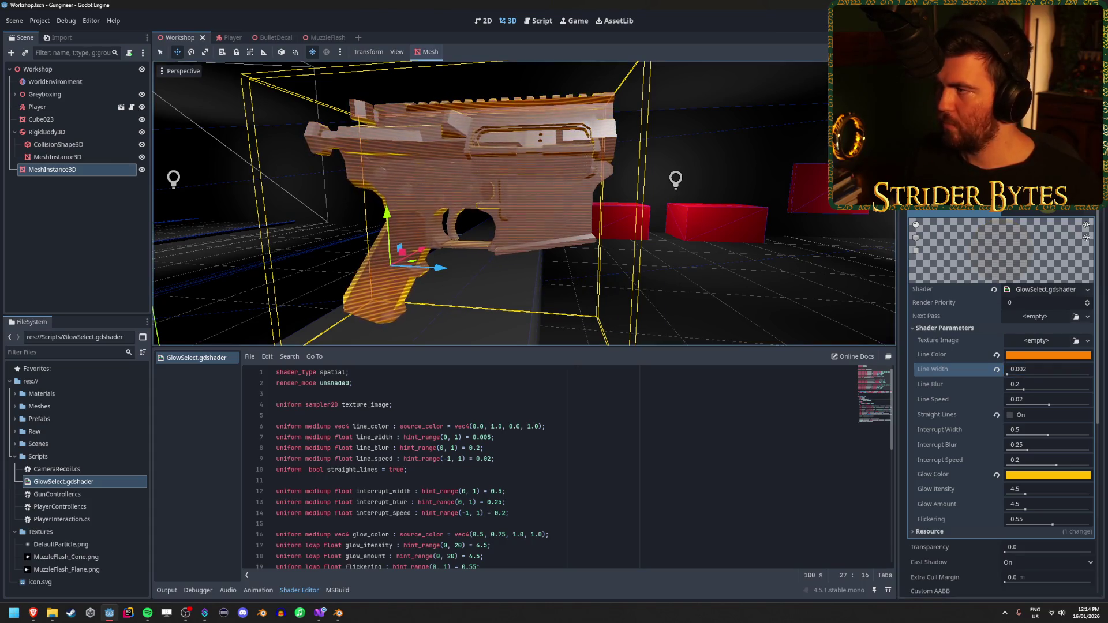
key(F5)
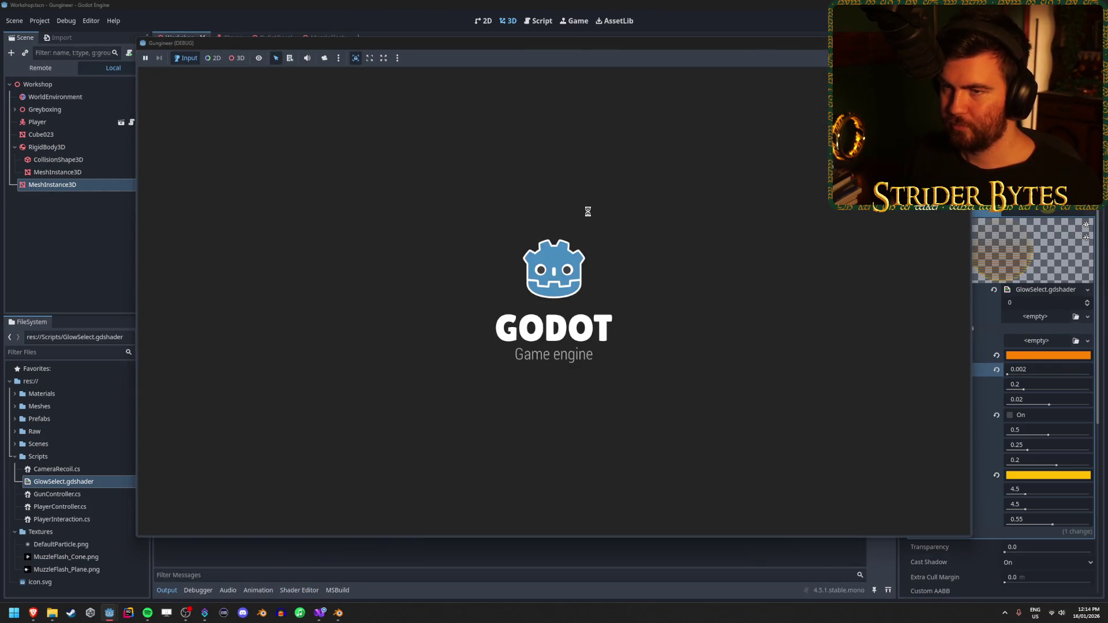
- Walk around the pistol in-game to inspect its curved glow lines, then stop the game
key(w)
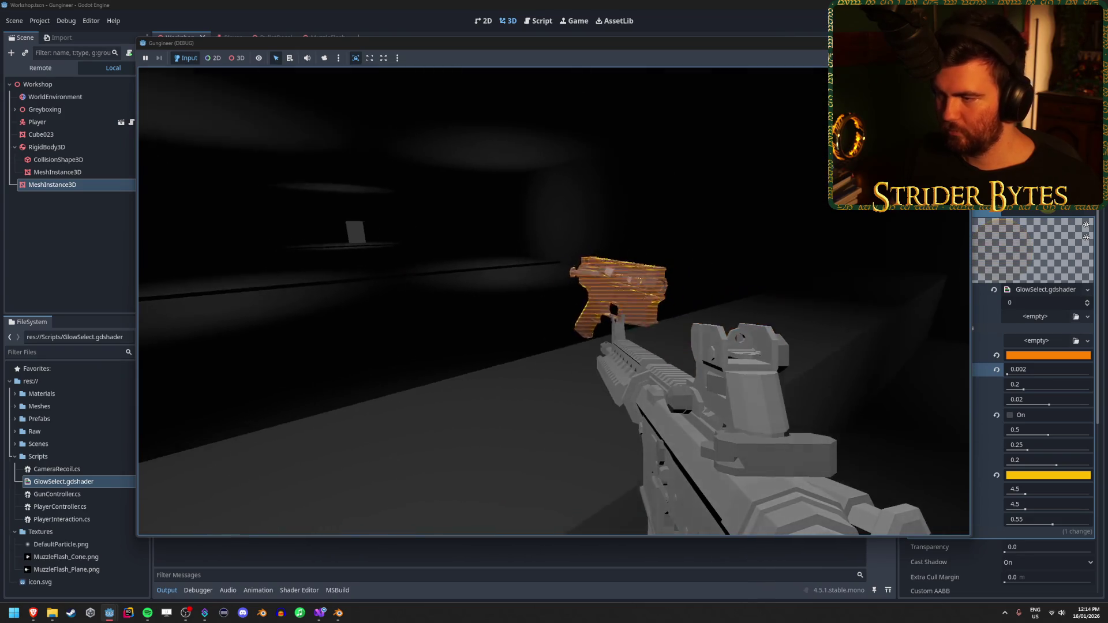
key(w)
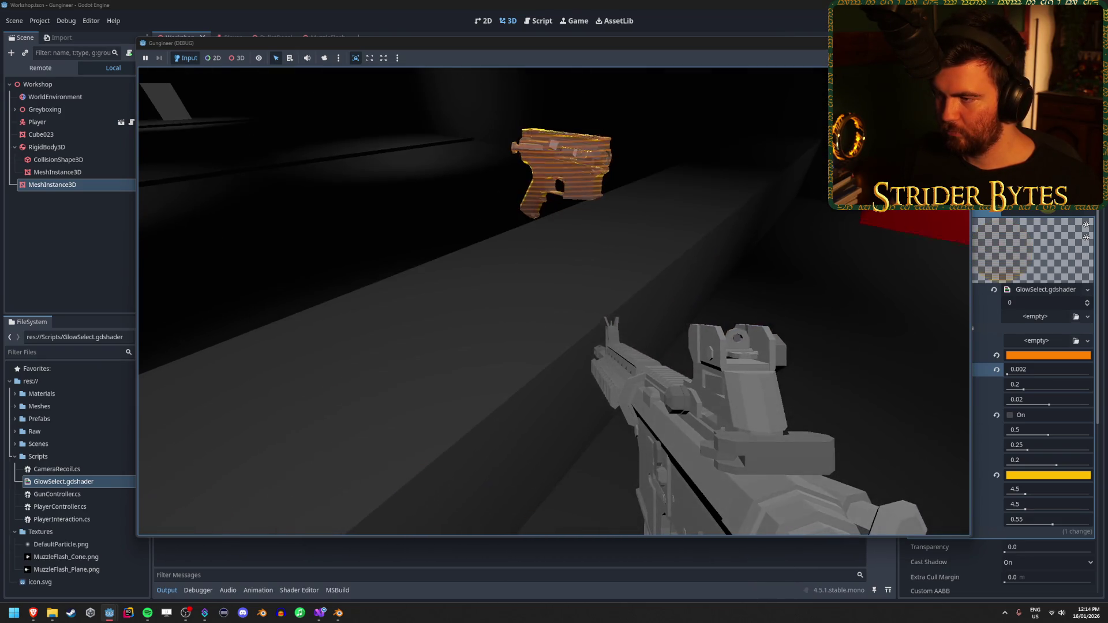
key(w)
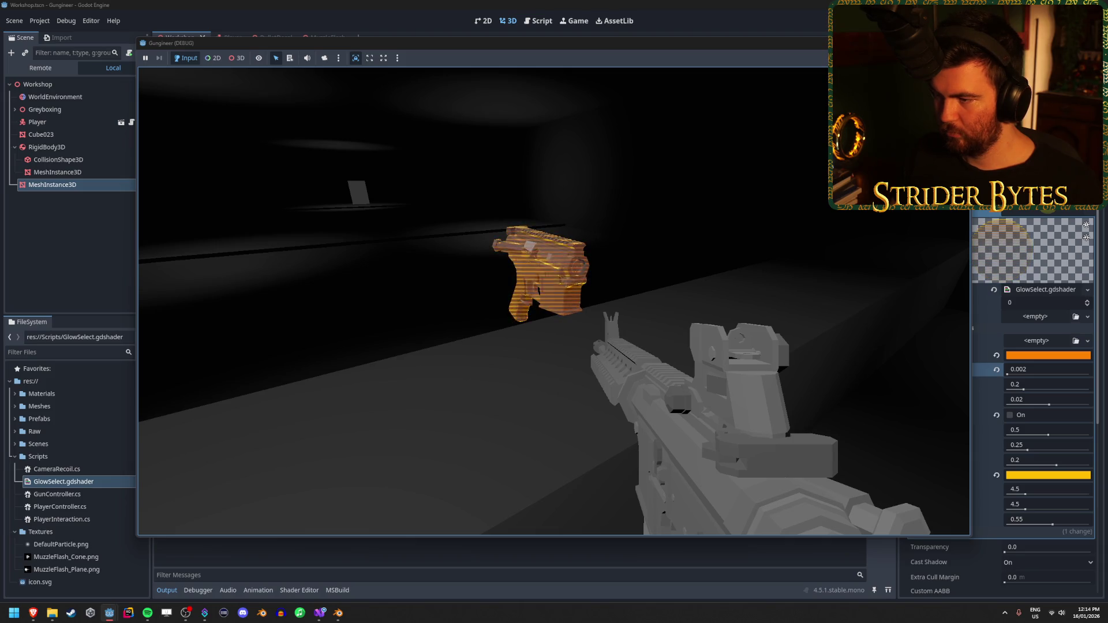
key(F8)
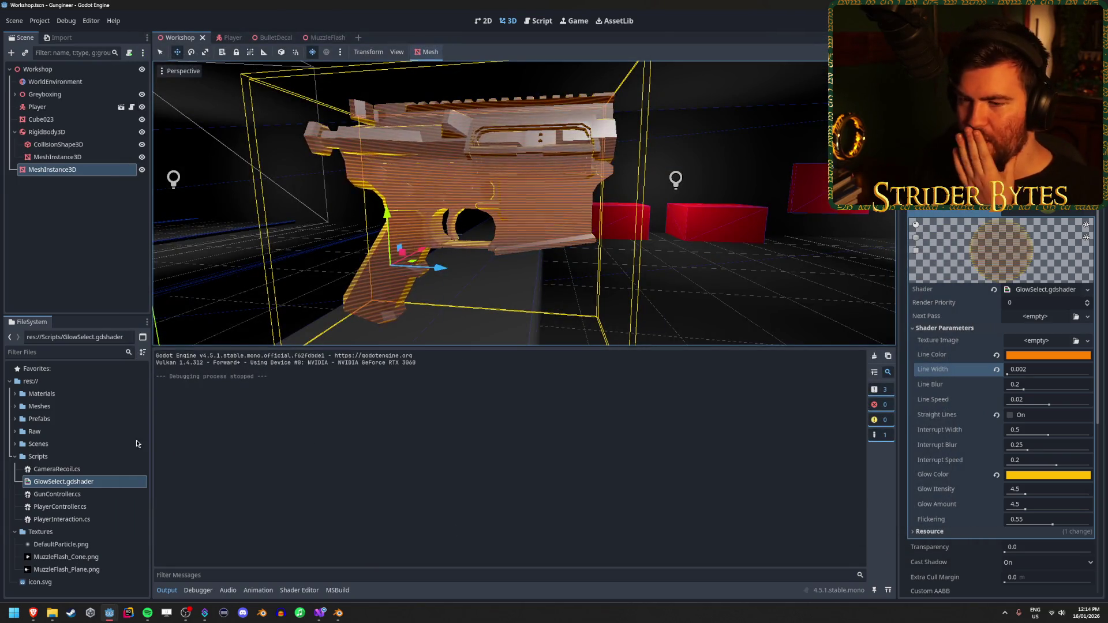
- Reopen GlowSelect.gdshader and scroll to the VIEW-based canvas line in the fragment function
double_click(64, 481)
scroll(517, 485, down, 6)
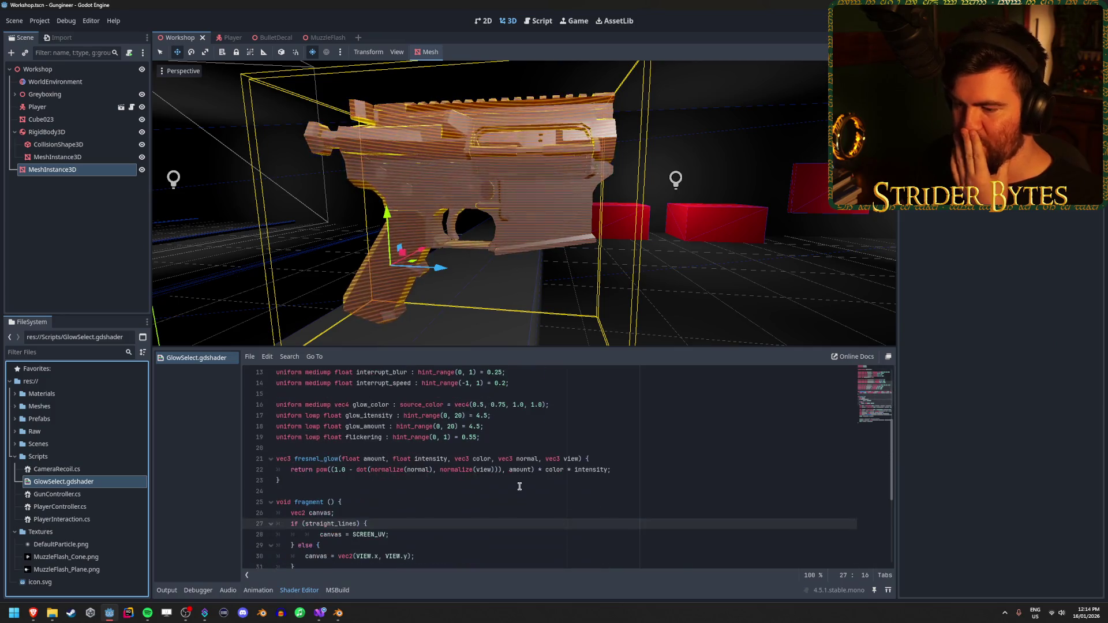
scroll(504, 478, down, 1)
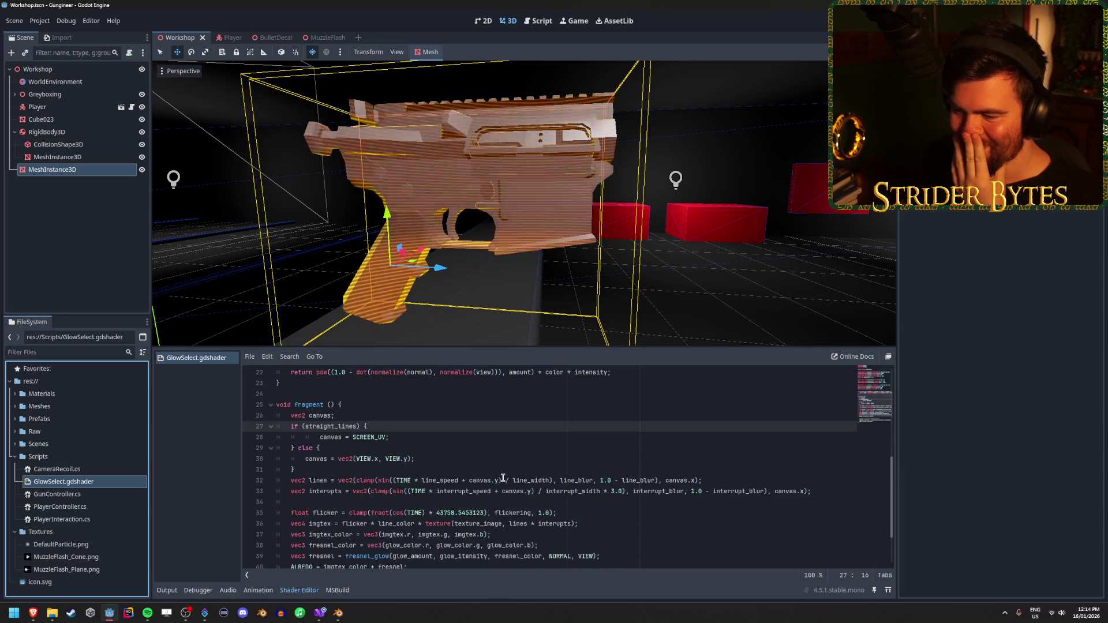
click(444, 457)
scroll(443, 457, down, 1)
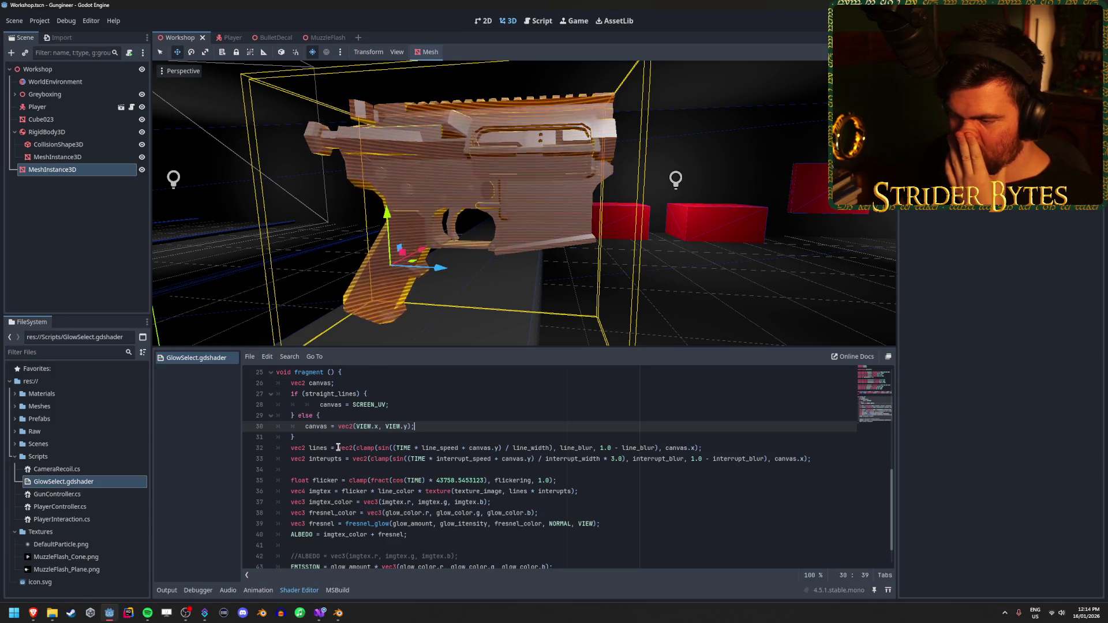
click(395, 405)
click(361, 404)
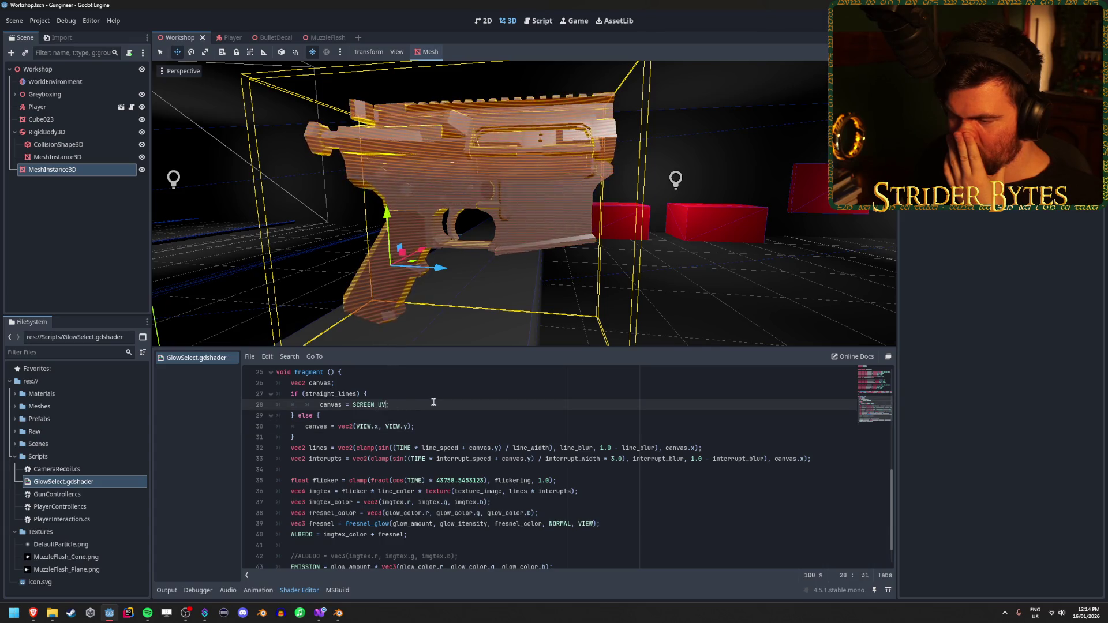
text(.y)
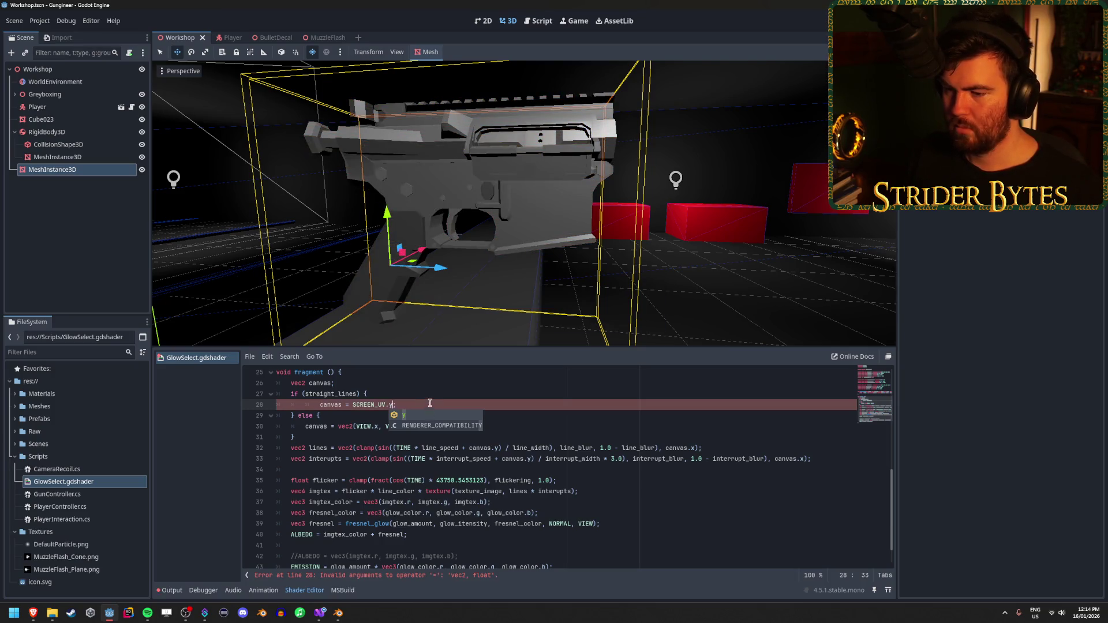
key(Escape)
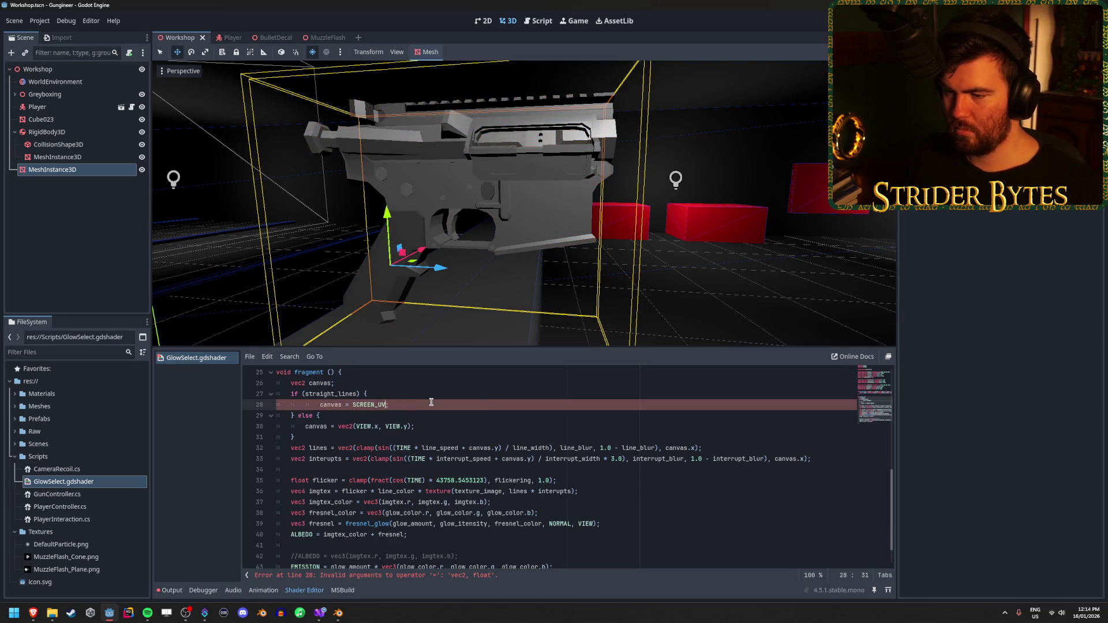
scroll(431, 402, up, 2)
scroll(430, 401, down, 3)
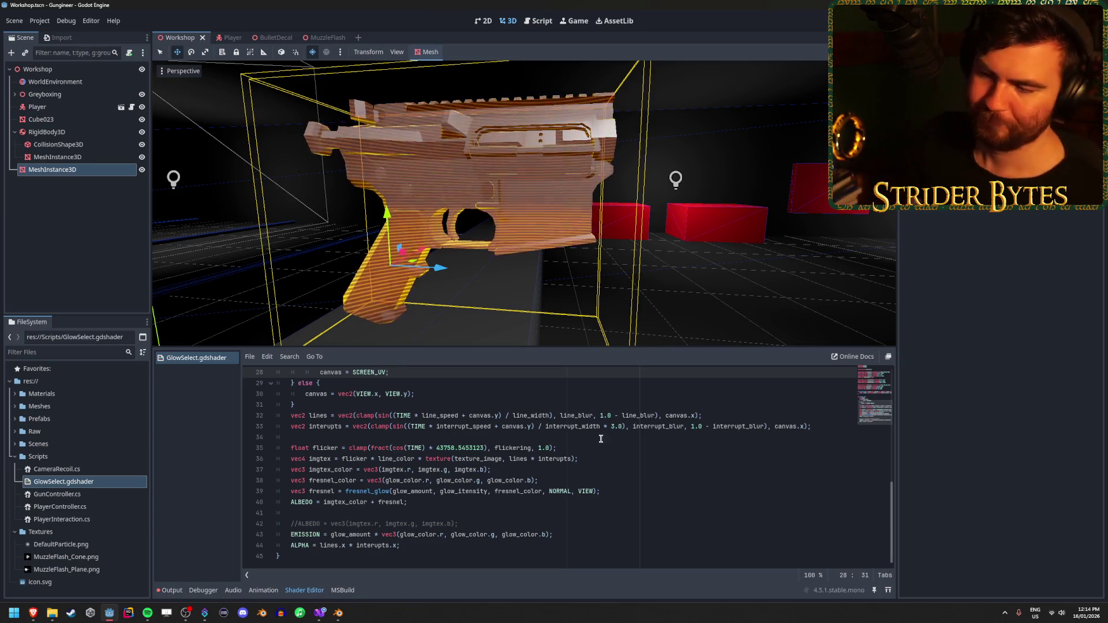
scroll(579, 458, up, 2)
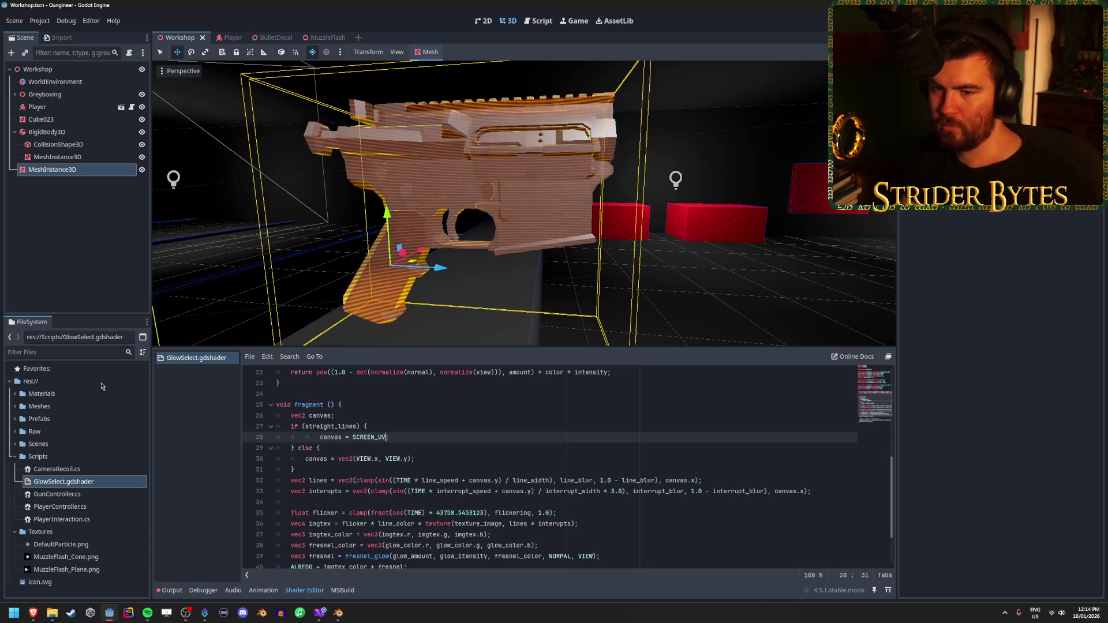
click(91, 484)
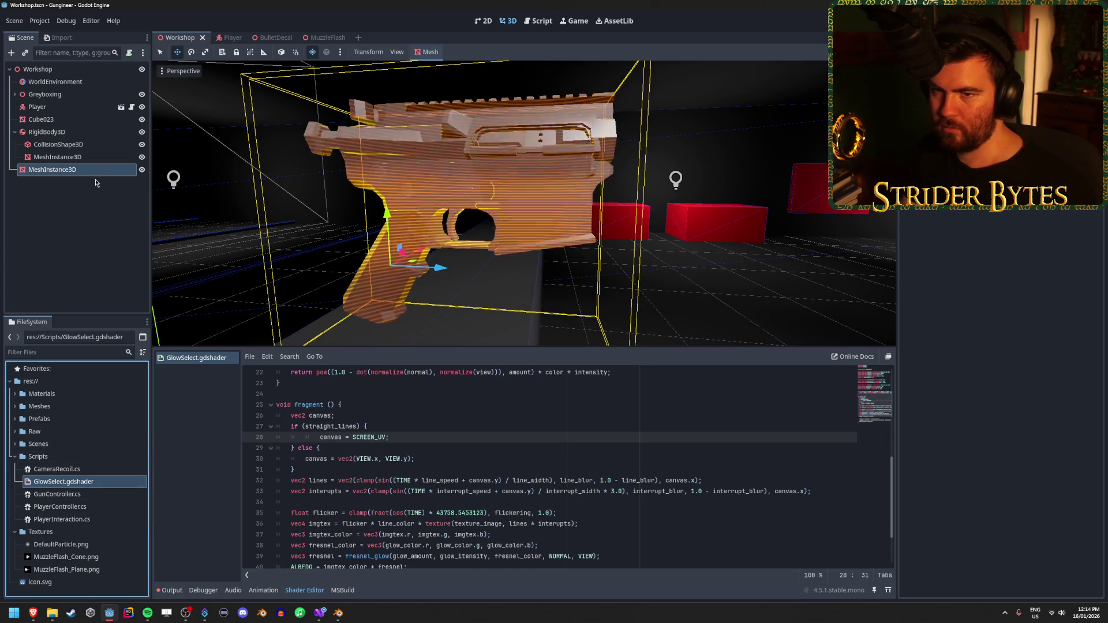
click(96, 172)
click(1010, 416)
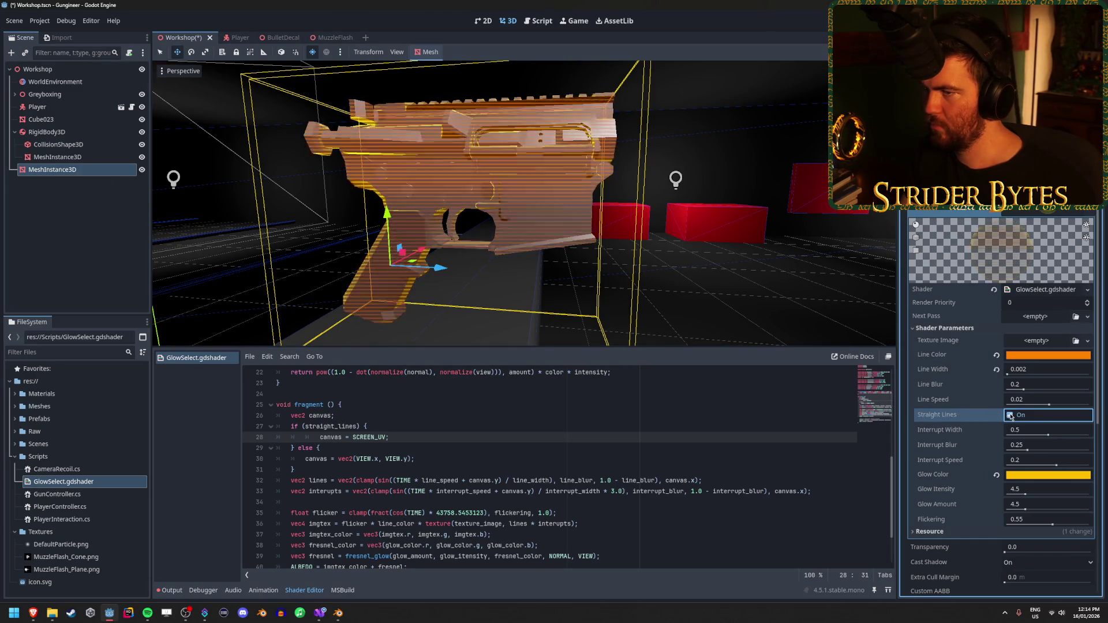
click(1010, 416)
key(ctrl+s)
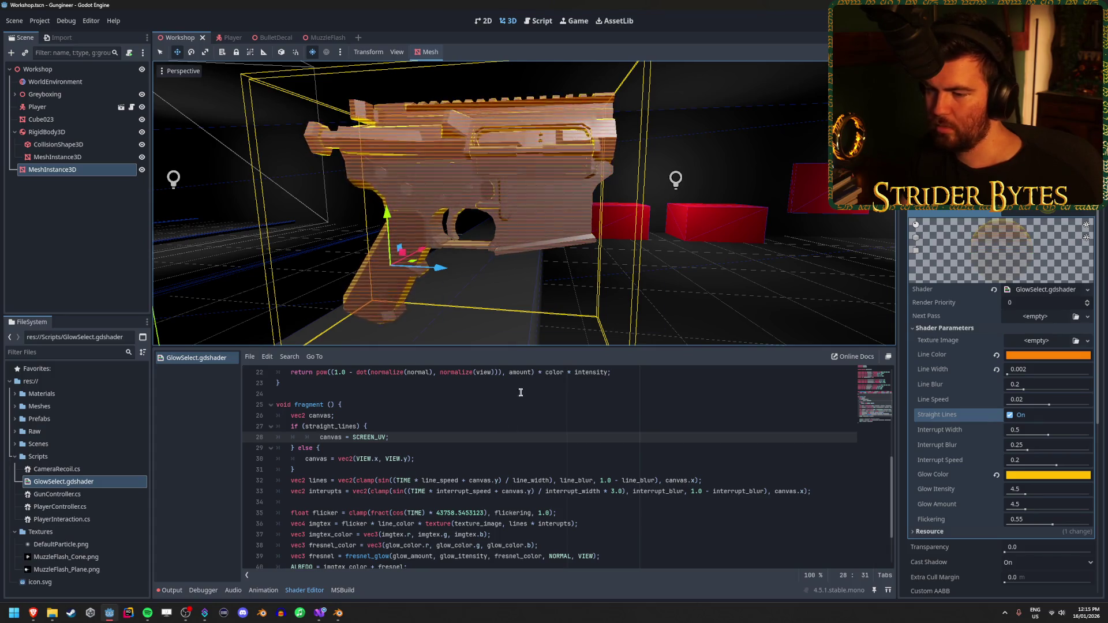
scroll(518, 398, up, 2)
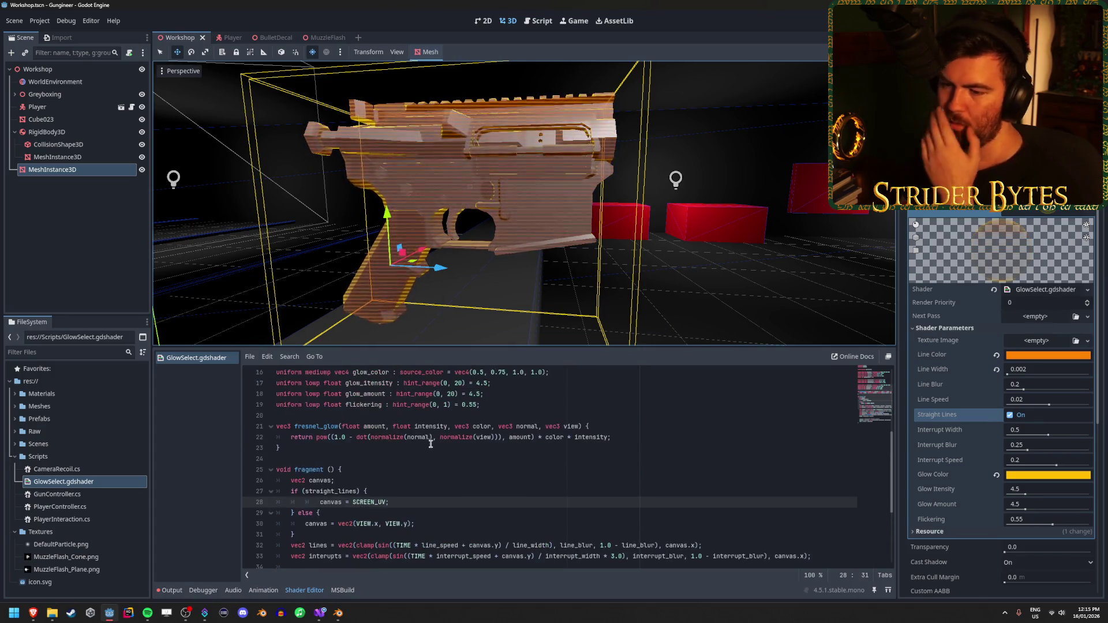
click(402, 502)
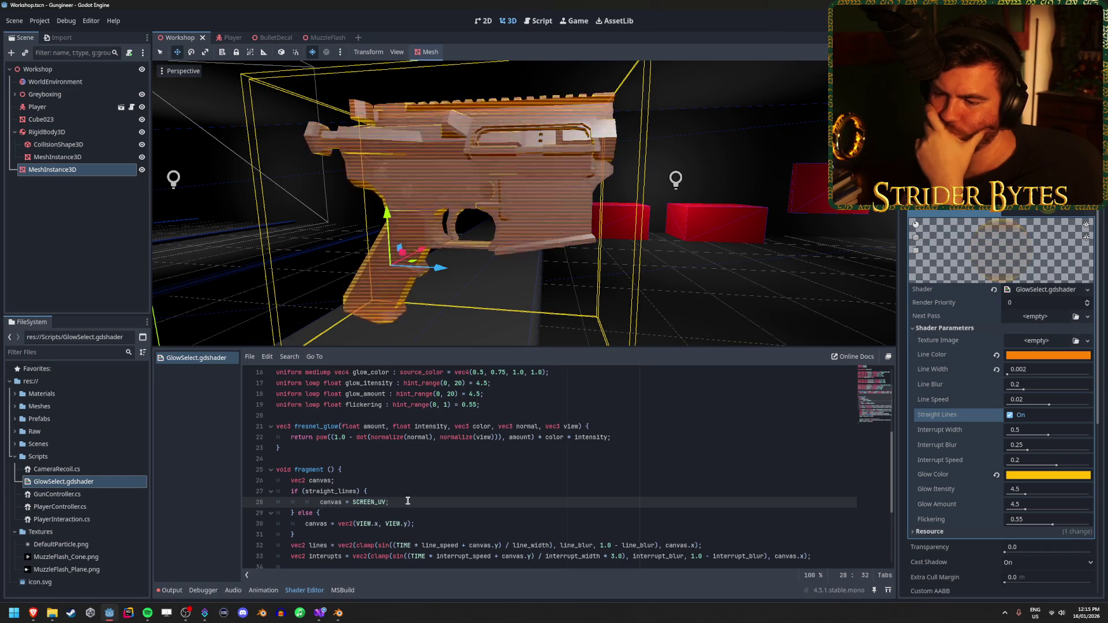
scroll(407, 501, down, 1)
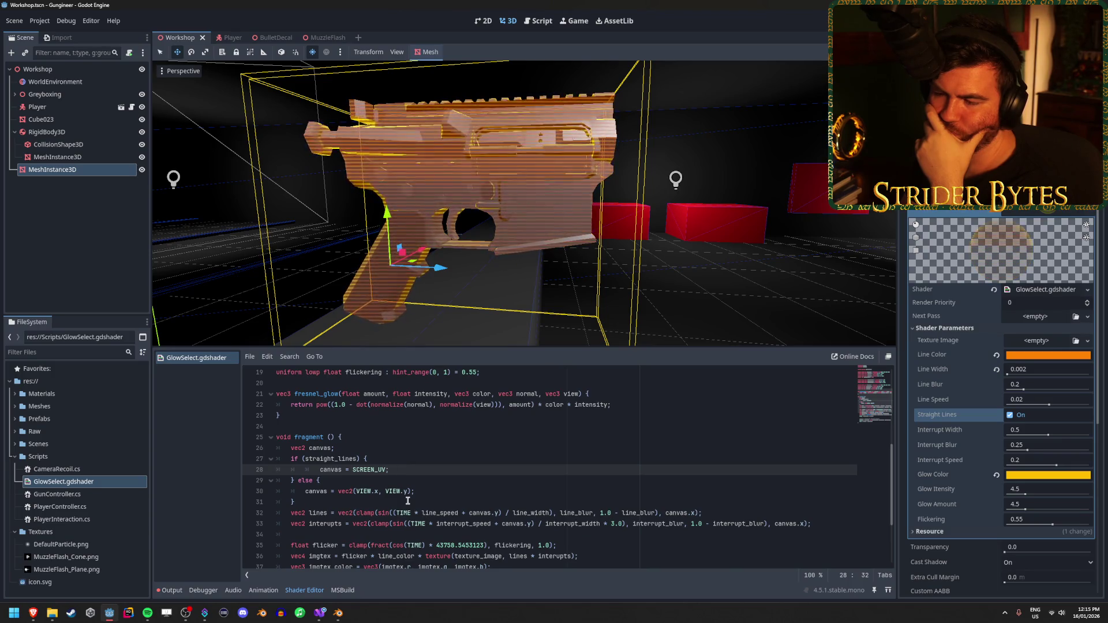
scroll(407, 501, down, 1)
scroll(407, 501, up, 1)
scroll(407, 501, down, 2)
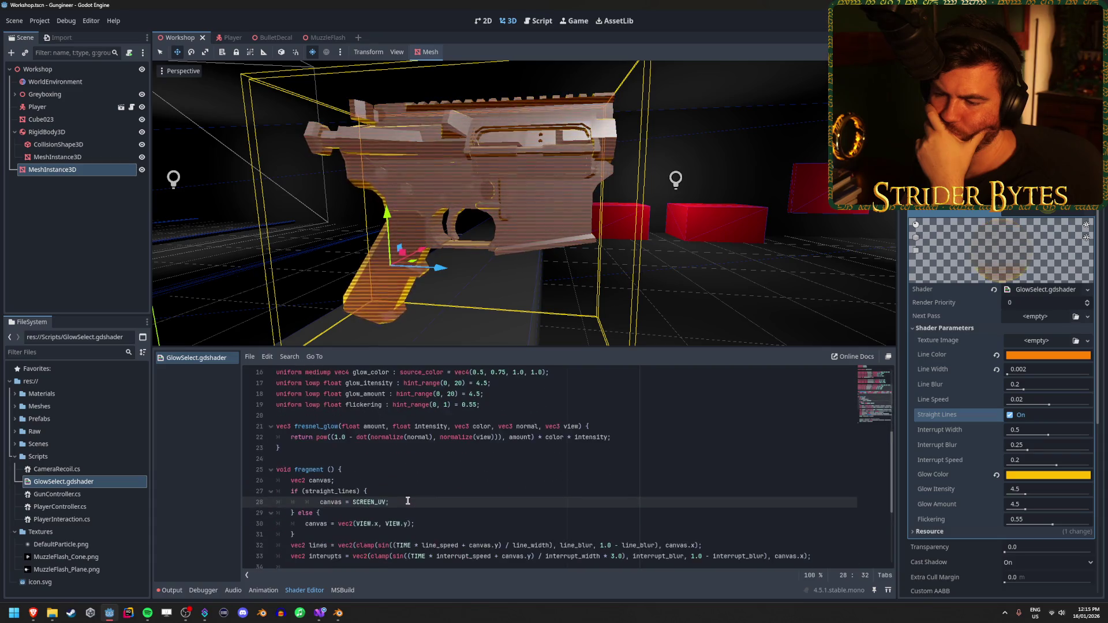
scroll(408, 501, down, 2)
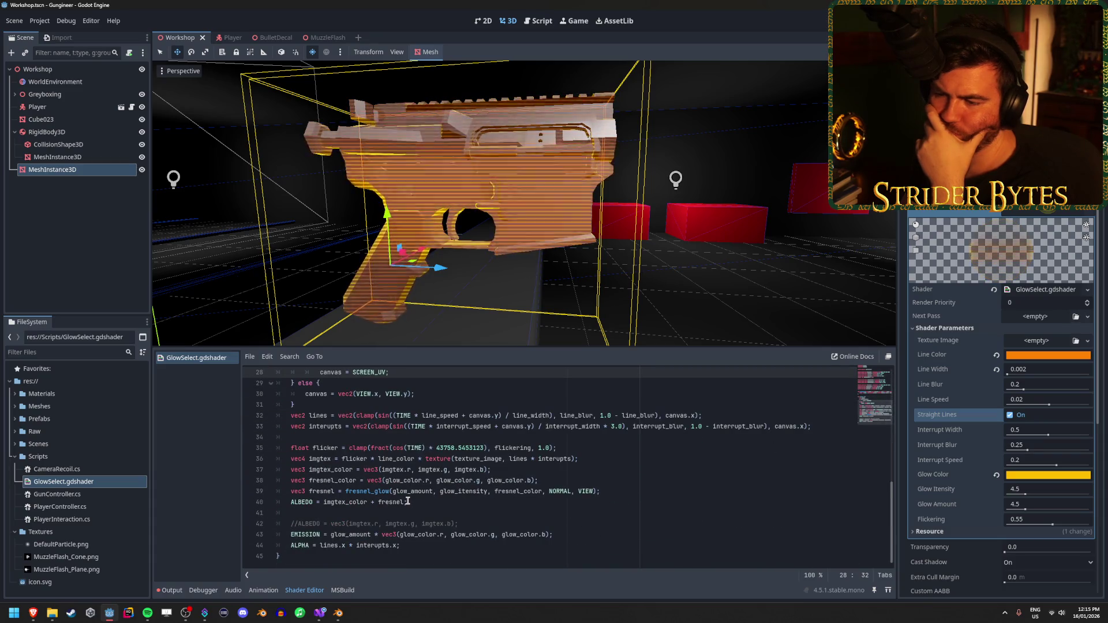
scroll(407, 501, up, 2)
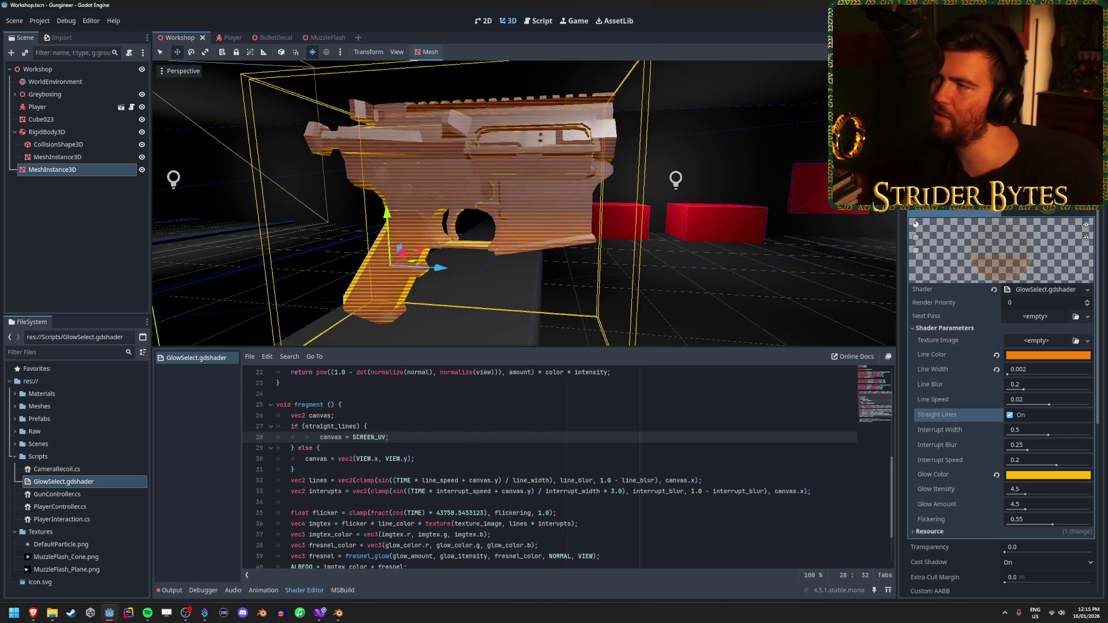
- Launch the game, walk around the pistol to view its straight orange scan lines, then stop it
key(F5)
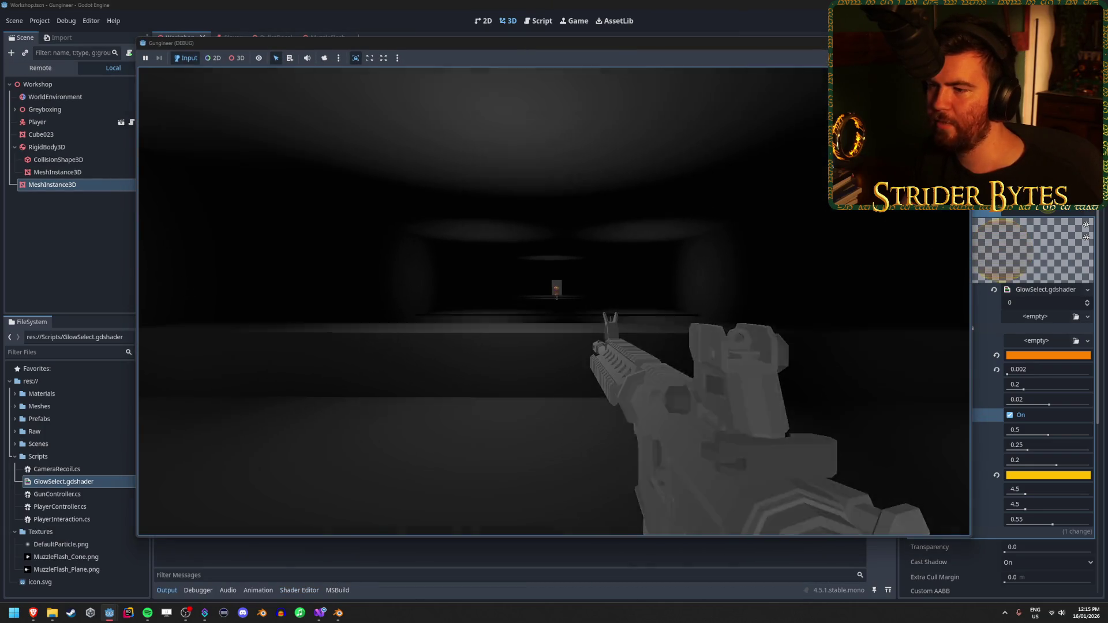
key(w)
key(w)
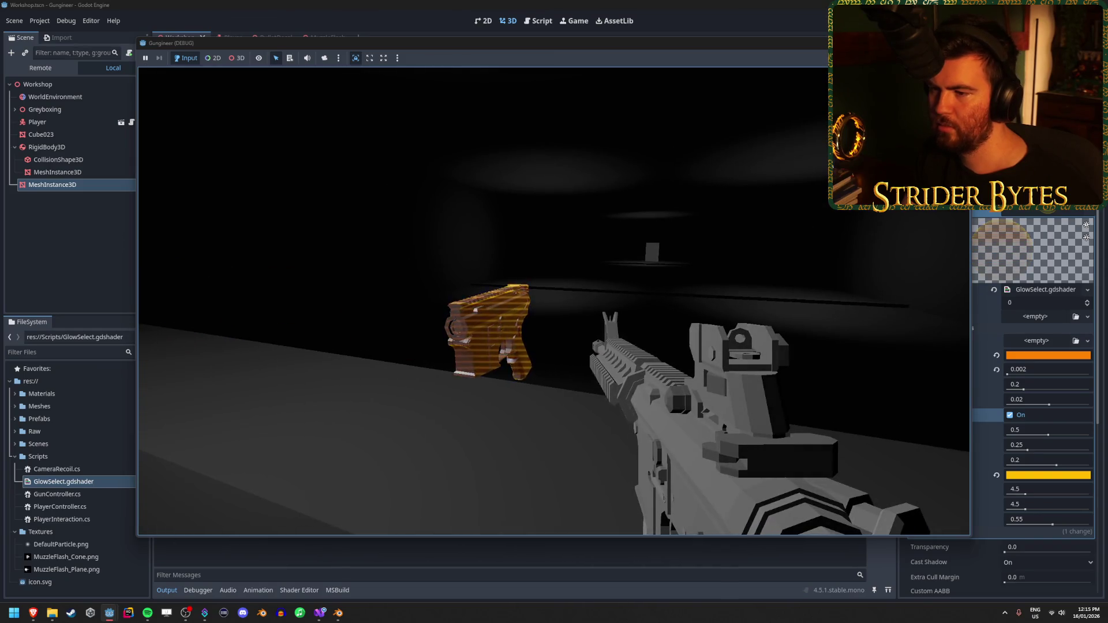
key(w)
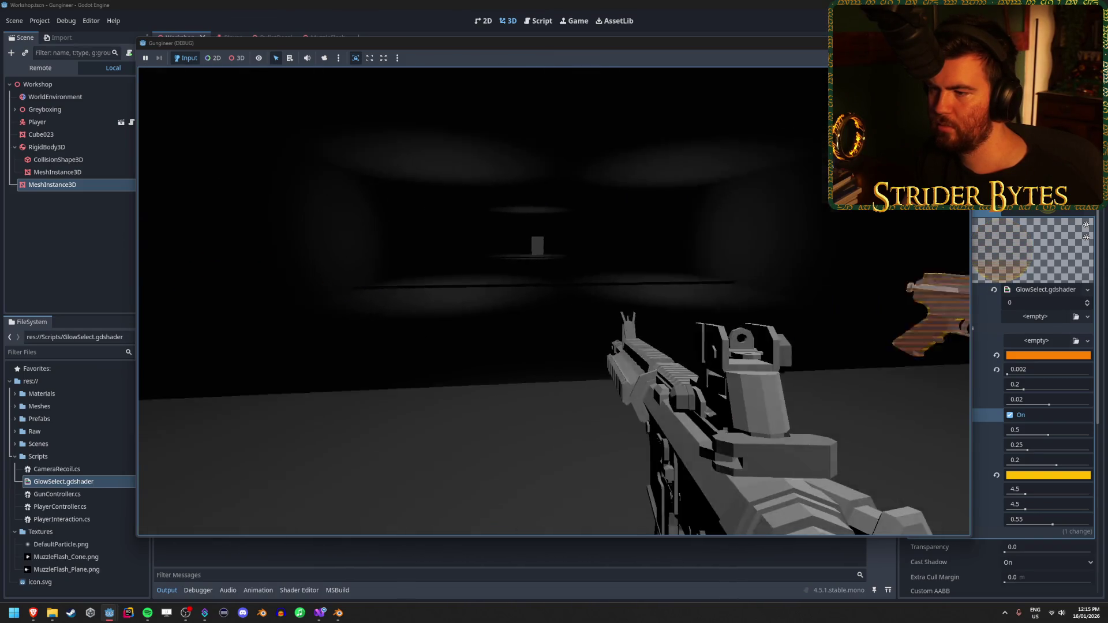
key(w)
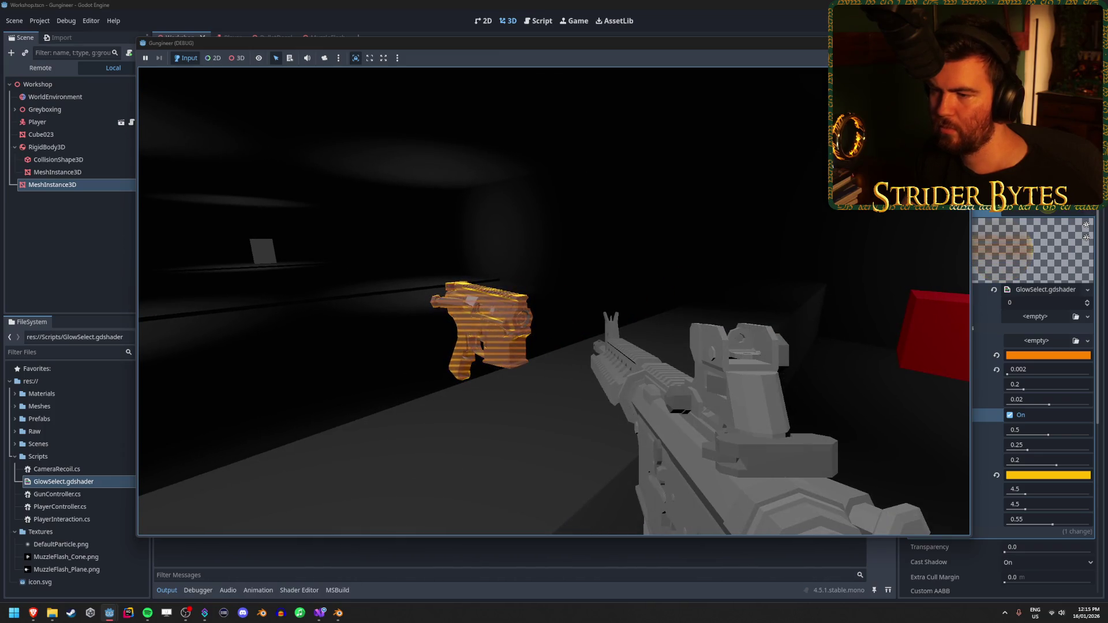
key(F8)
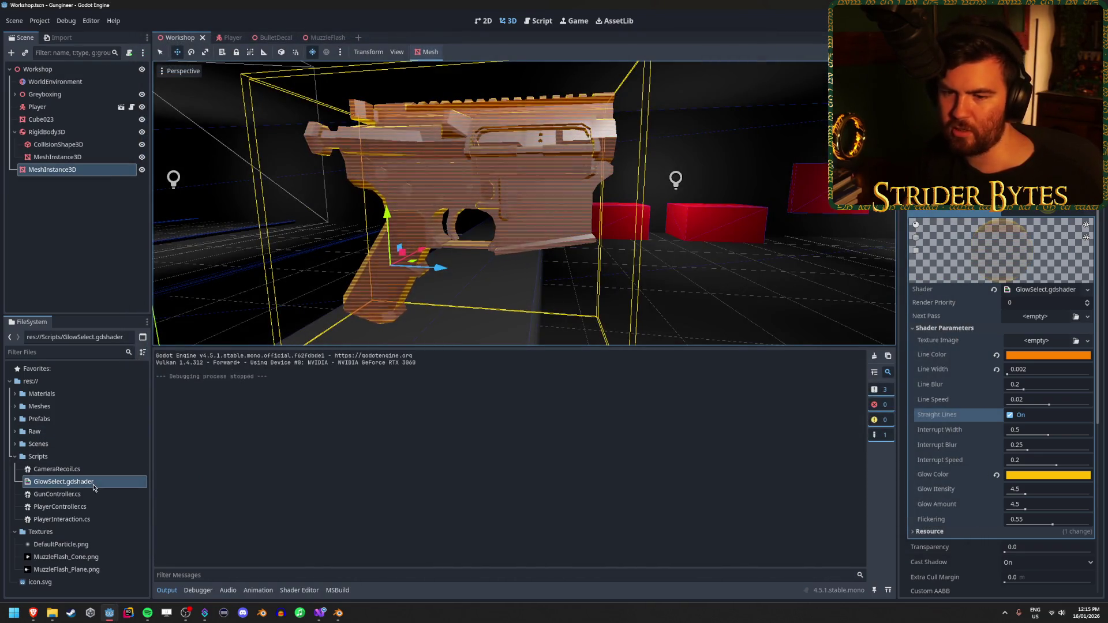
- Reopen GlowSelect.gdshader and close the 'post process outline' page in the Brave browser
double_click(92, 486)
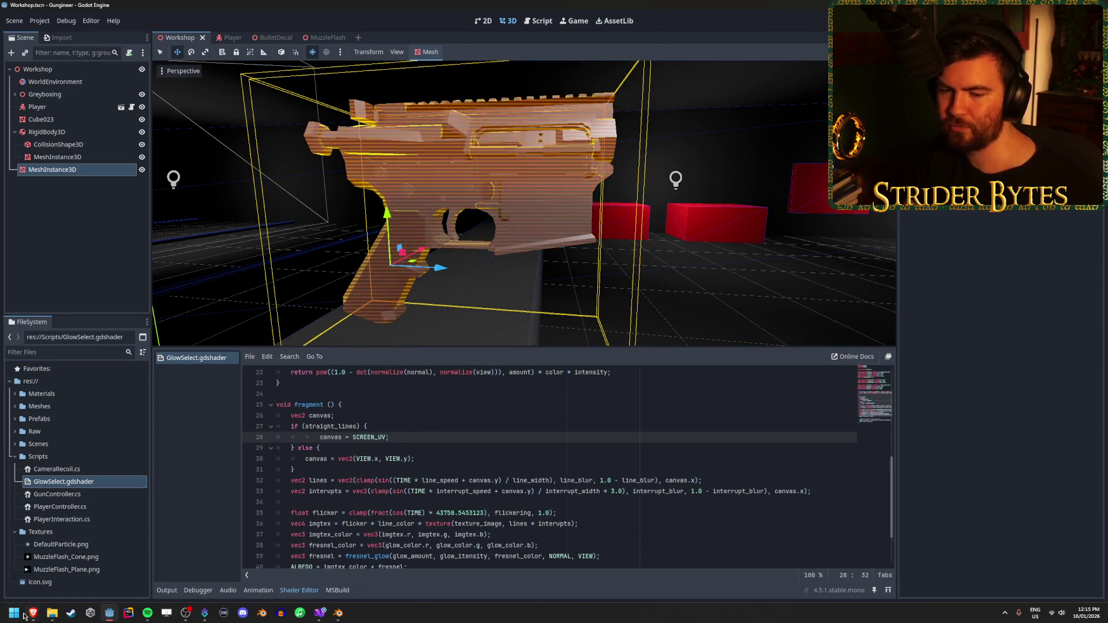
mouse_move(33, 613)
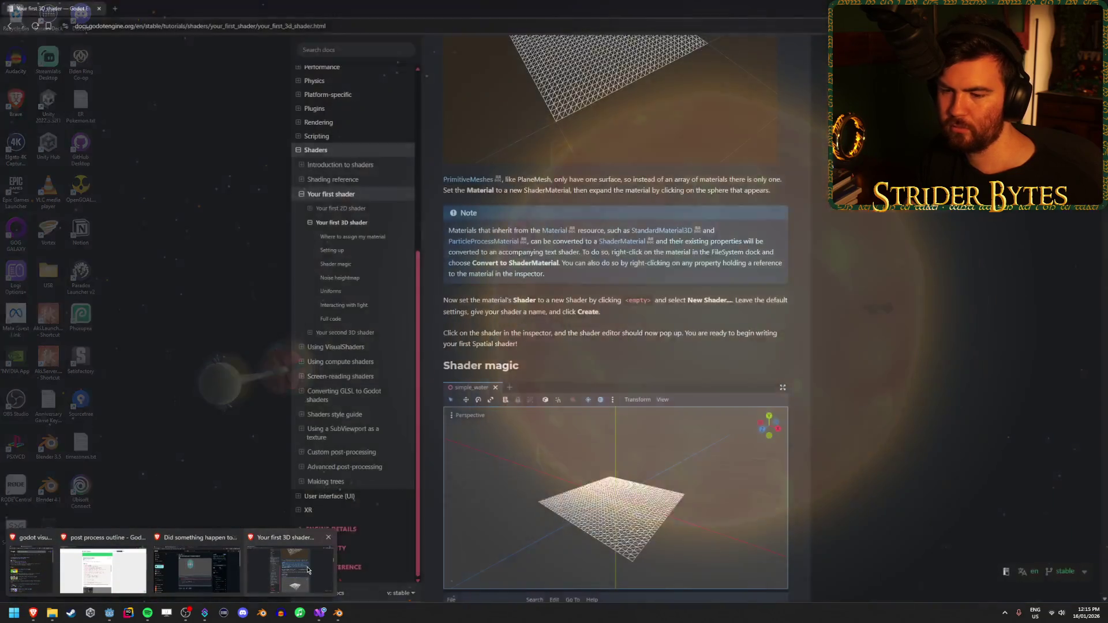
click(308, 571)
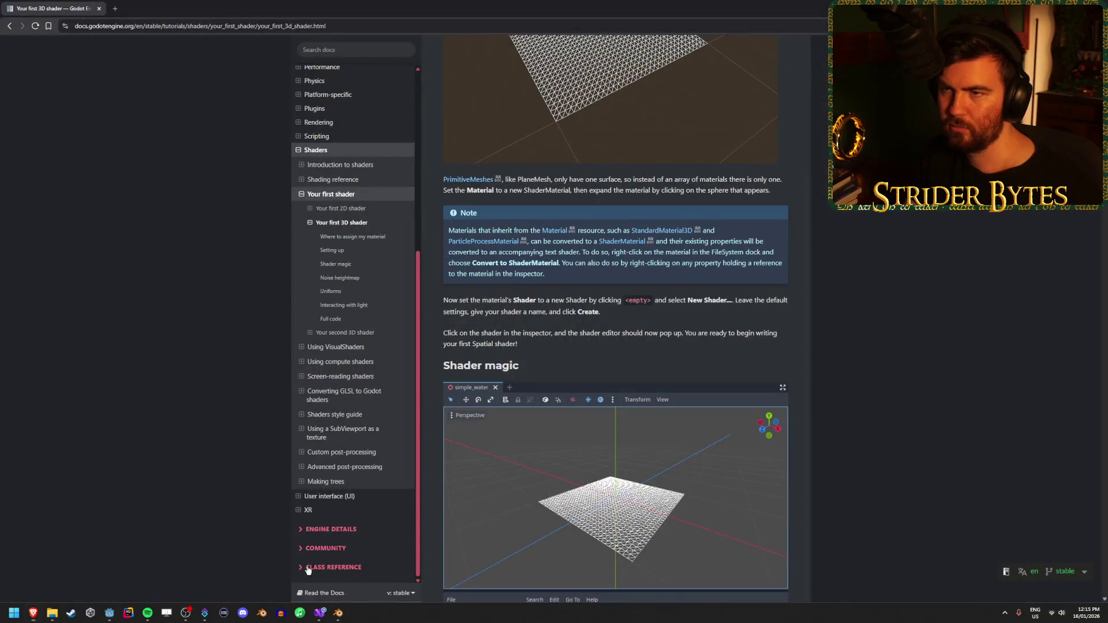
click(33, 616)
mouse_move(34, 615)
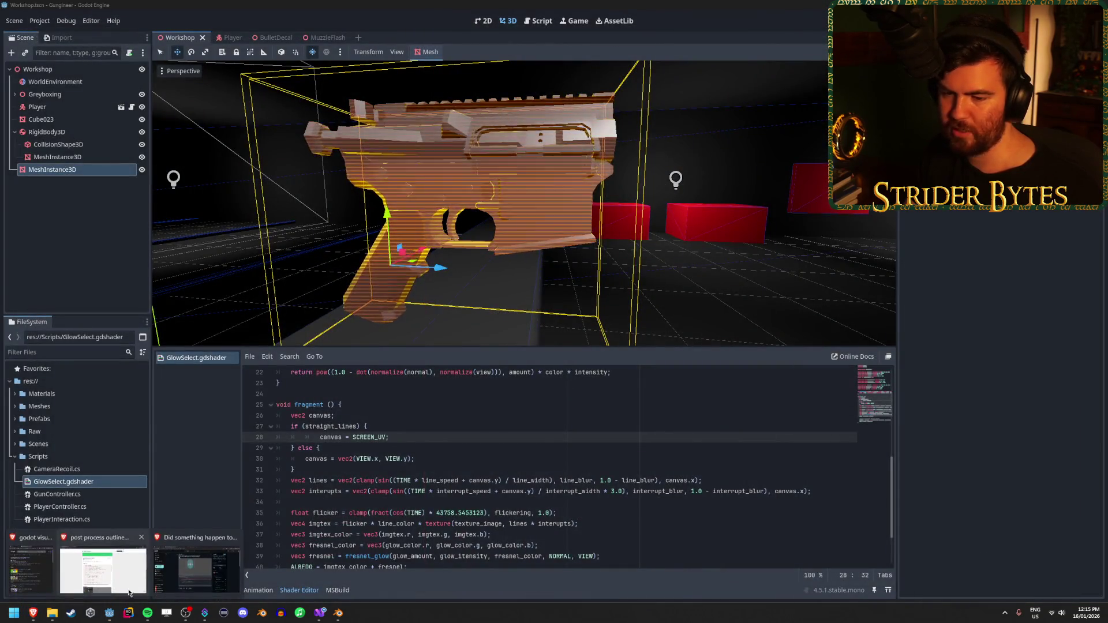
mouse_move(124, 578)
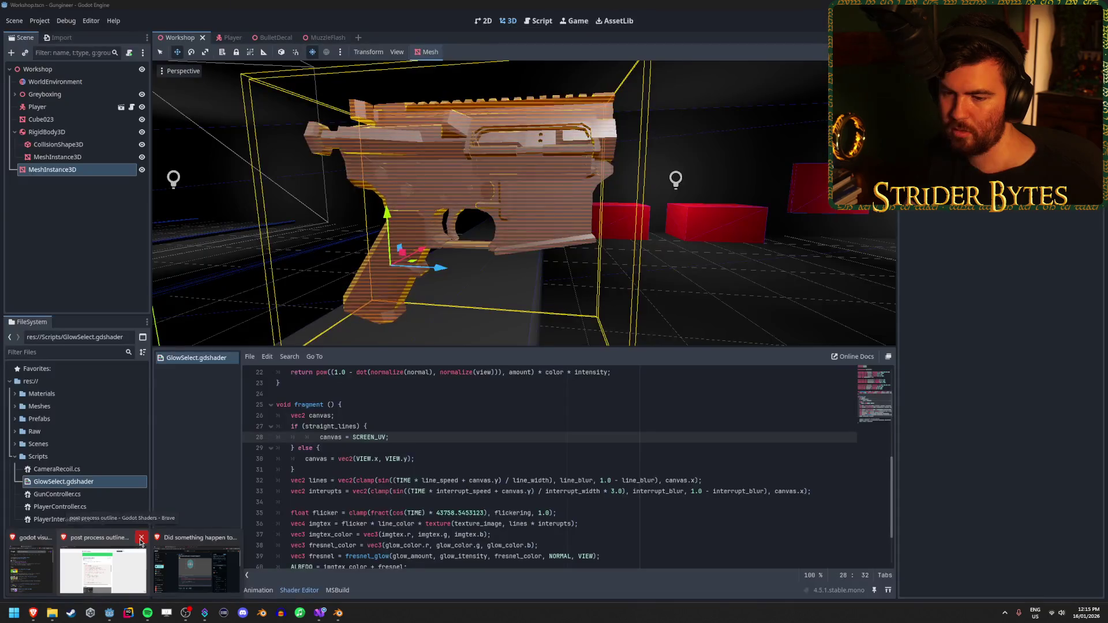
click(142, 537)
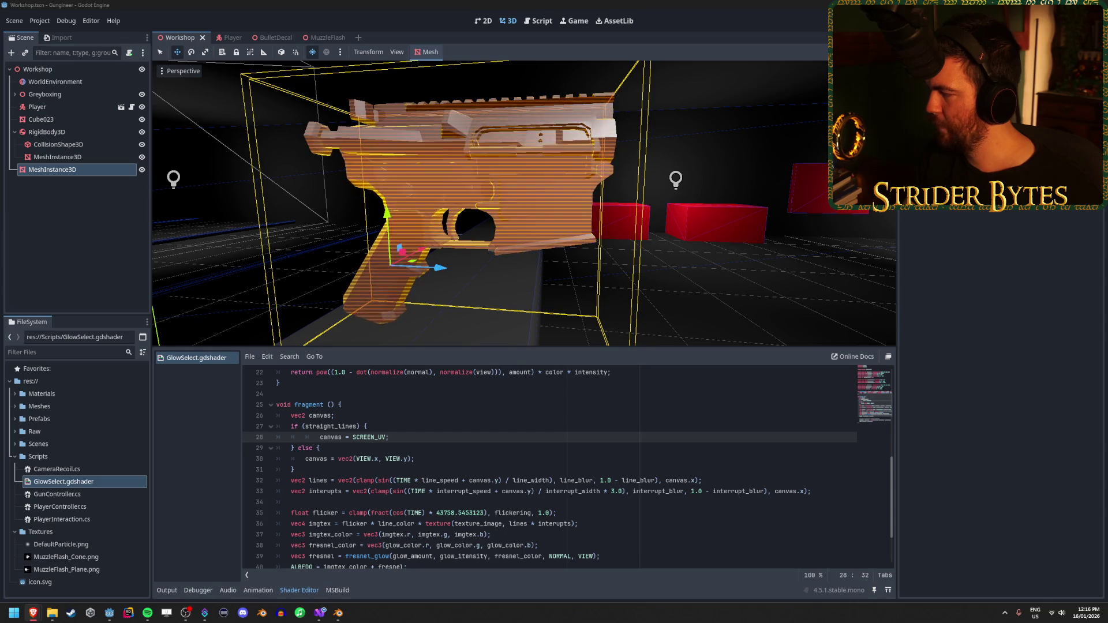
click(385, 437)
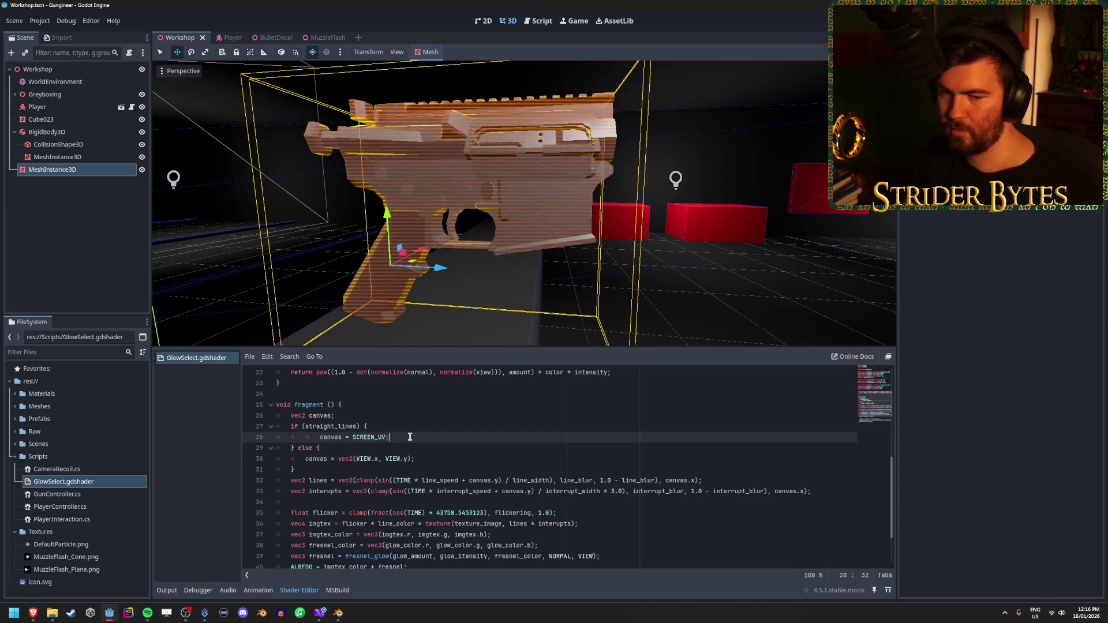
double_click(385, 437)
key(Left)
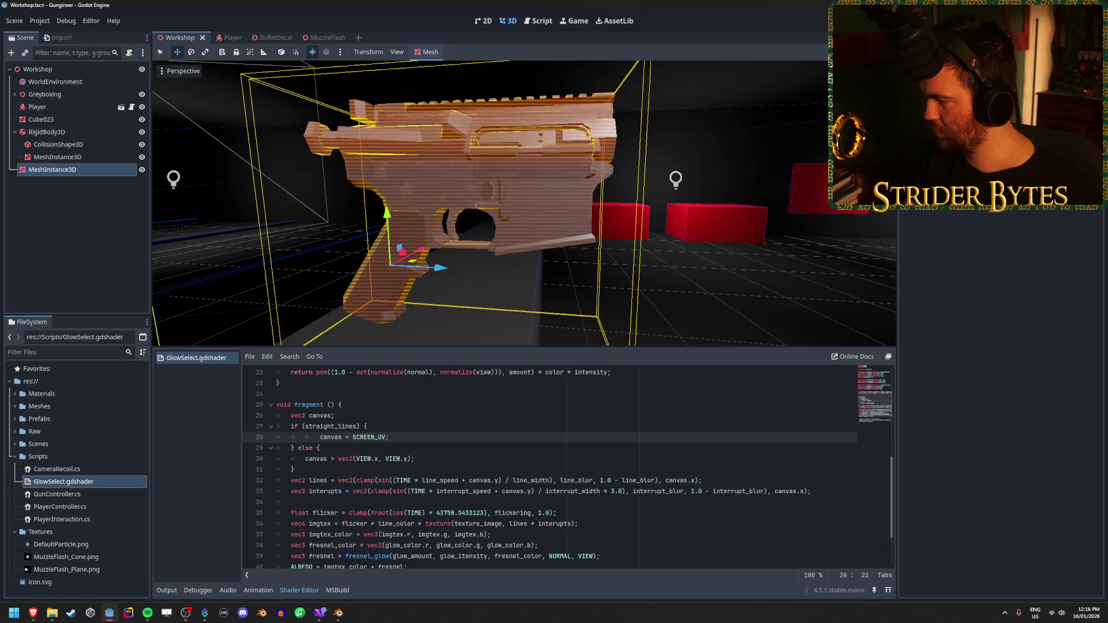
click(350, 437)
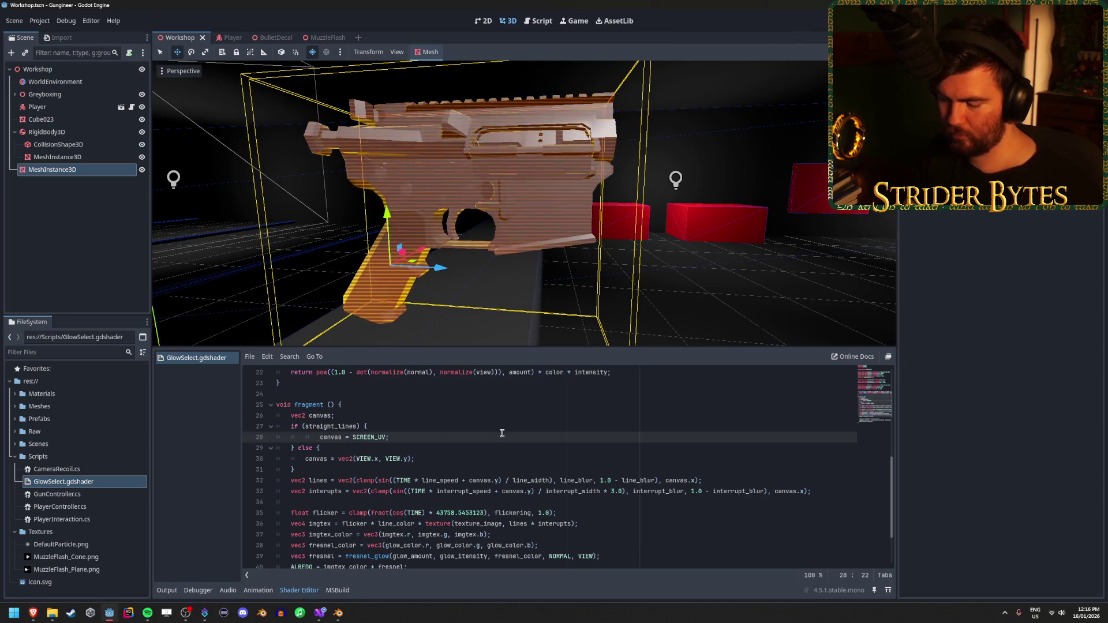
- Wrap SCREEN_UV on line 28 in sin() and save the shader
text(sin()
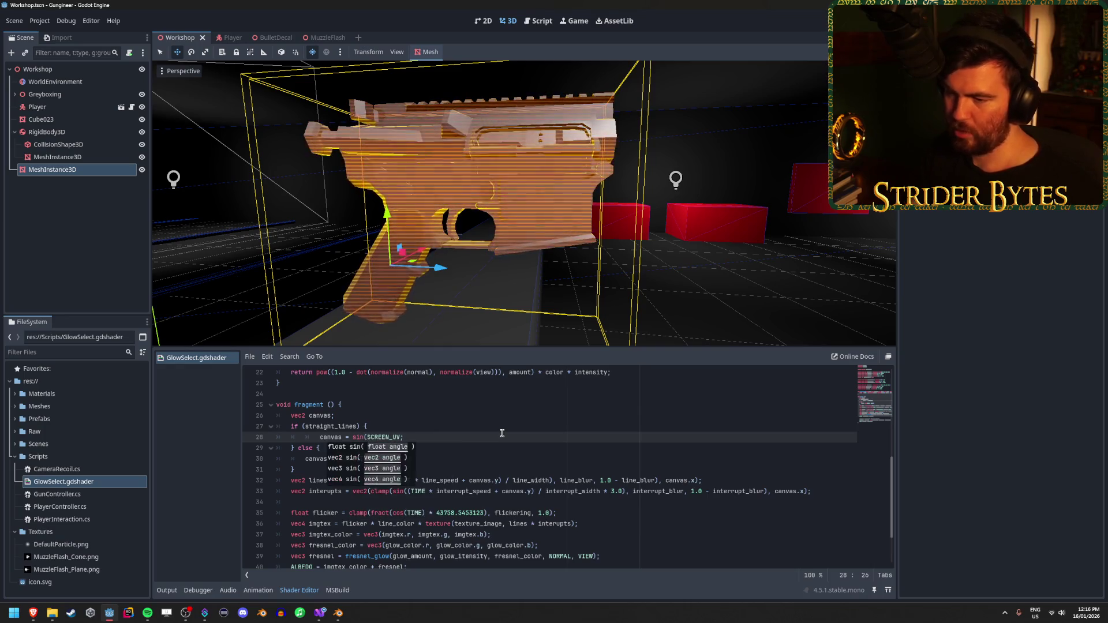
key(Right)
key(Right)
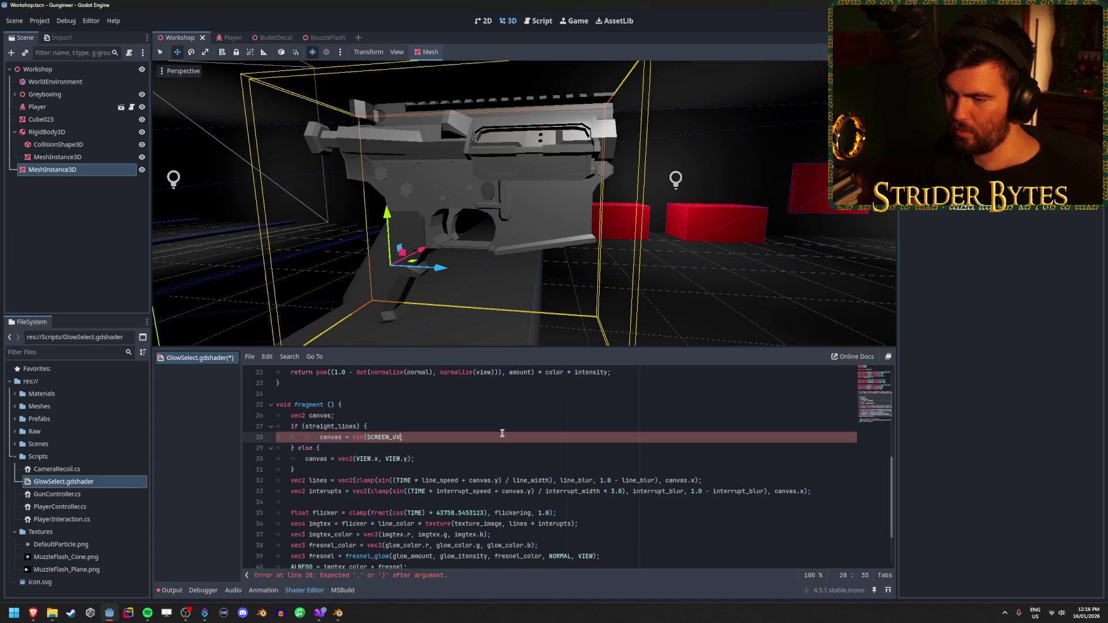
key(ctrl+s)
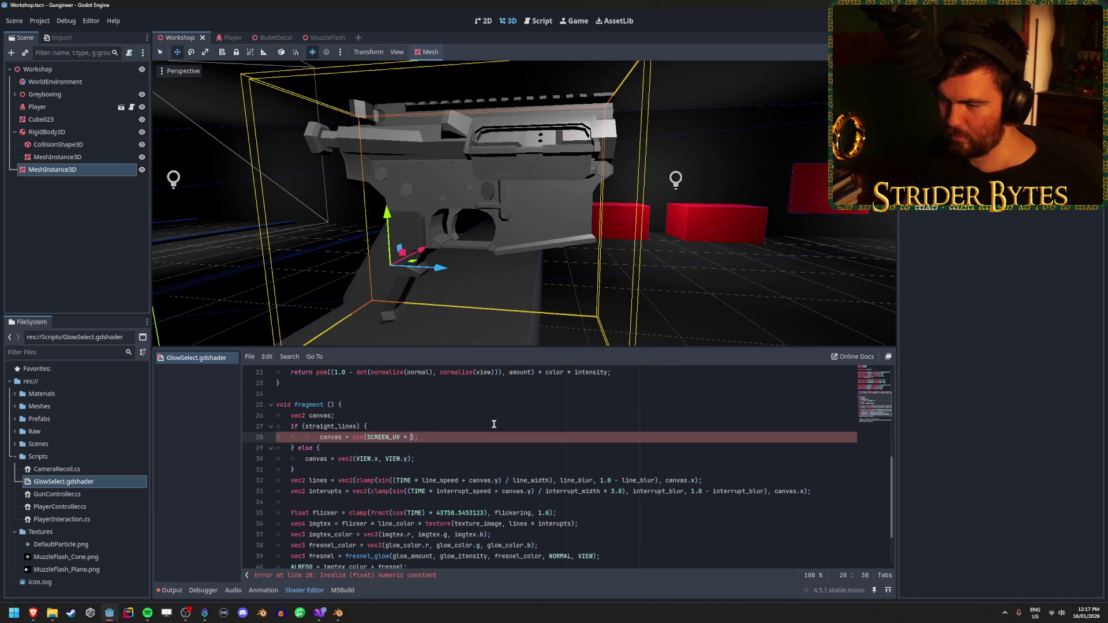
- Multiply the sin argument by vec2(56.489) * 12.48, correcting the mistyped digits
text(2(5)
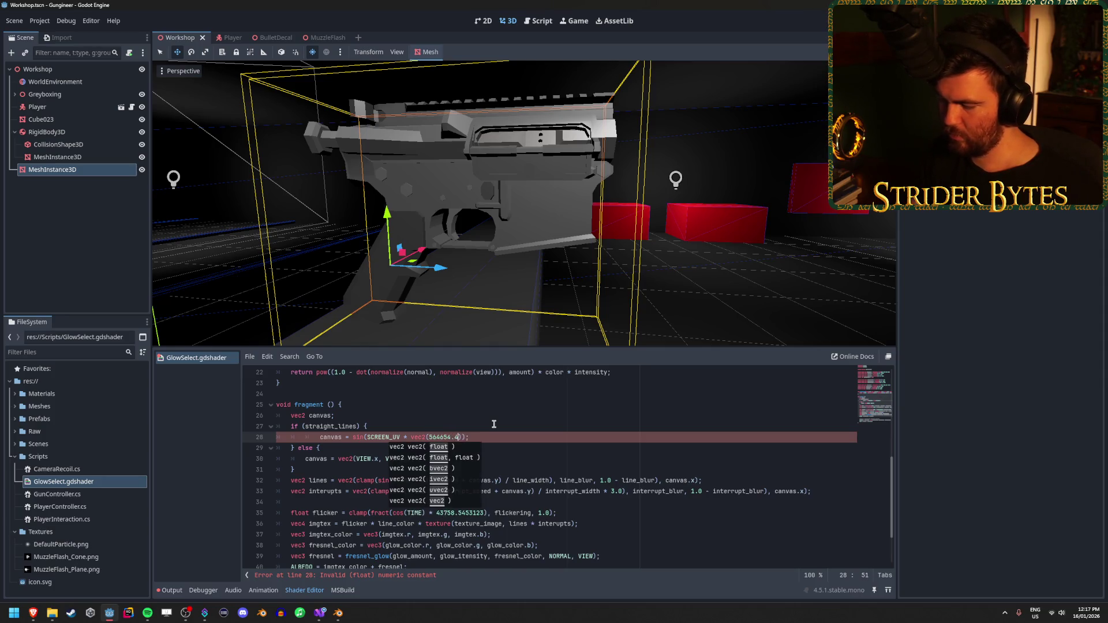
text(64654)
key(BackSpace)
key(BackSpace)
key(BackSpace)
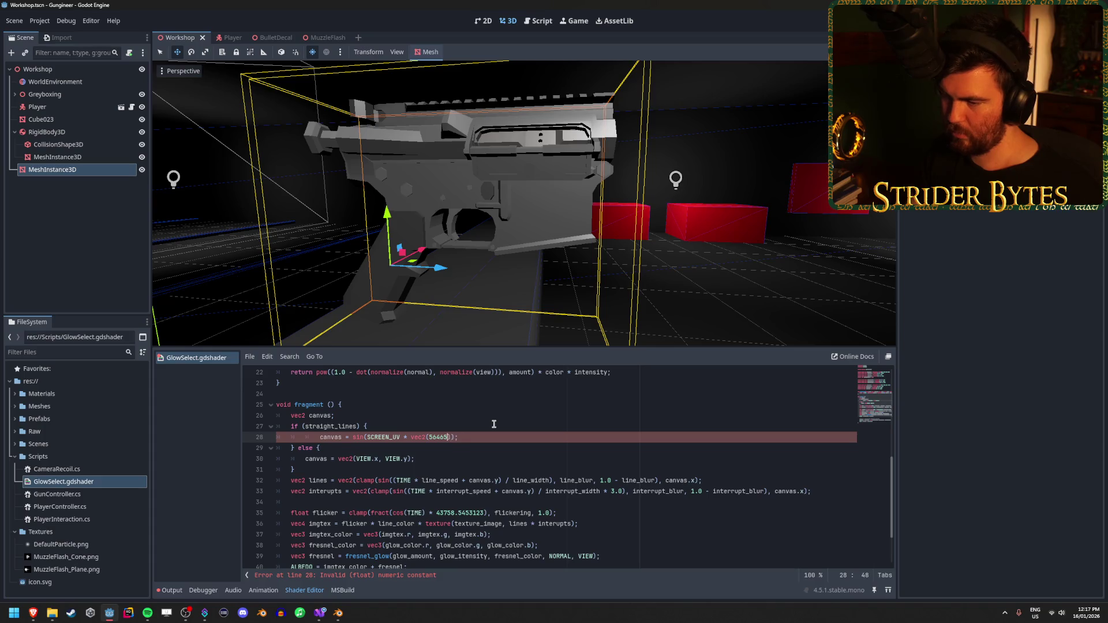
text(.489)
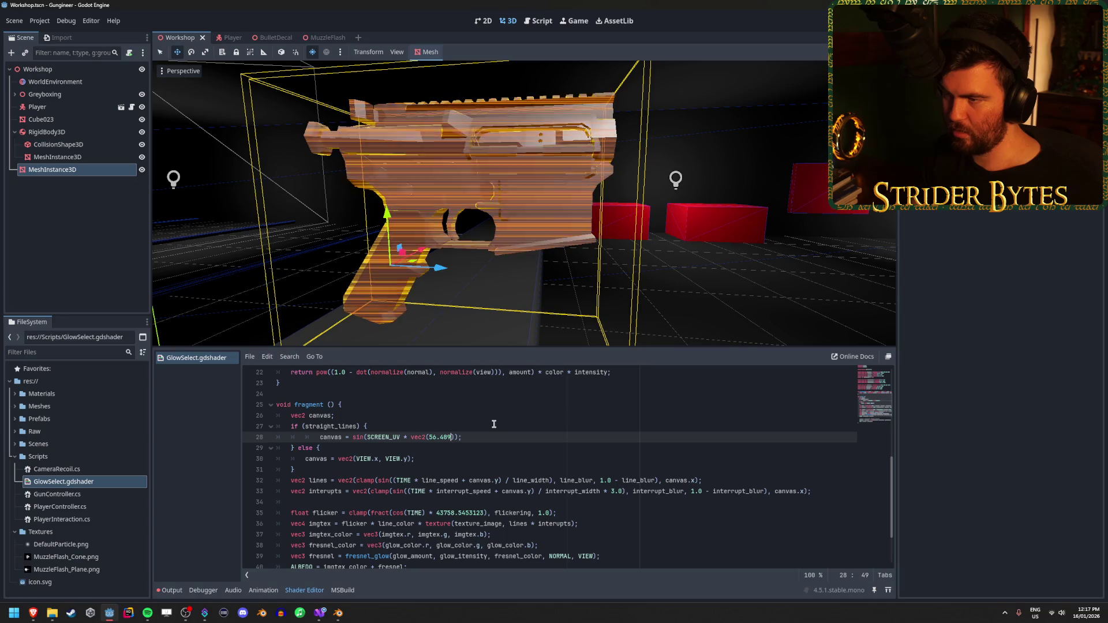
key(Right)
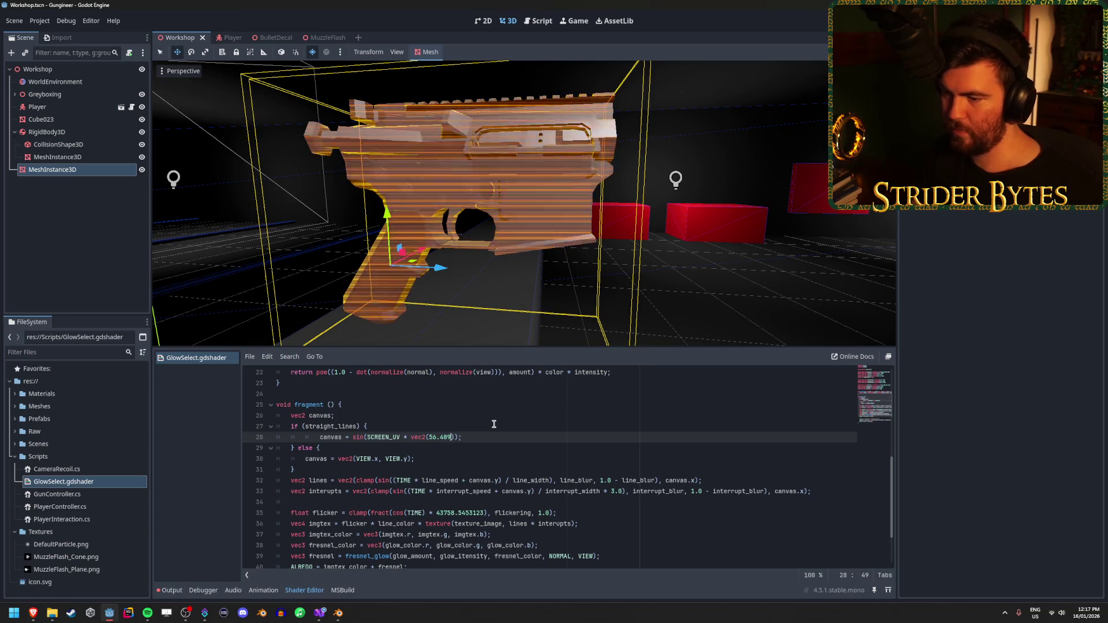
text(* )
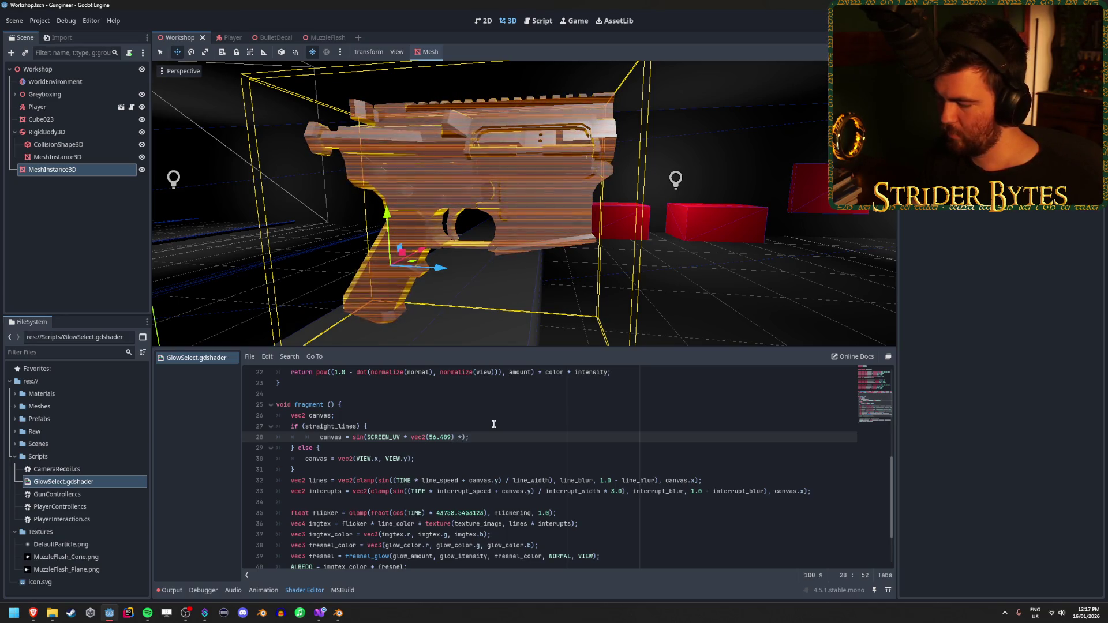
text(12.)
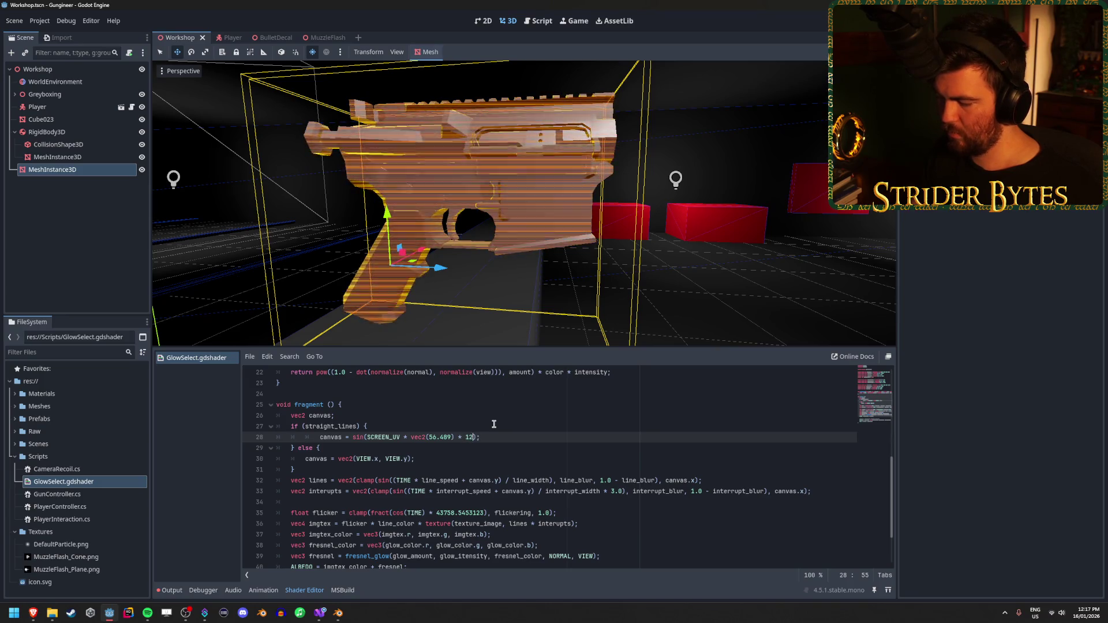
text(48)
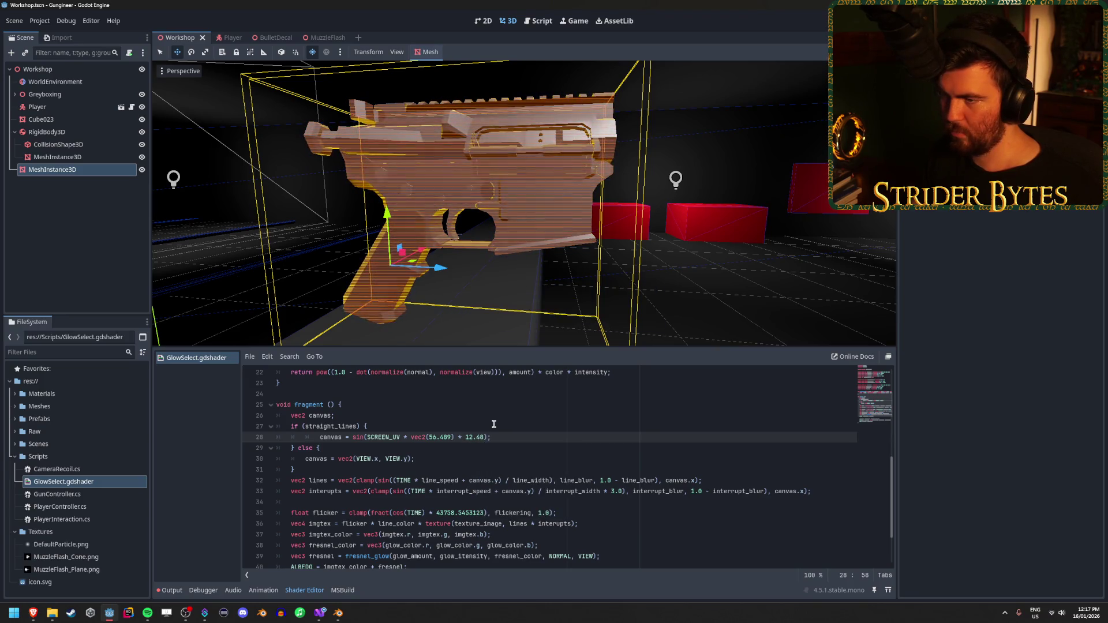
- Orbit the viewport to inspect the receiver's finer orange stripes end-on and from the side
drag(519, 231, 346, 231)
drag(524, 203, 403, 203)
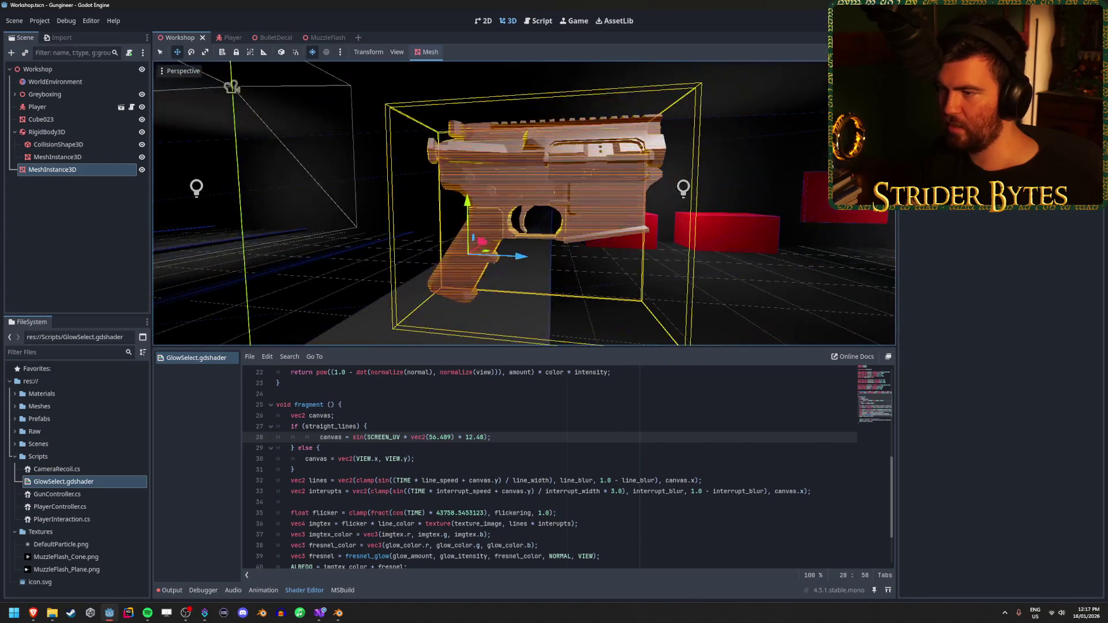
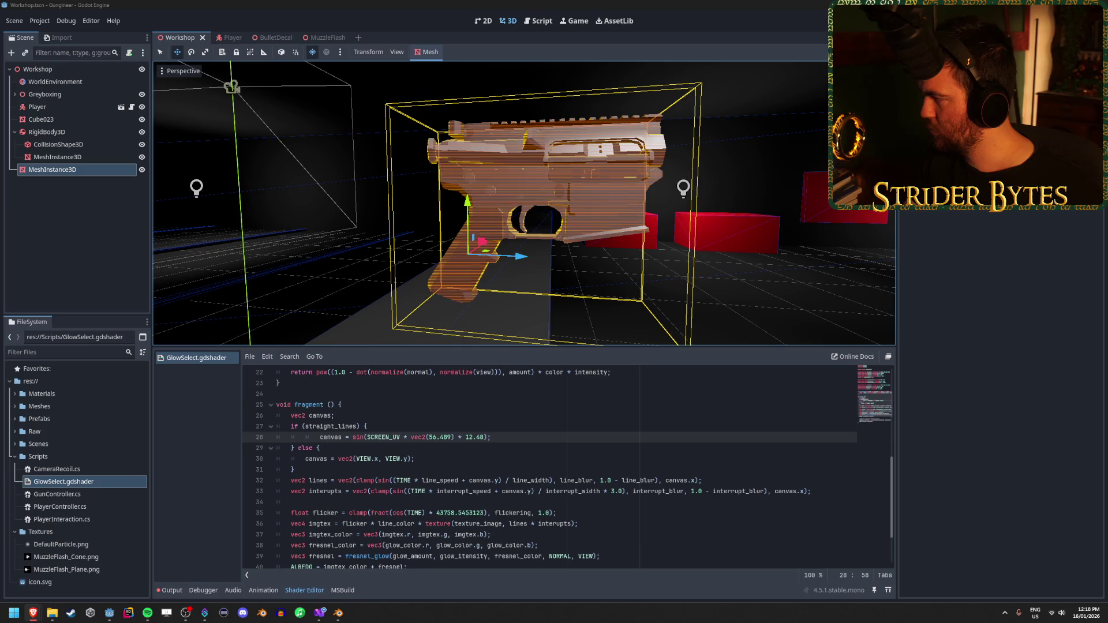
- Strip the vec2 multiplier from line 28 of the GlowSelect shader and save
key(BackSpace)
key(BackSpace)
key(BackSpace)
text((564654.4654)
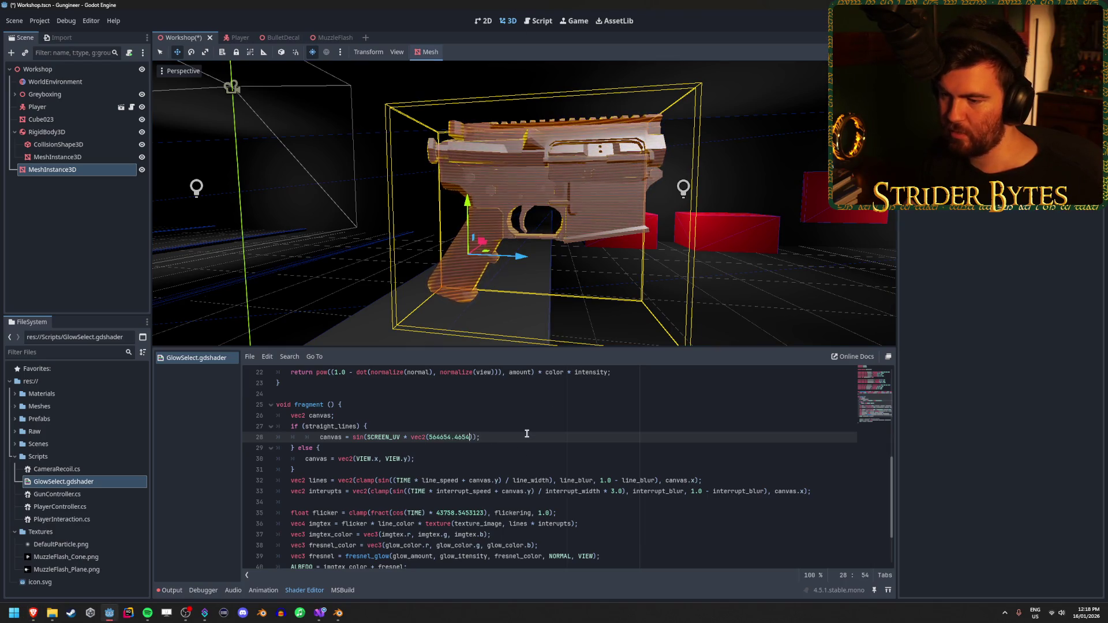
key(BackSpace)
key(BackSpace)
key(BackSpace)
key(ctrl+s)
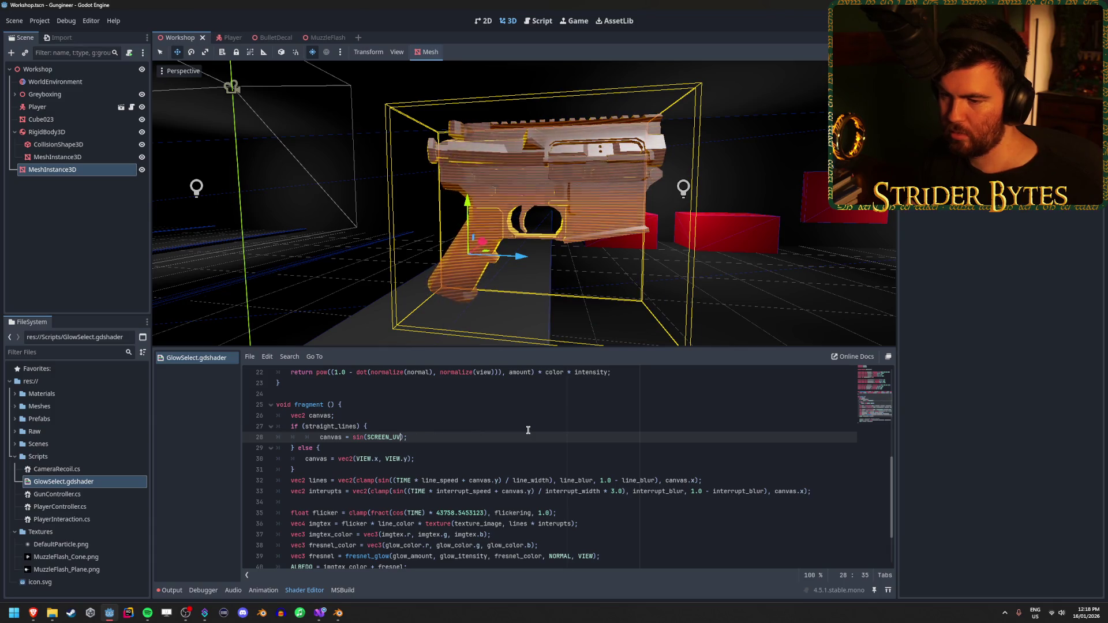
- Reduce line 28 to canvas = SCREEN_UV;, save, and reselect the gun's MeshInstance3D
key(Delete)
key(ctrl+Left)
key(BackSpace)
key(BackSpace)
key(BackSpace)
key(End)
key(ctrl+s)
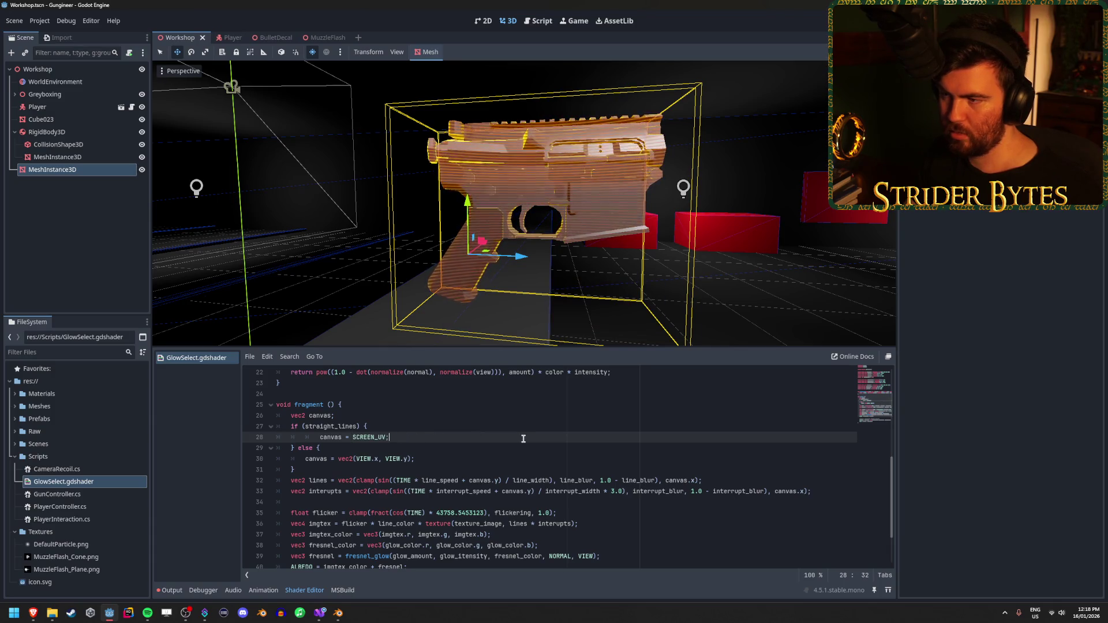
ctrl+click(86, 169)
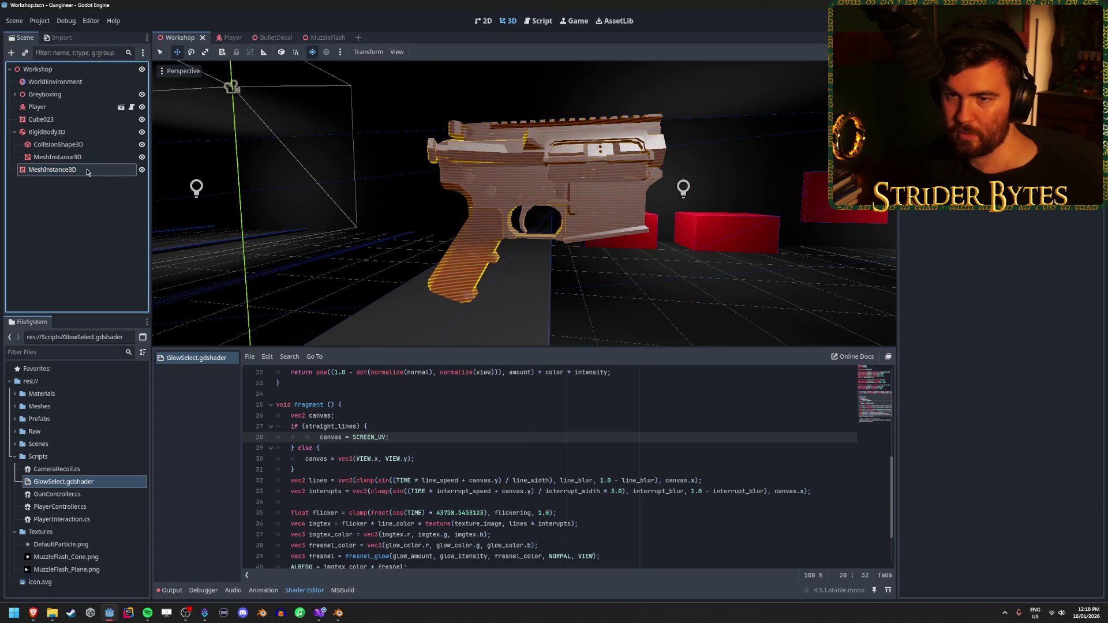
click(87, 169)
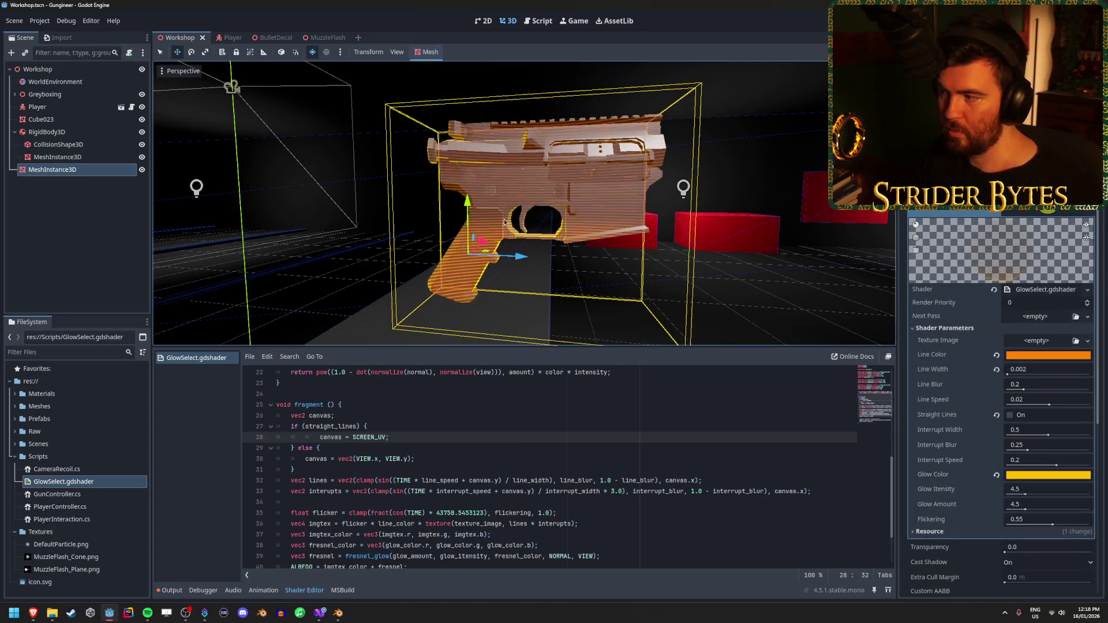
- Check Straight Lines and set the glow shader's Line Width to 0.001
click(1010, 415)
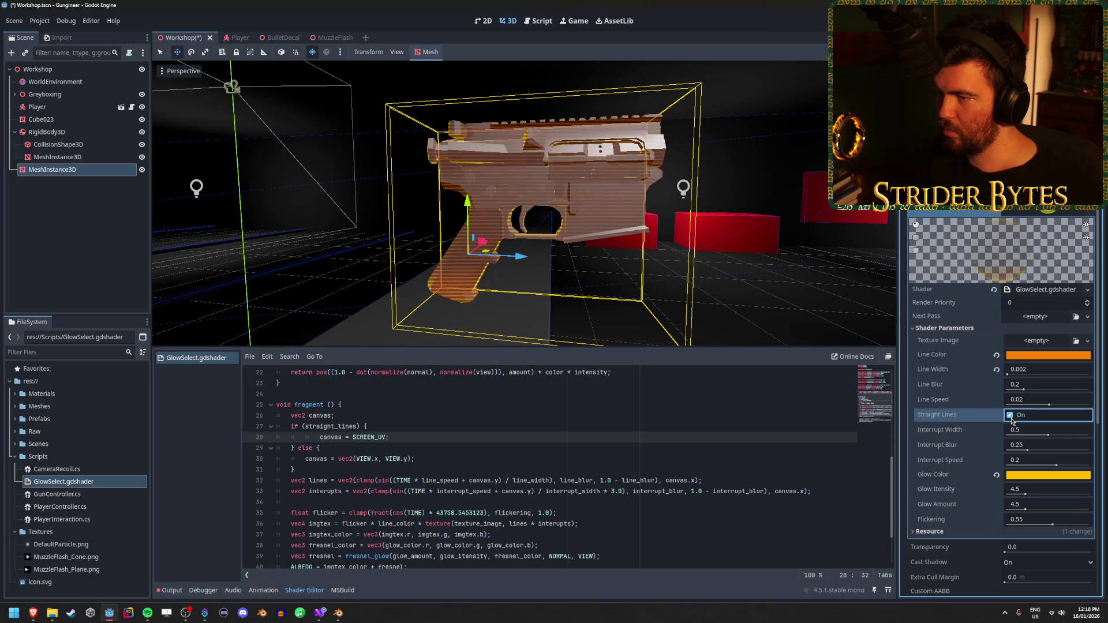
click(1046, 370)
text(0.001)
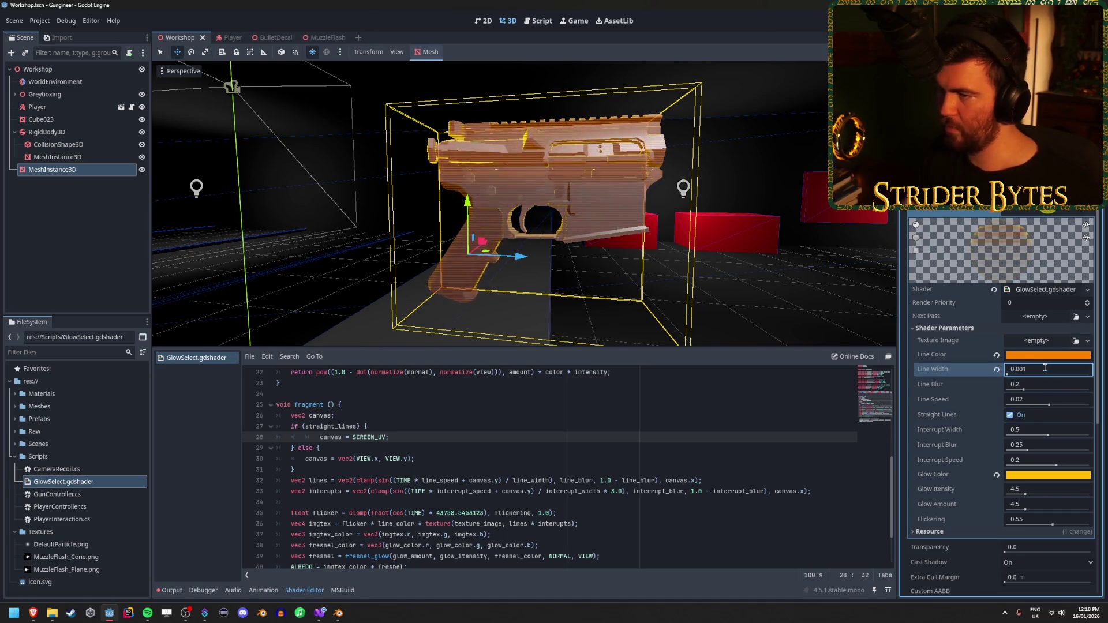
- Run the game to test the gun's scan-line glow, then stop it
key(F5)
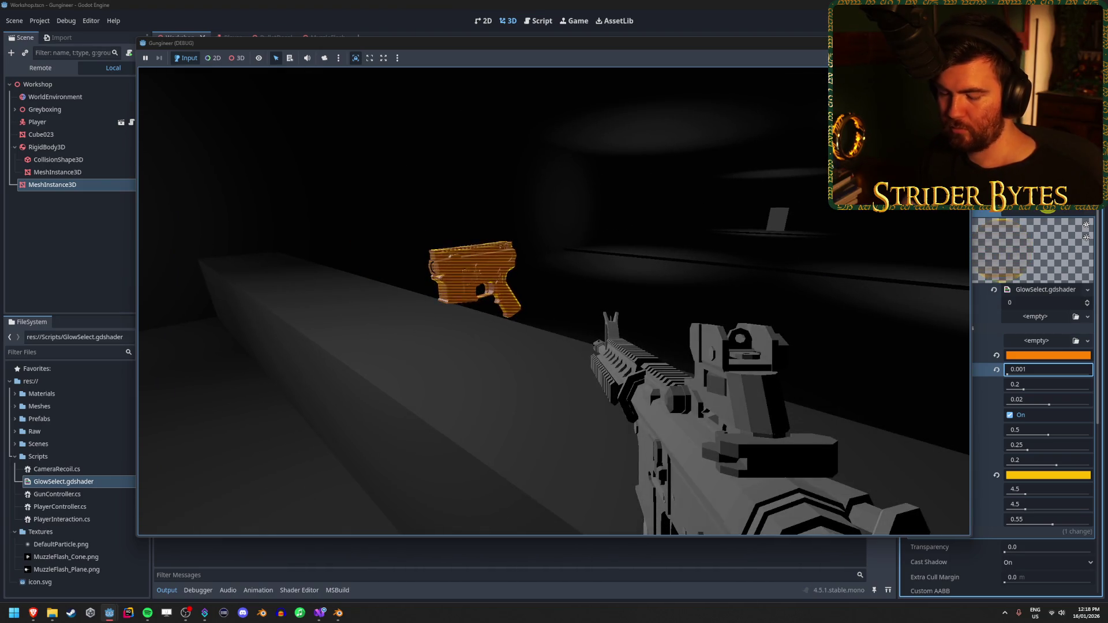
key(F8)
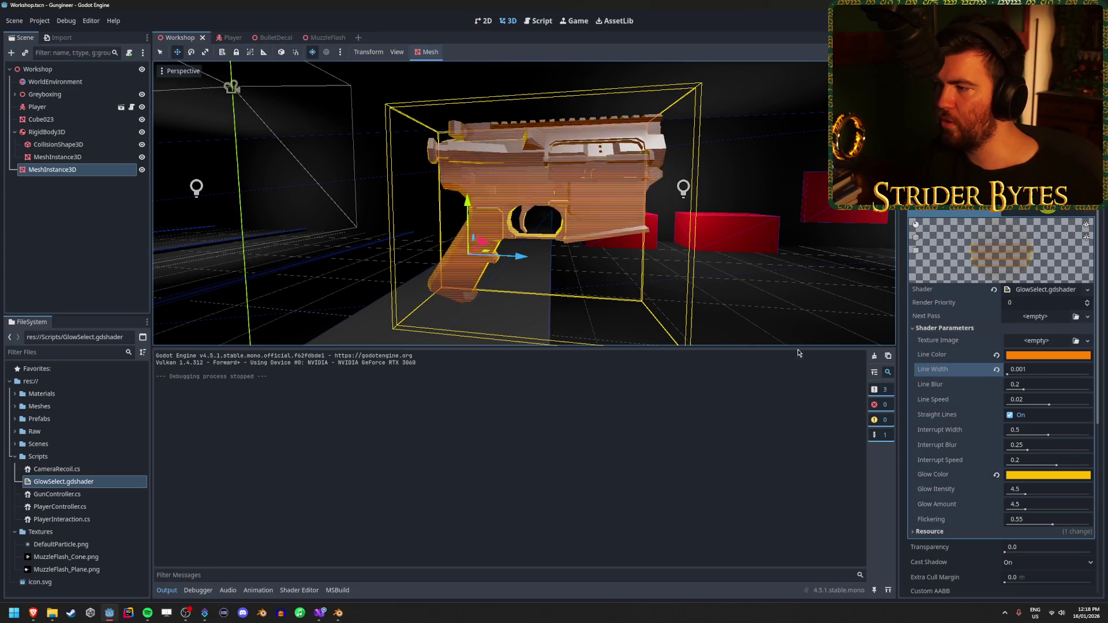
click(1089, 211)
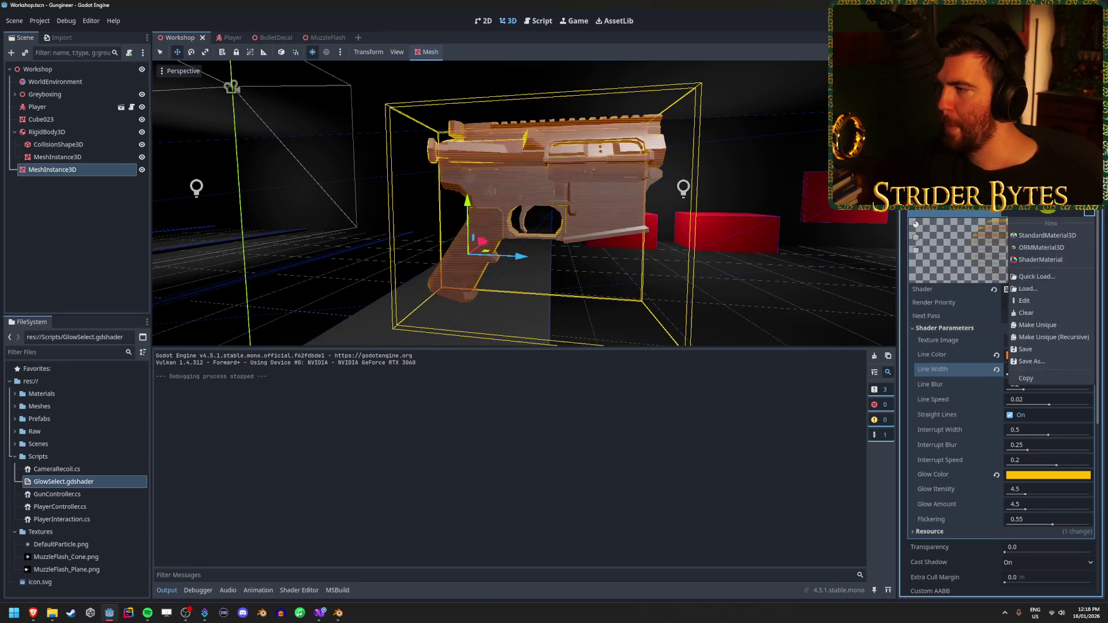
- Save the gun's shader material as res://Materials/GlowSelect.tres via Save As
key(Escape)
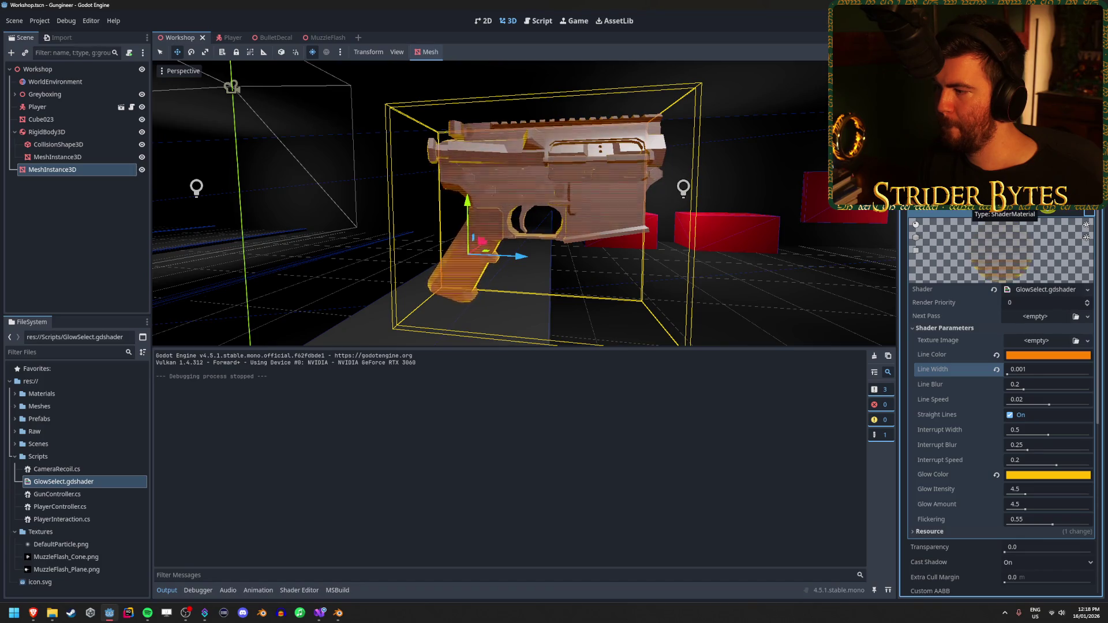
click(1053, 212)
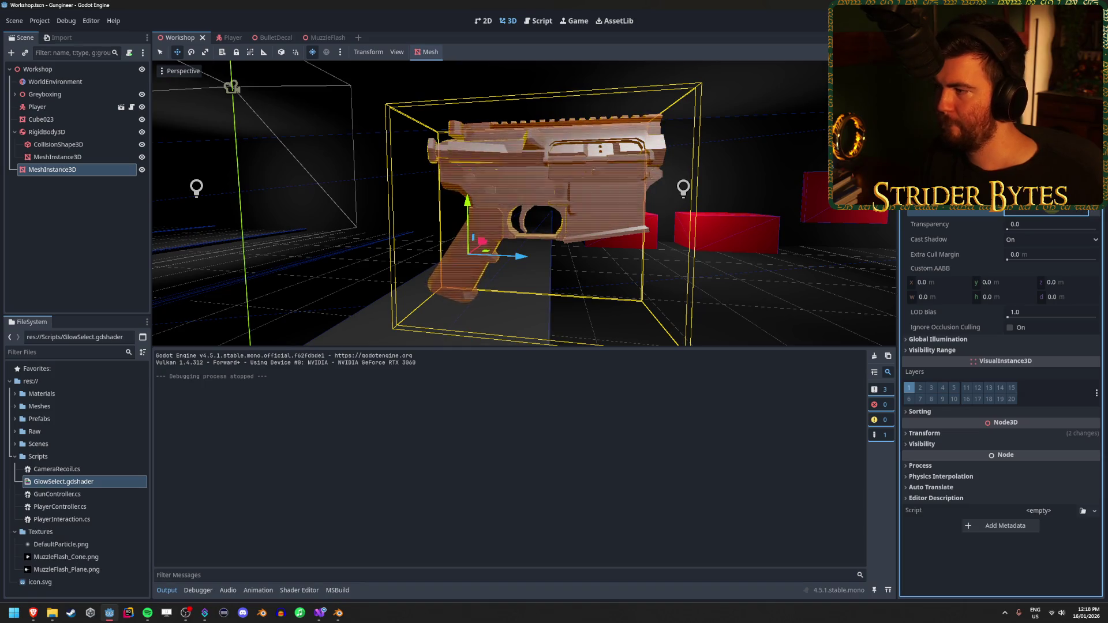
click(1095, 212)
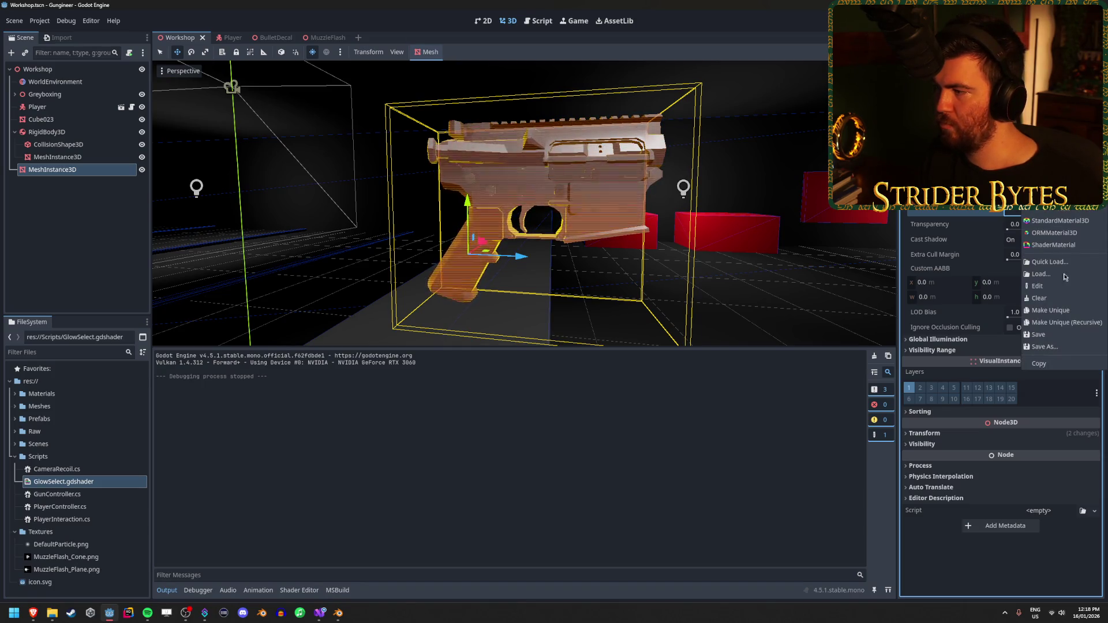
click(1043, 347)
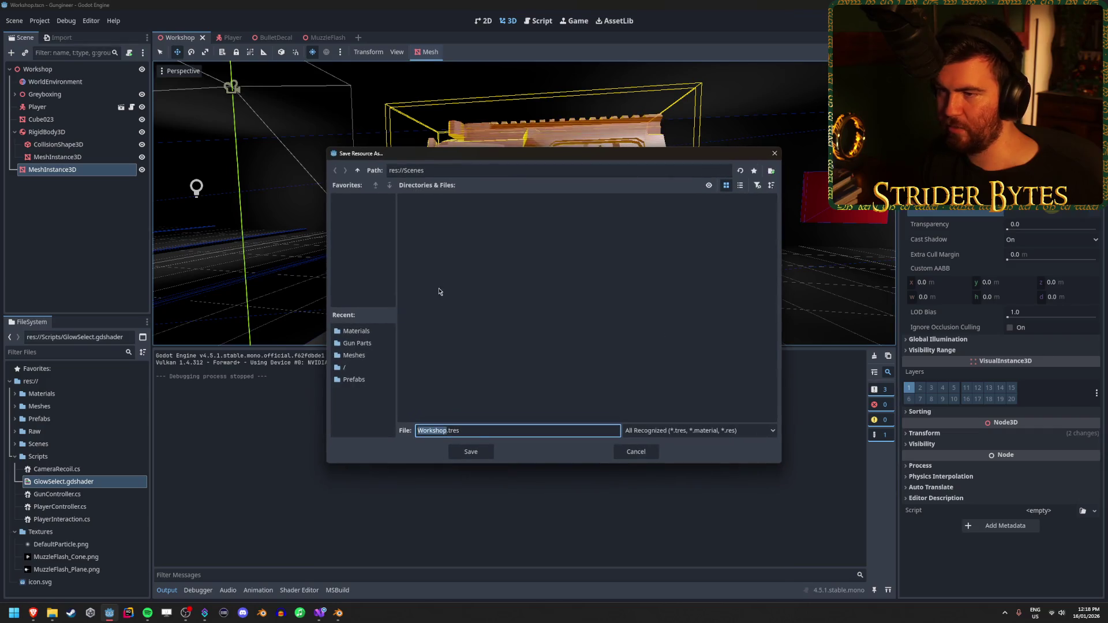
click(357, 170)
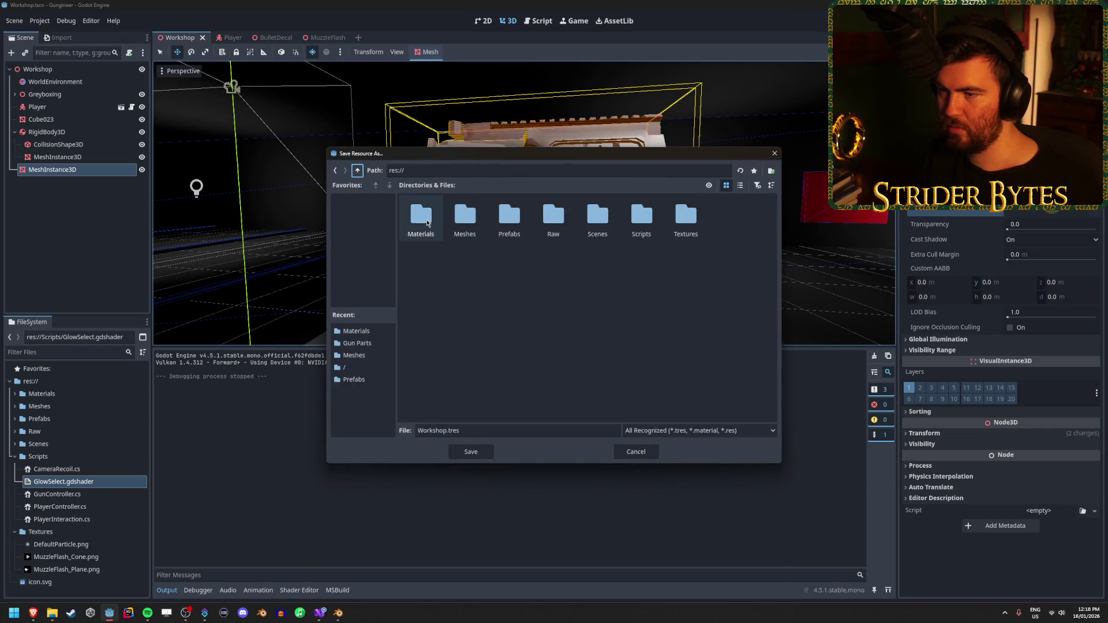
double_click(421, 215)
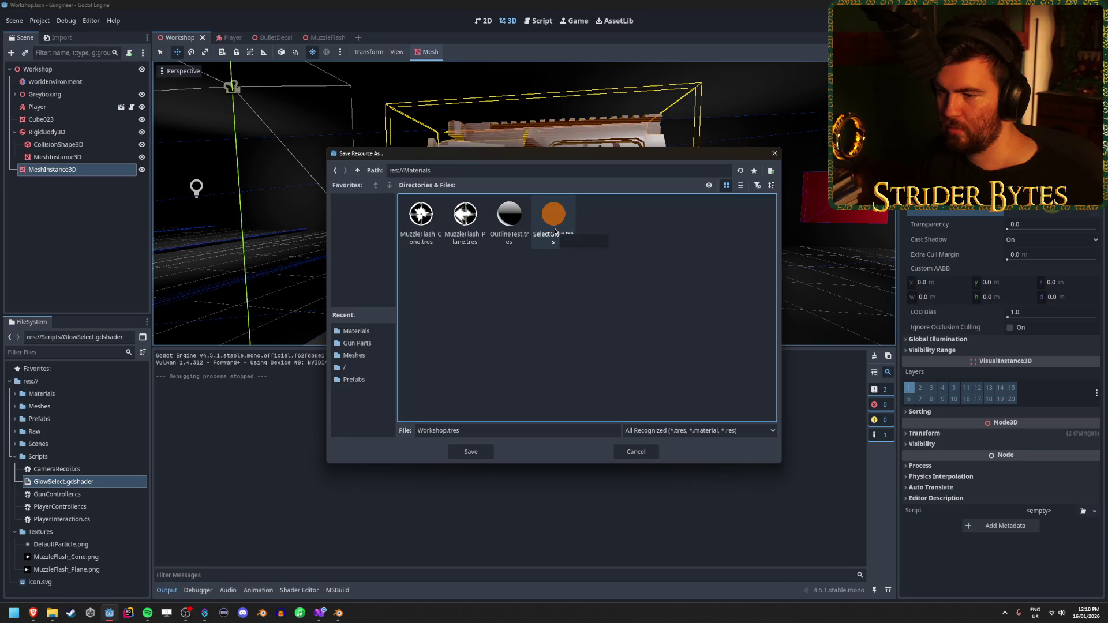
click(445, 430)
double_click(444, 430)
text(GlowSelec)
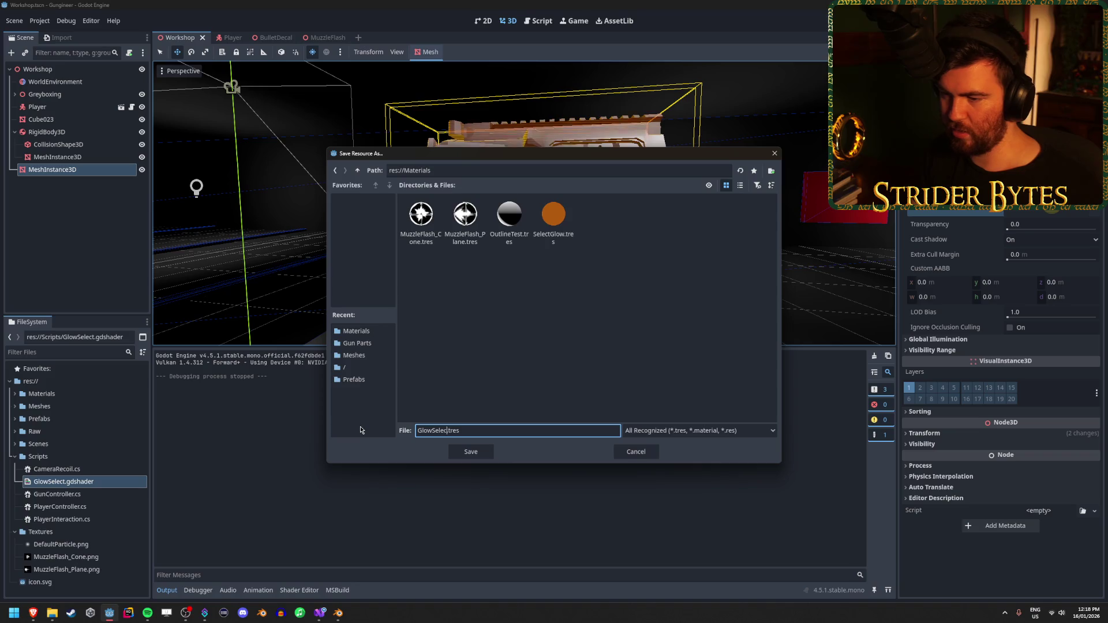
click(485, 454)
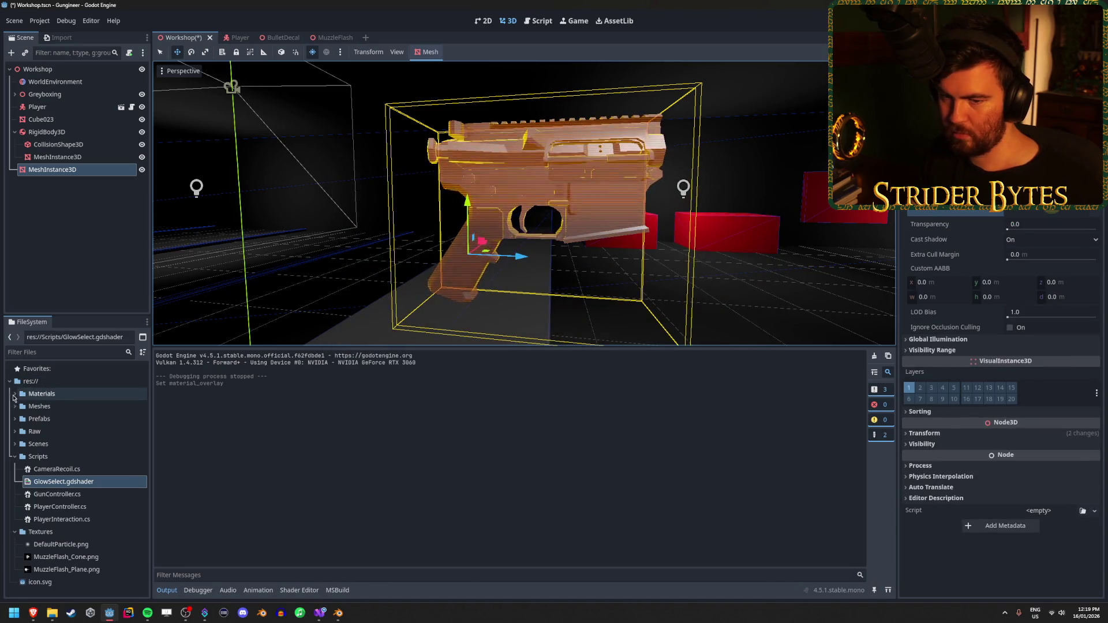
- Delete the old SelectGlow.tres from the Materials folder and save the scene
click(14, 395)
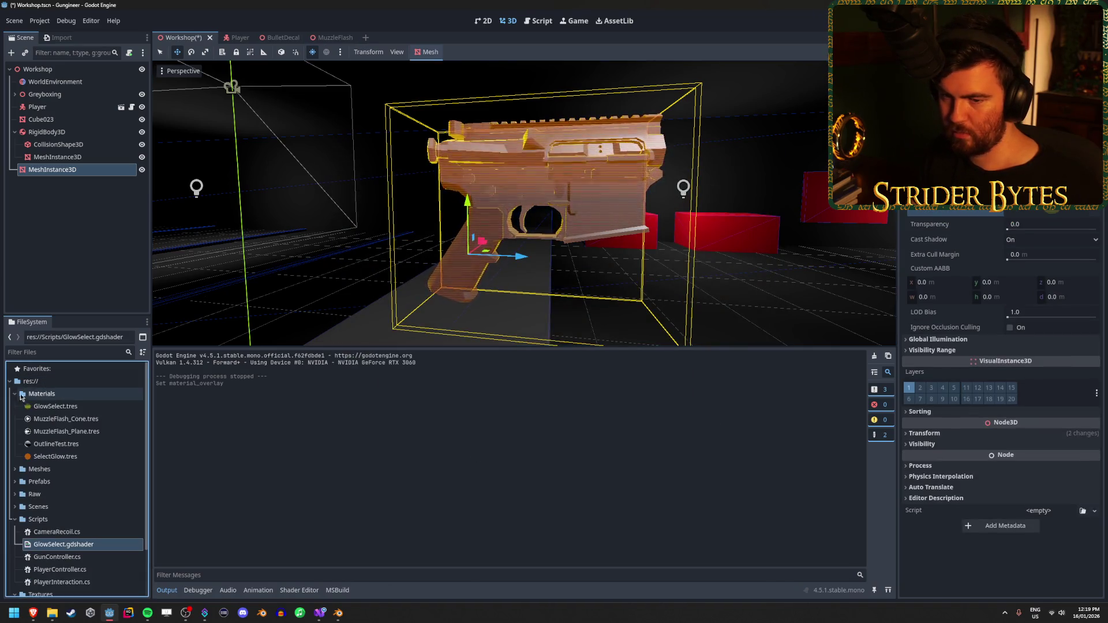
click(89, 455)
key(Delete)
key(Return)
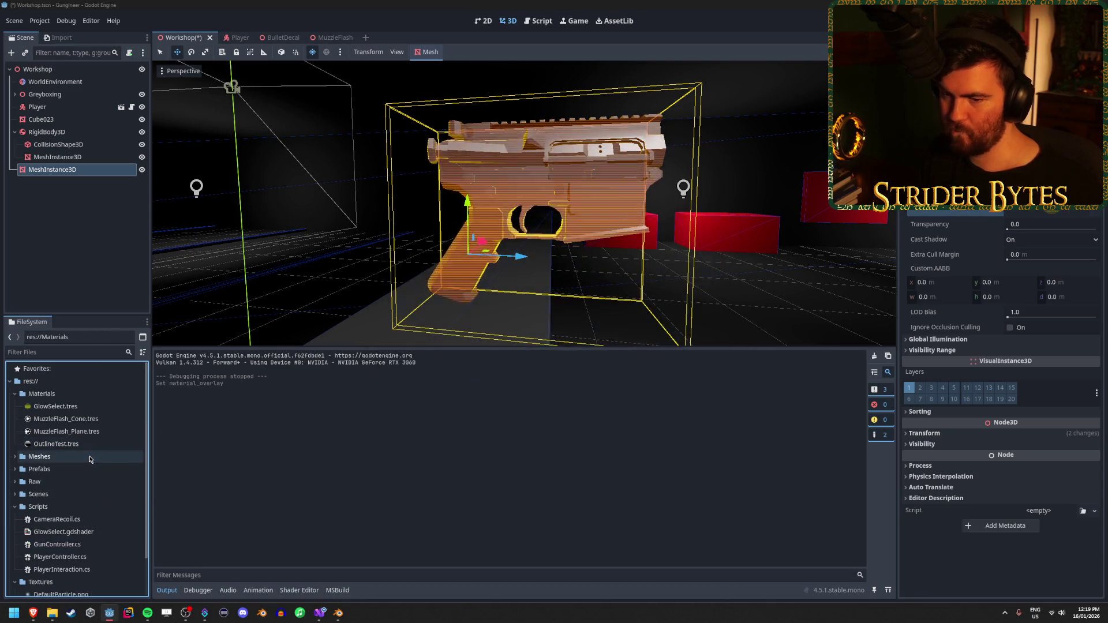
key(ctrl+s)
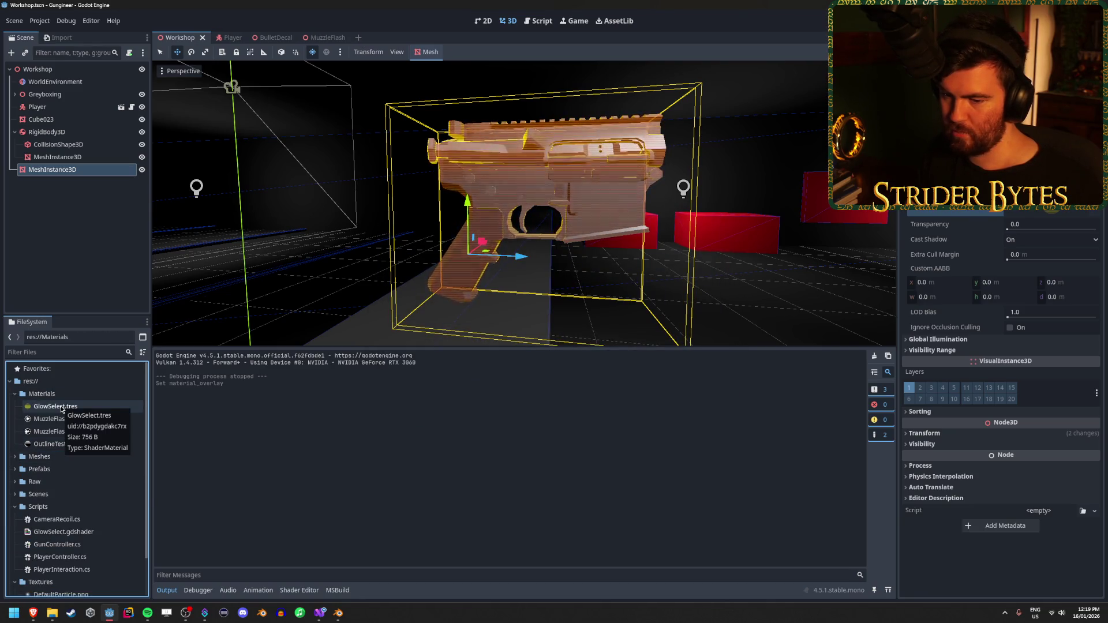
- Select GlowSelect.tres, then bring up the 'godot toggle material overlay' search results
click(100, 407)
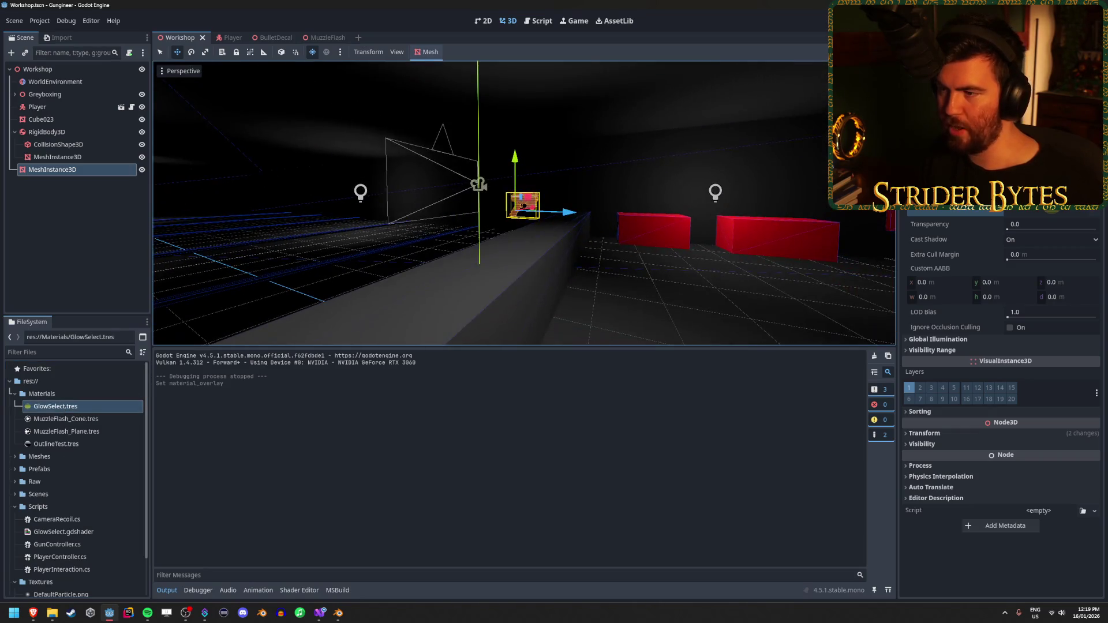
key(alt+Tab)
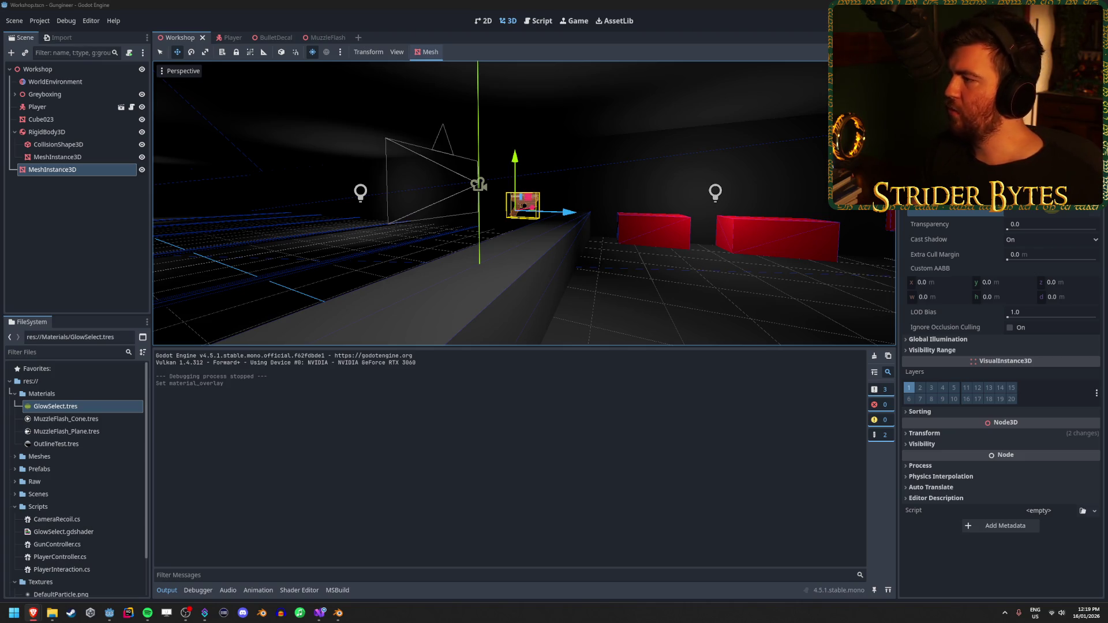
key(alt+Tab)
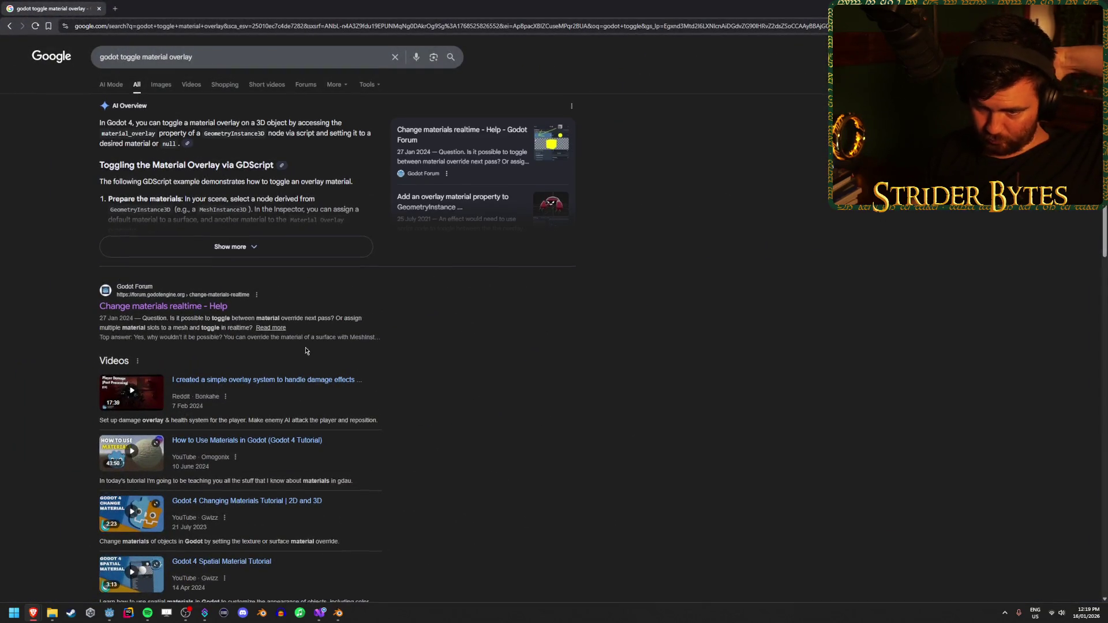
- Open the 'Material overlay - Godot Forums' result in a new tab and view it
scroll(463, 282, down, 1)
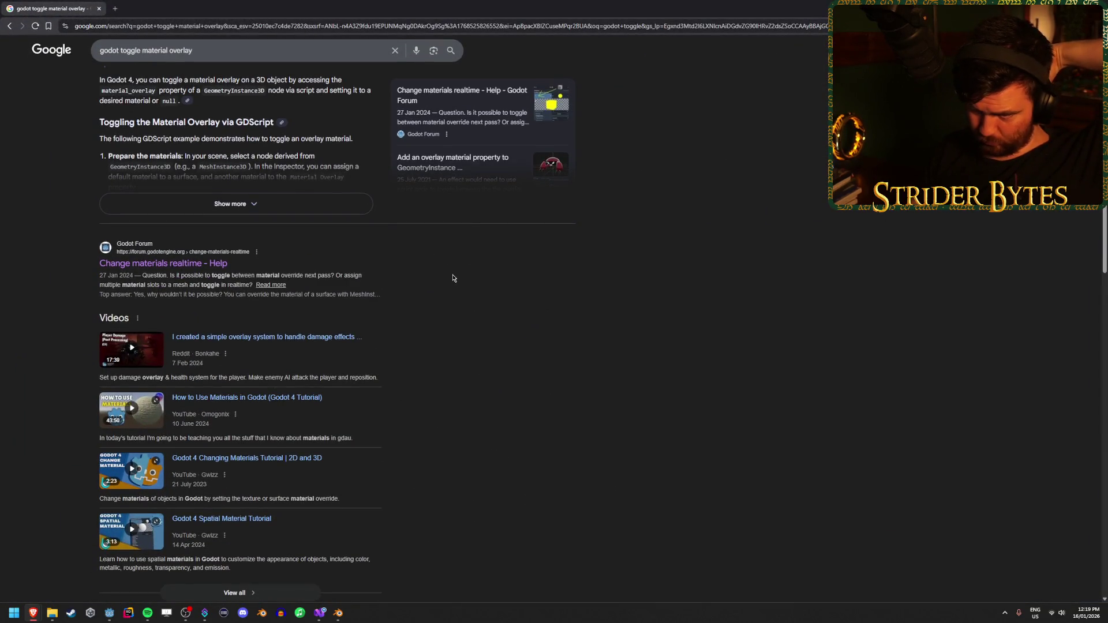
scroll(492, 388, down, 3)
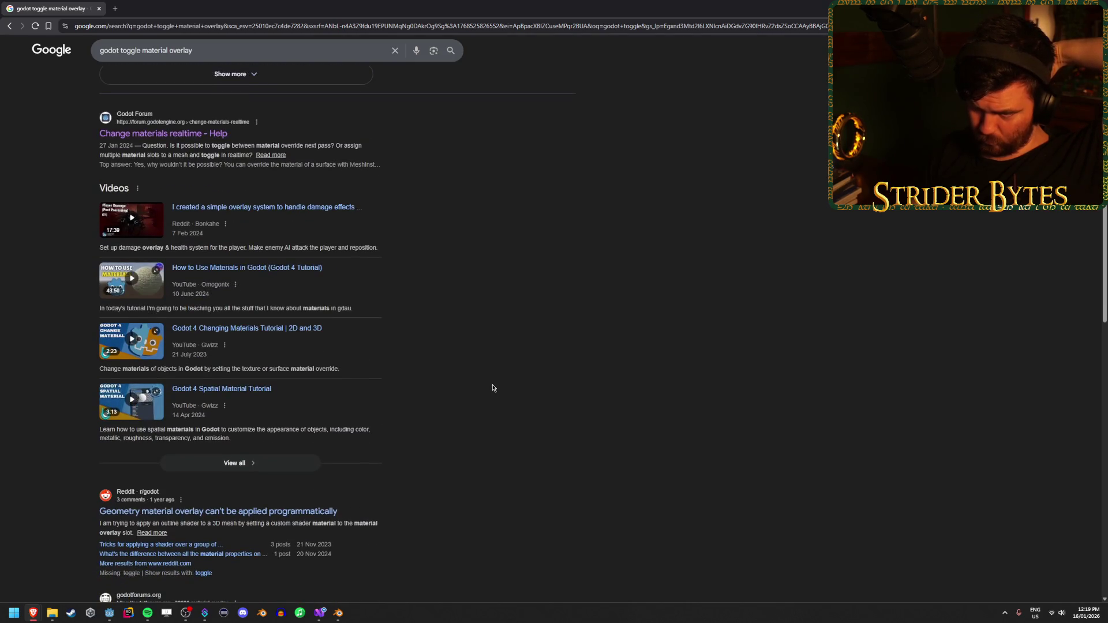
scroll(492, 388, down, 6)
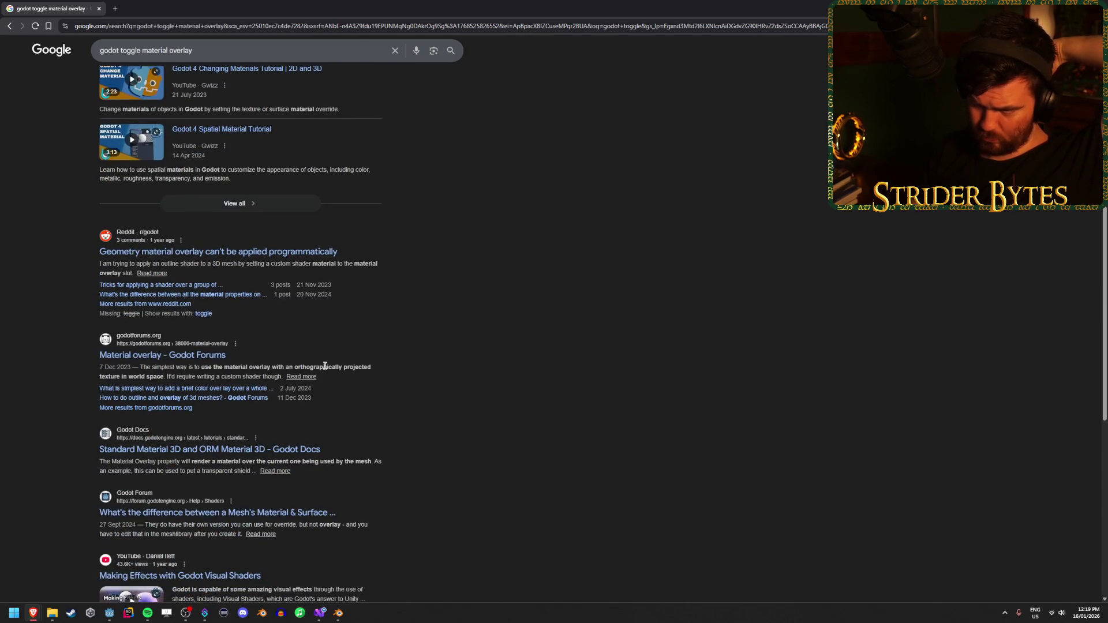
middle_click(193, 356)
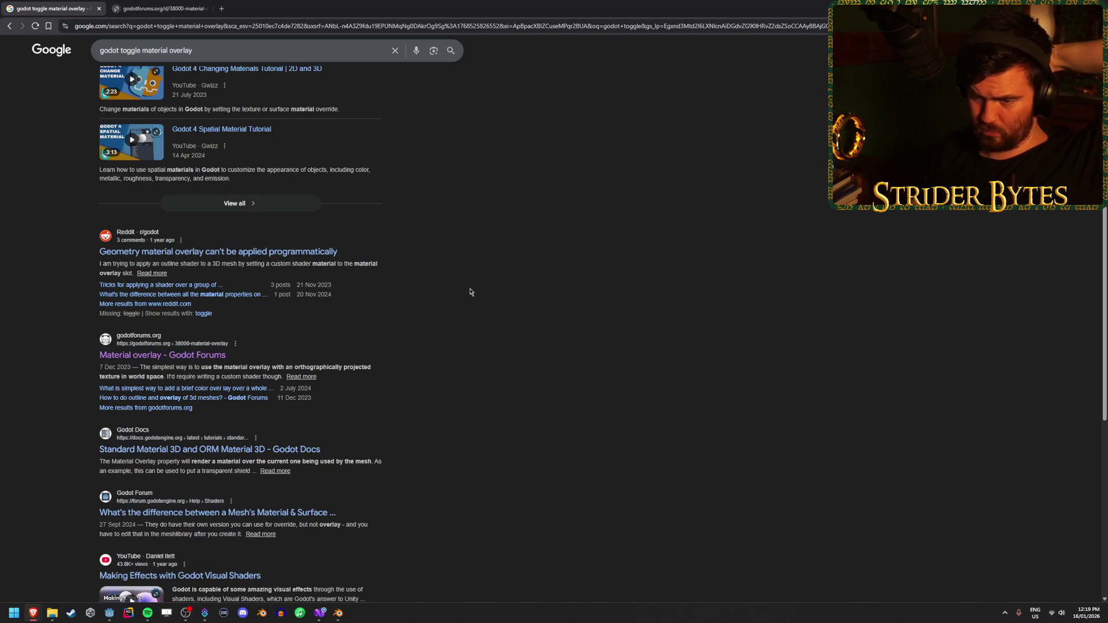
scroll(467, 285, up, 8)
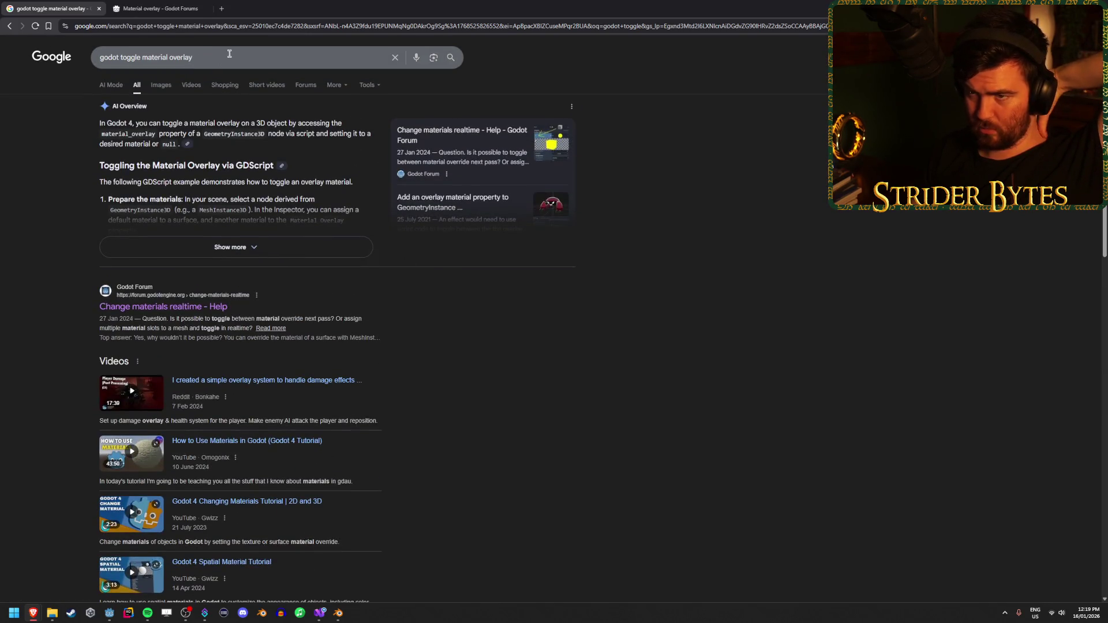
scroll(462, 263, down, 5)
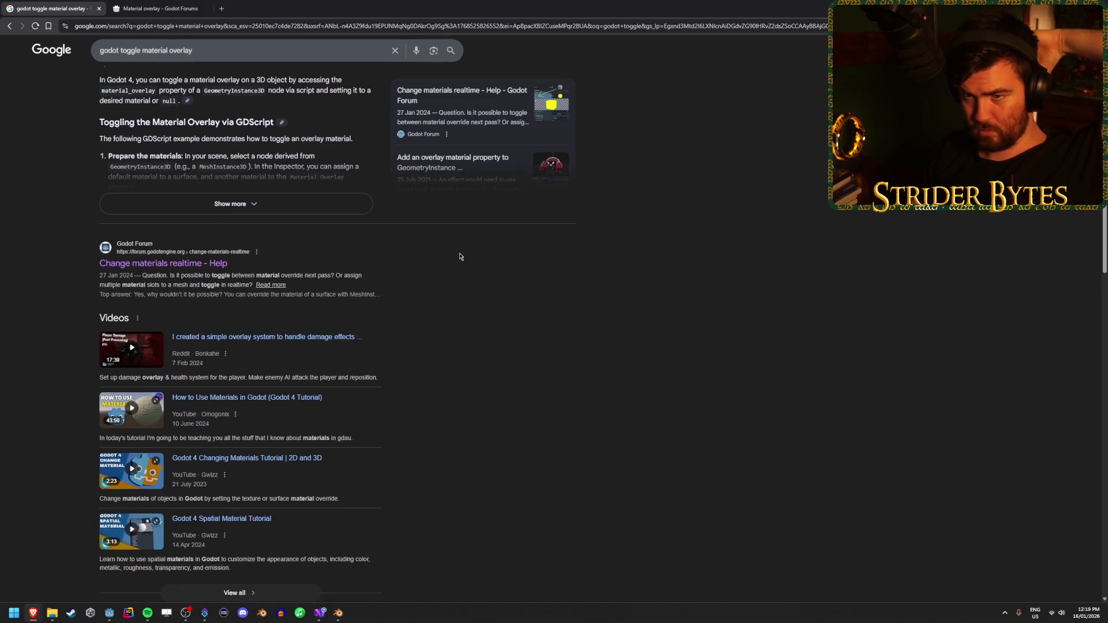
click(156, 8)
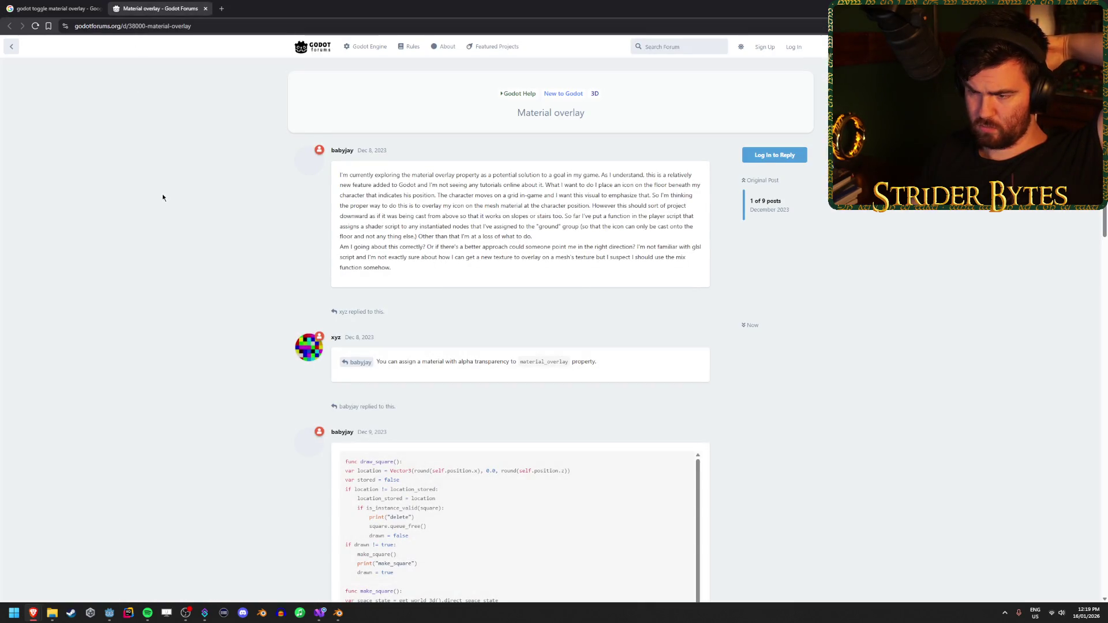
- Read the reply about alpha-transparent overlay materials, then return to Godot
click(433, 363)
click(619, 363)
mouse_move(448, 362)
mouse_down()
mouse_move(585, 363)
mouse_move(473, 362)
mouse_up()
click(436, 362)
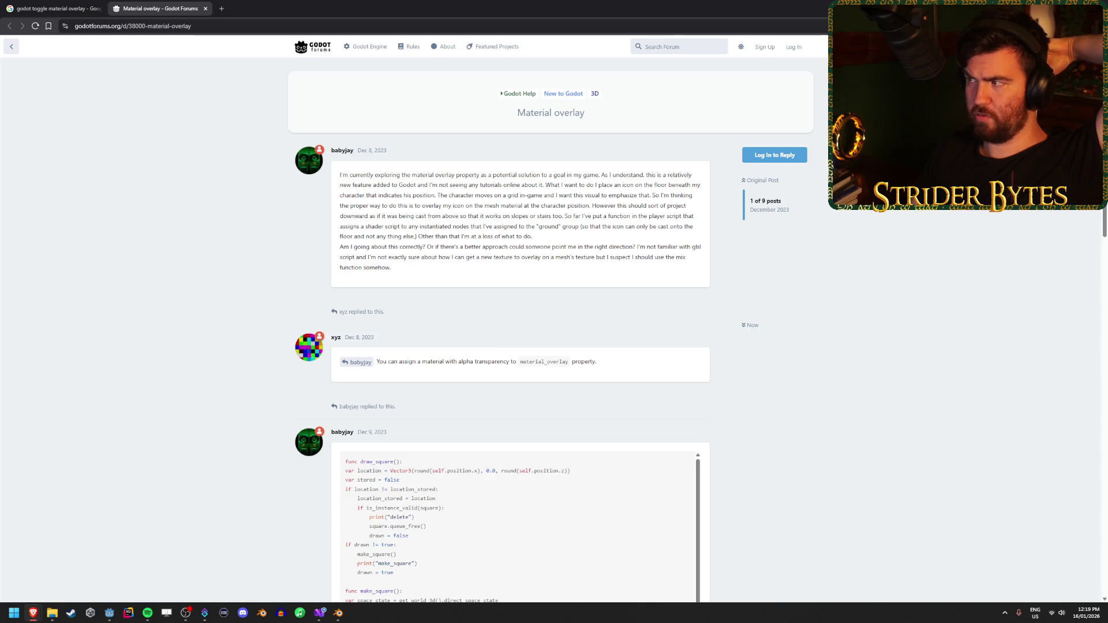
key(alt+Tab)
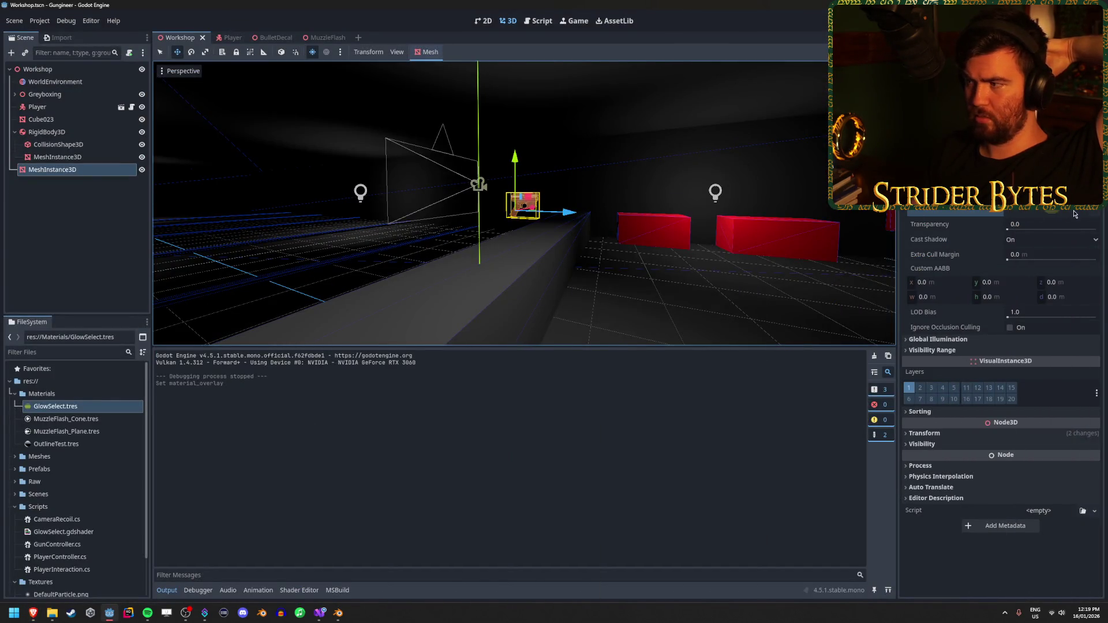
- Expand the material and open GlowSelect.gdshader to review its glow and ALPHA lines
click(981, 210)
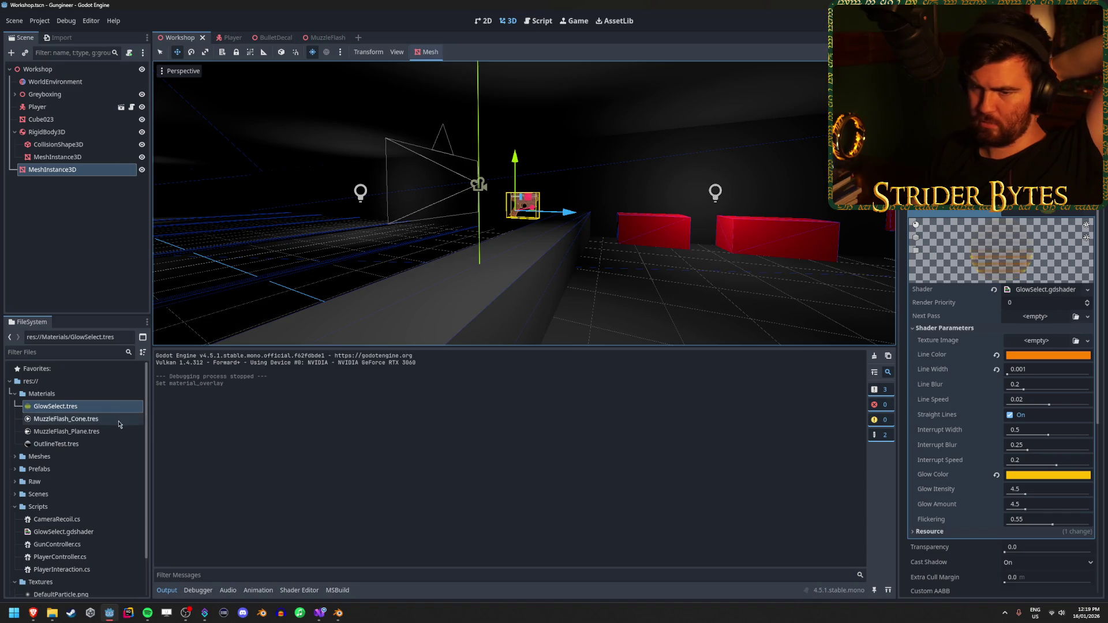
double_click(97, 531)
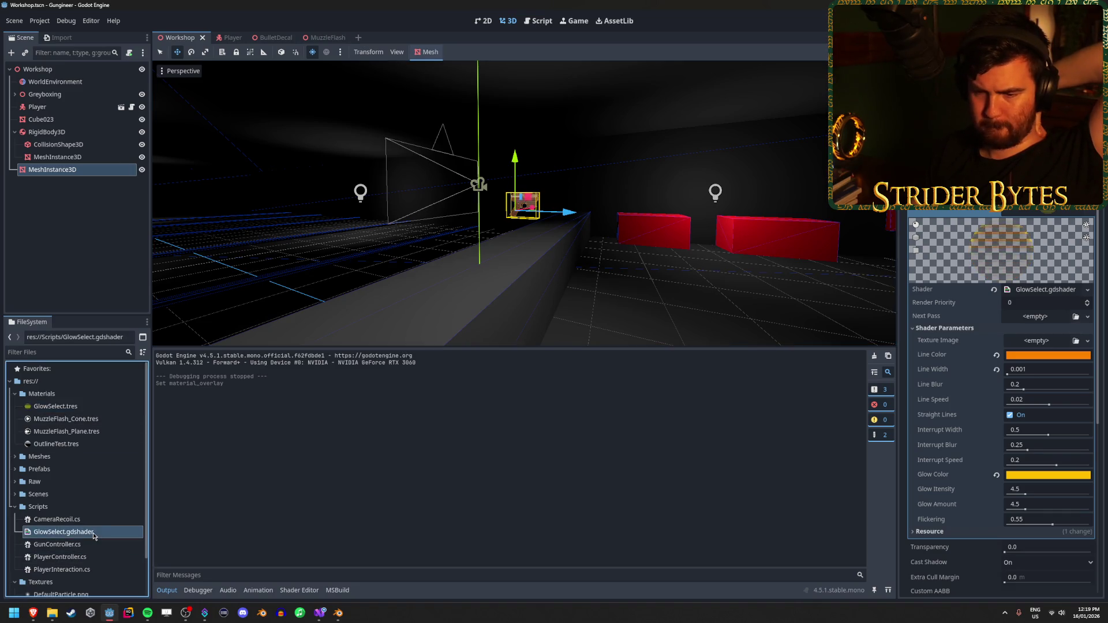
scroll(482, 506, up, 7)
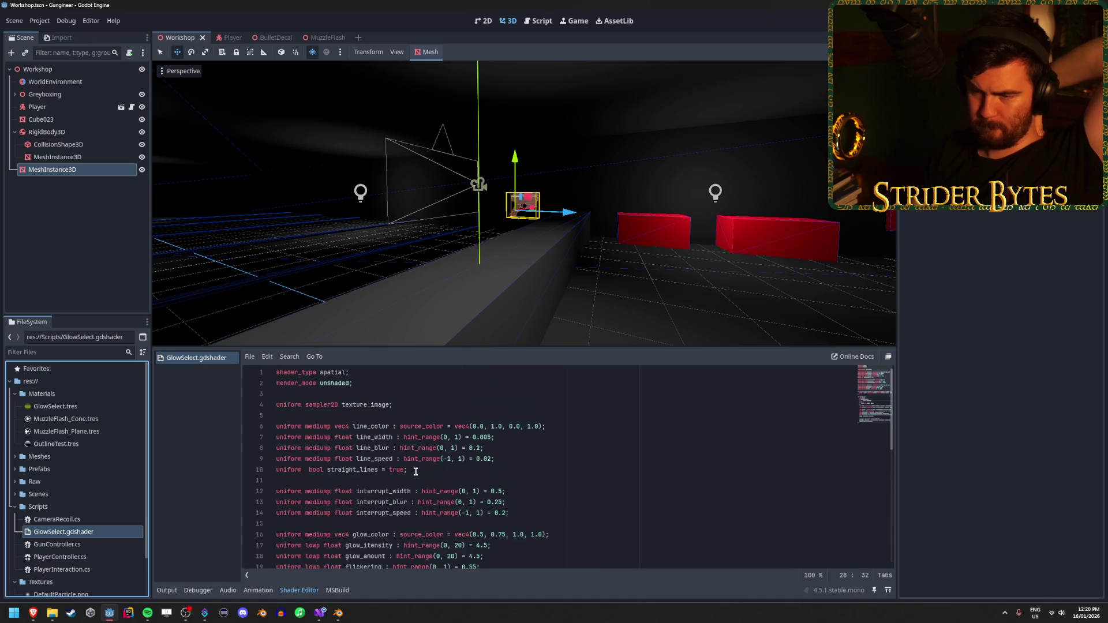
scroll(415, 471, down, 3)
scroll(415, 471, down, 6)
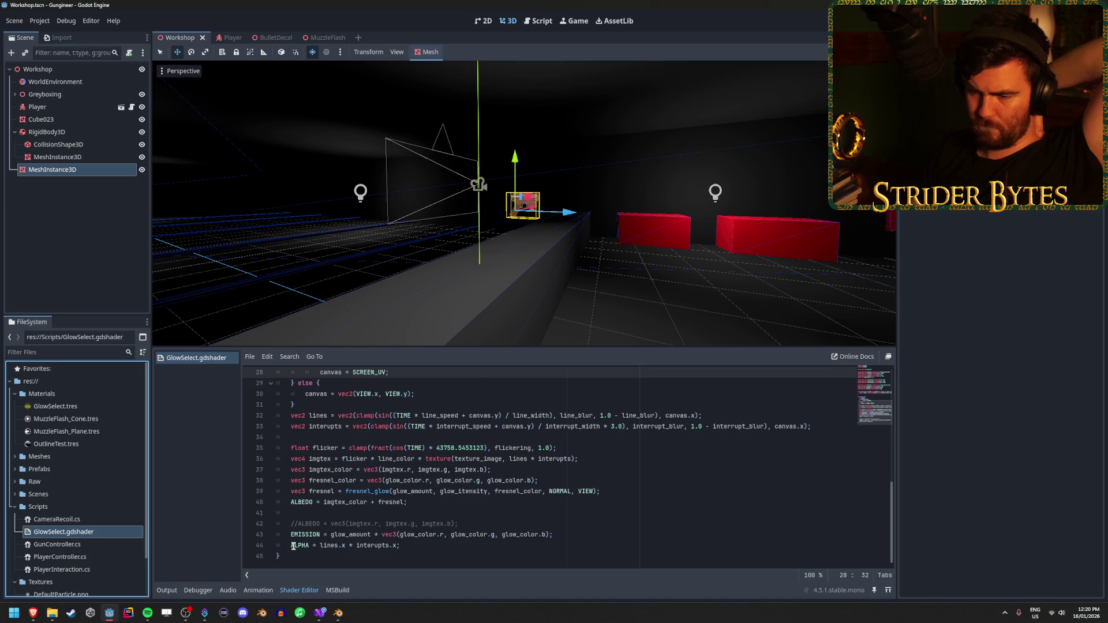
click(437, 541)
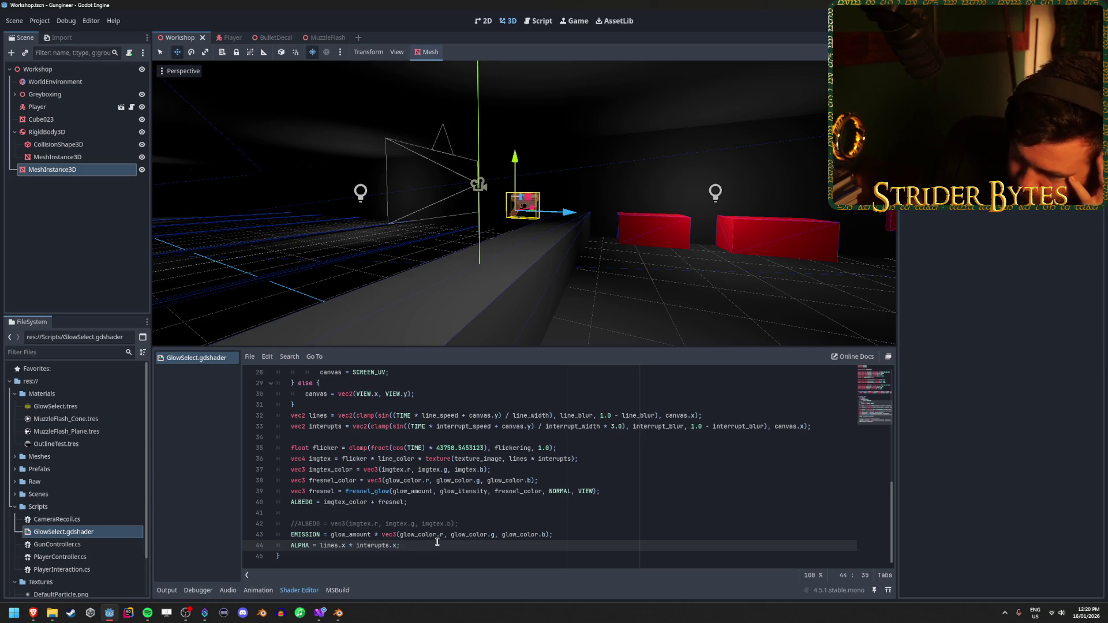
mouse_move(33, 613)
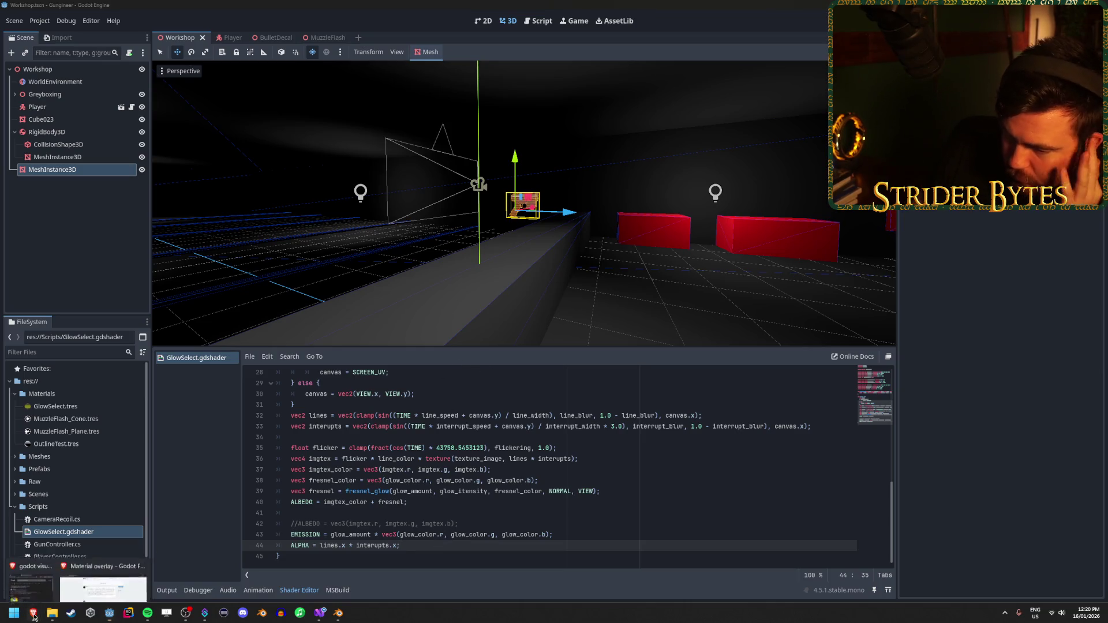
click(113, 566)
- Close the forum tab and expand Google's full AI Overview on toggling material overlays
middle_click(150, 4)
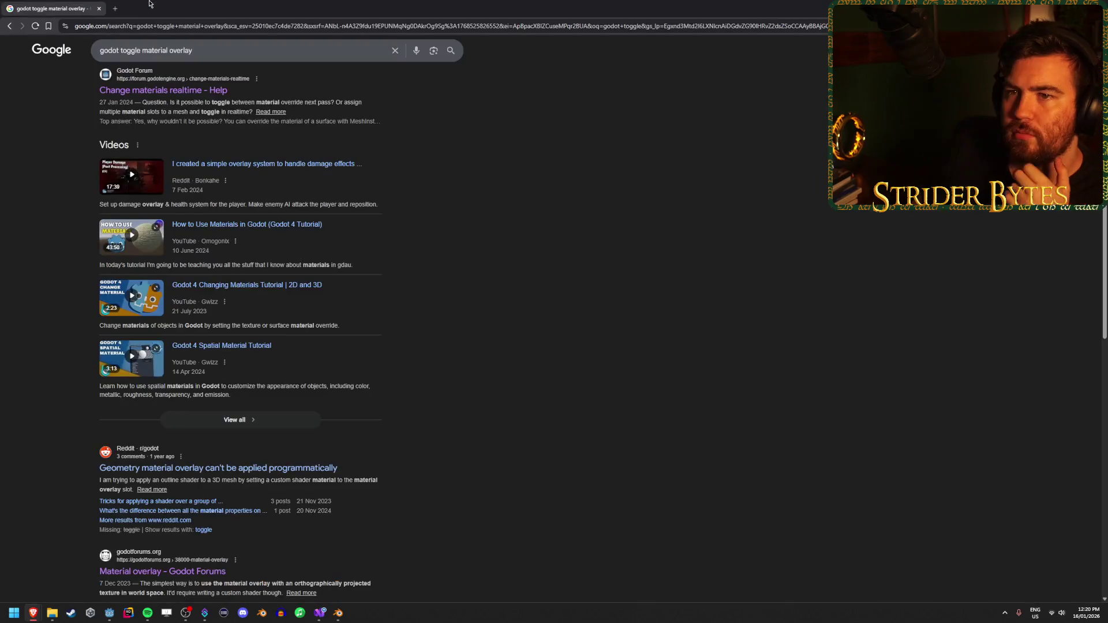
scroll(357, 311, down, 3)
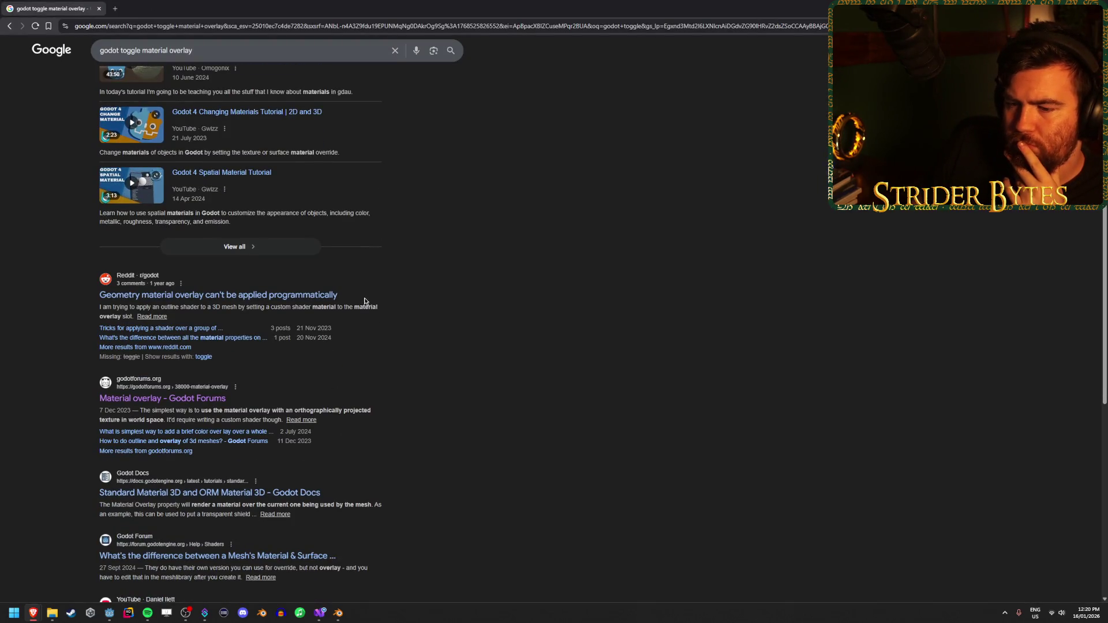
scroll(364, 301, down, 2)
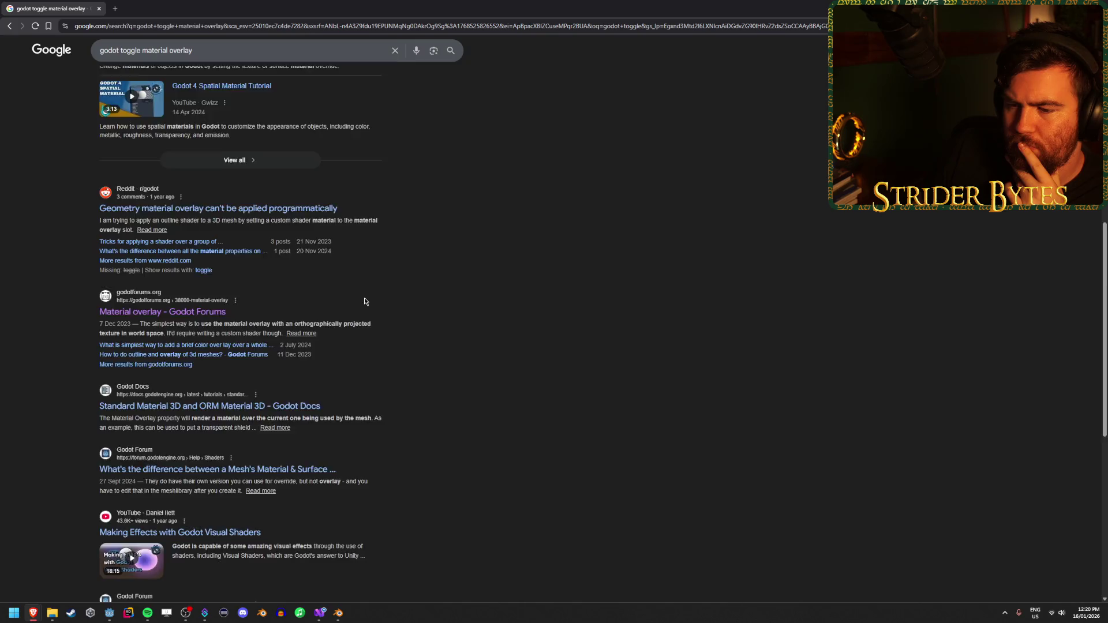
scroll(364, 301, down, 3)
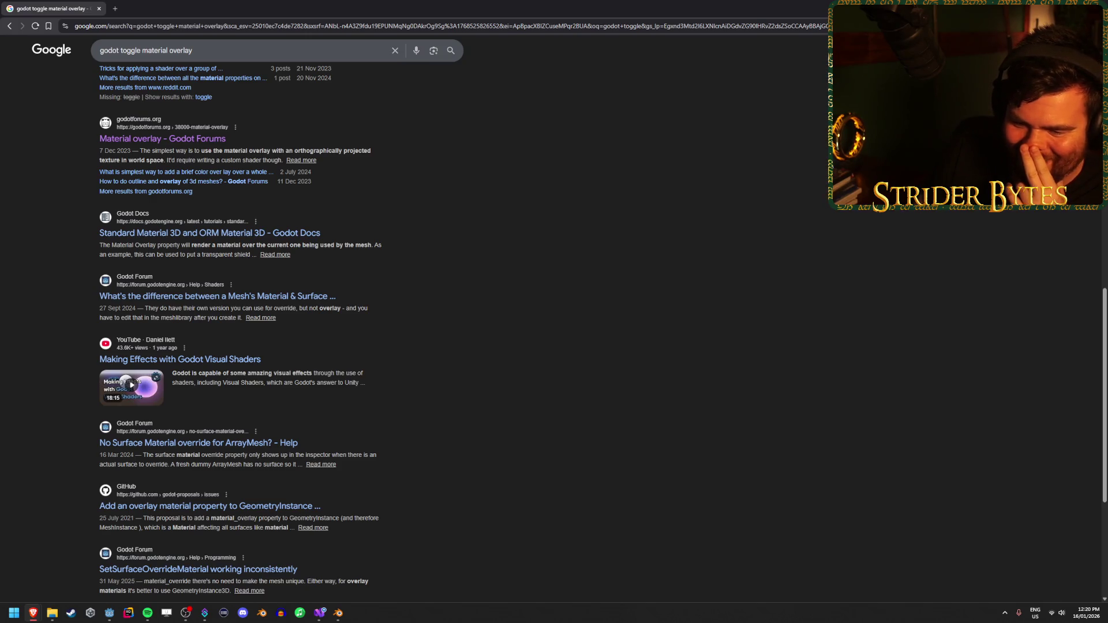
scroll(485, 349, down, 2)
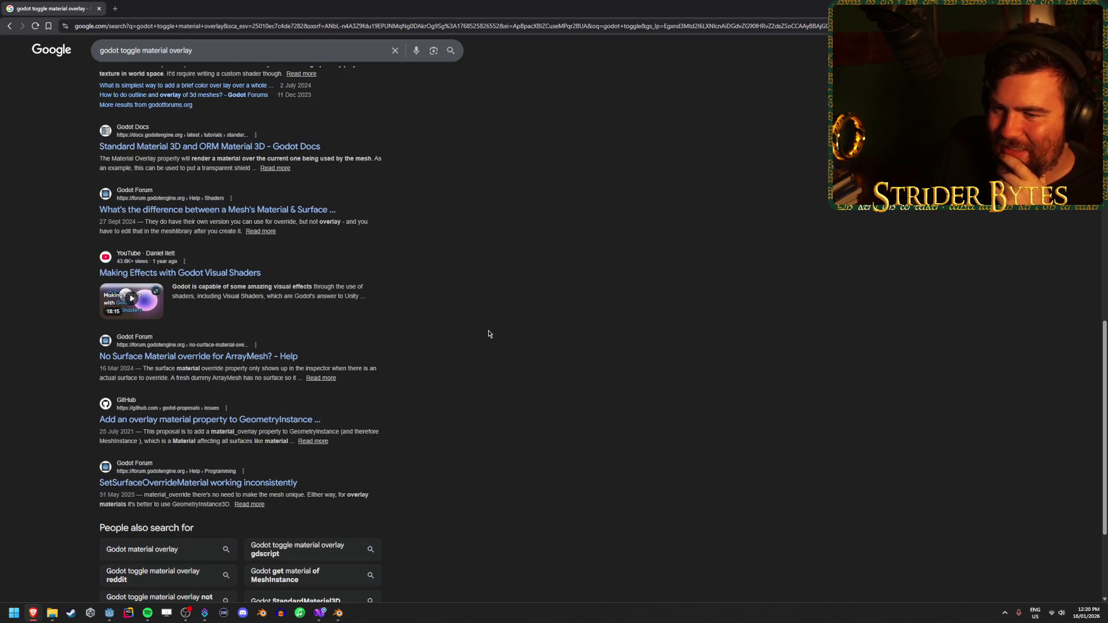
scroll(489, 334, down, 5)
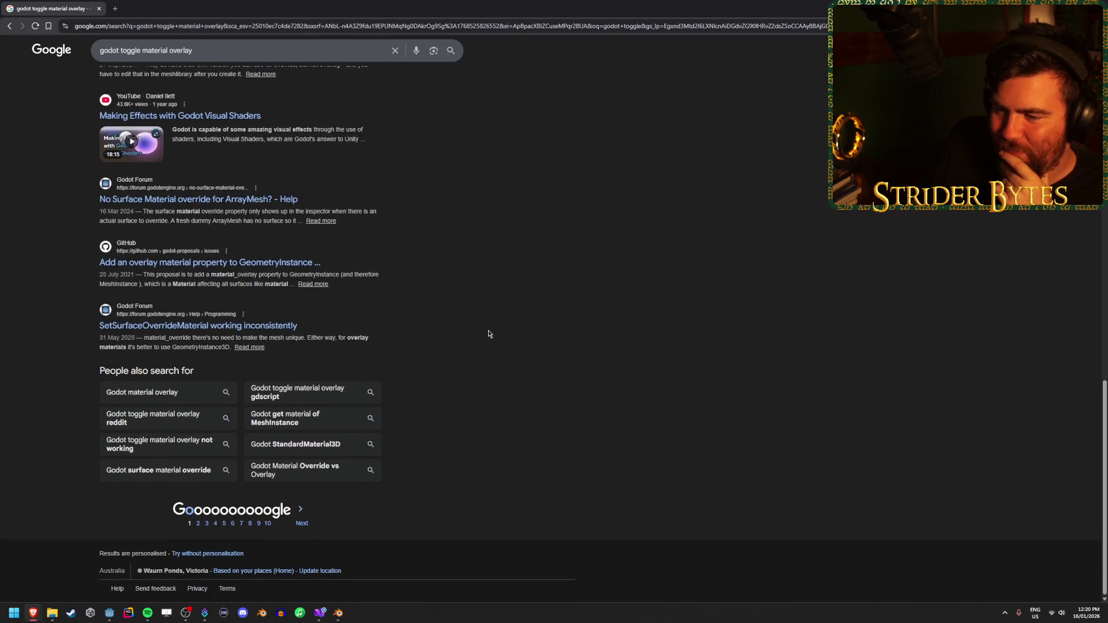
scroll(488, 334, up, 20)
click(236, 247)
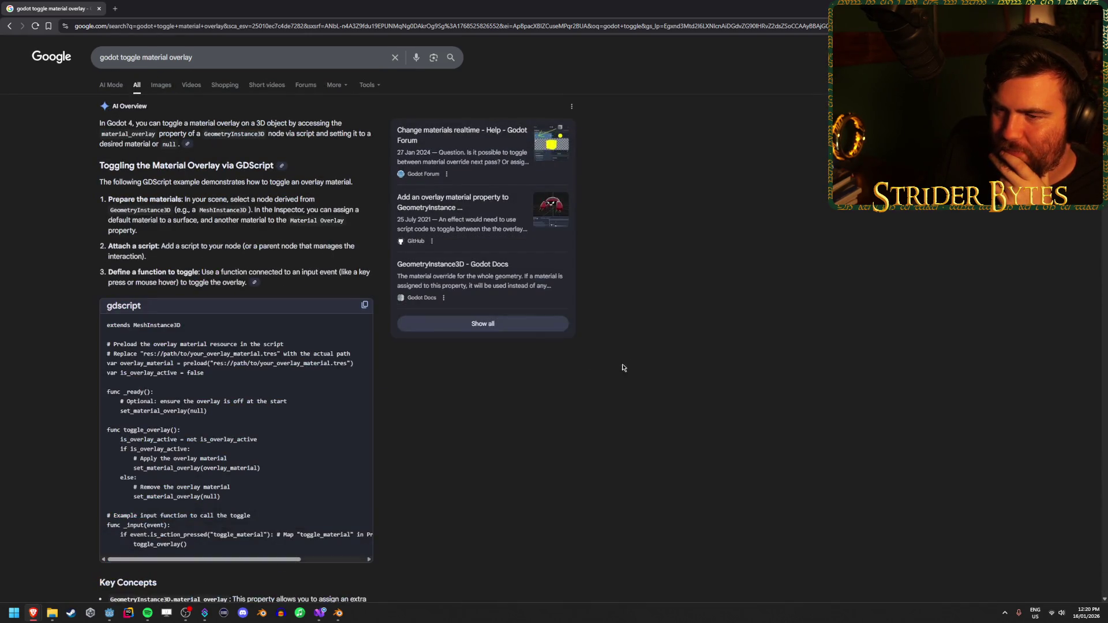
- Read the set_material_overlay(overlay_material) example, then return to Godot
scroll(722, 362, down, 2)
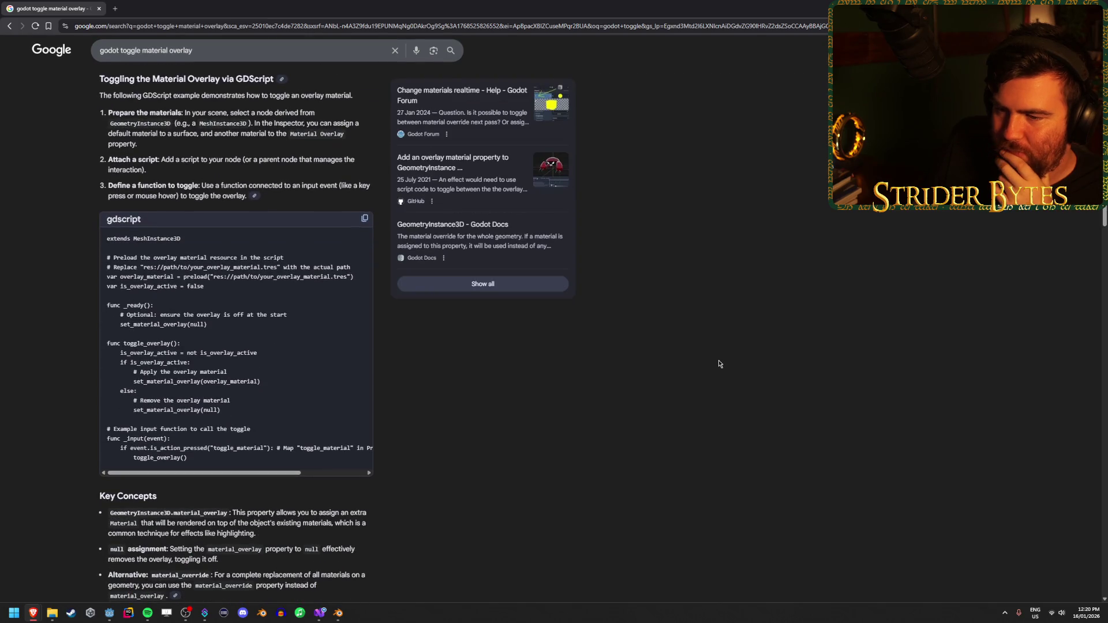
scroll(719, 363, down, 2)
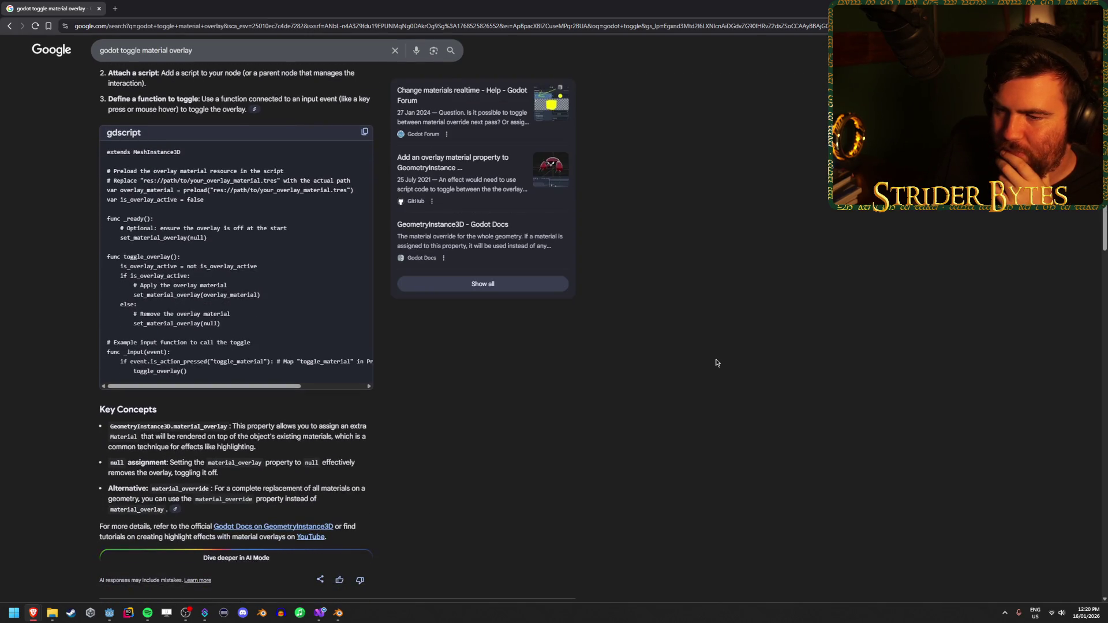
drag(260, 294, 126, 295)
click(244, 304)
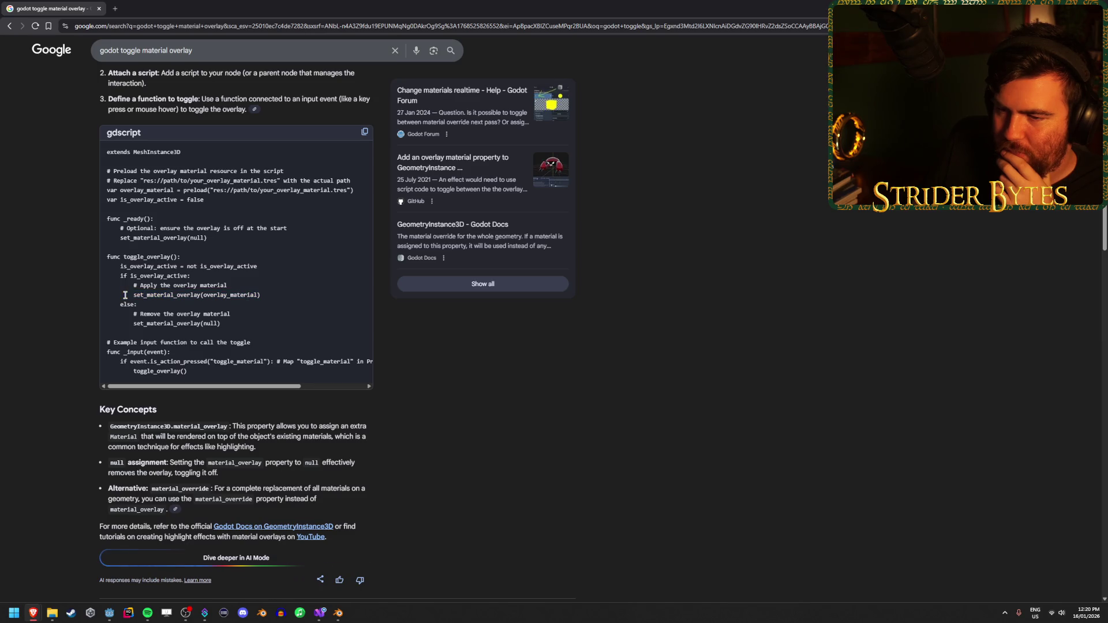
scroll(583, 412, down, 5)
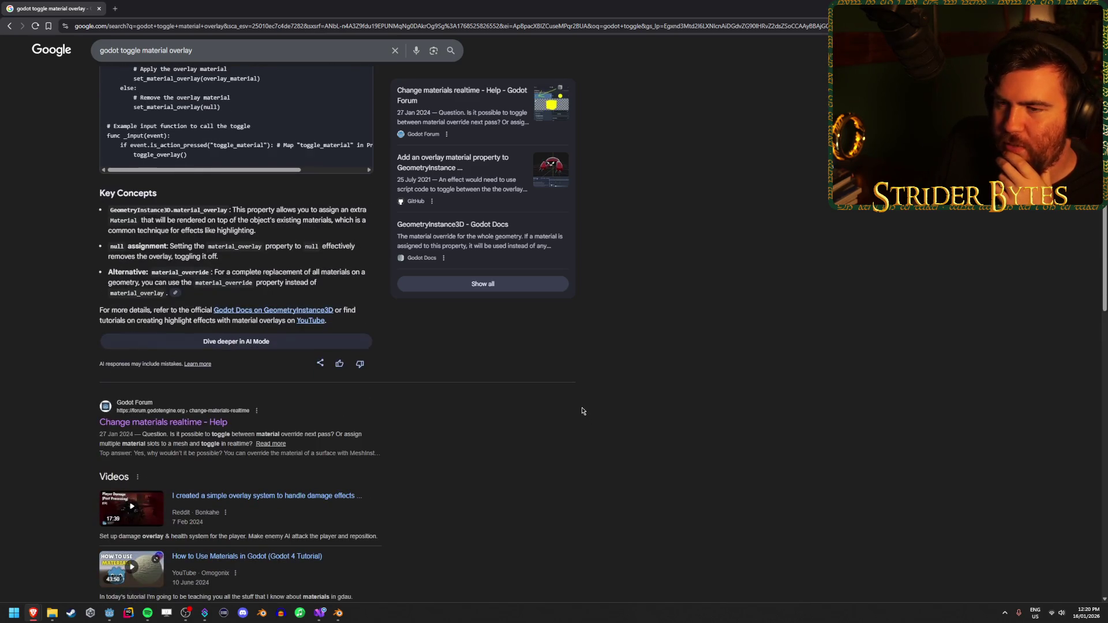
scroll(580, 407, down, 6)
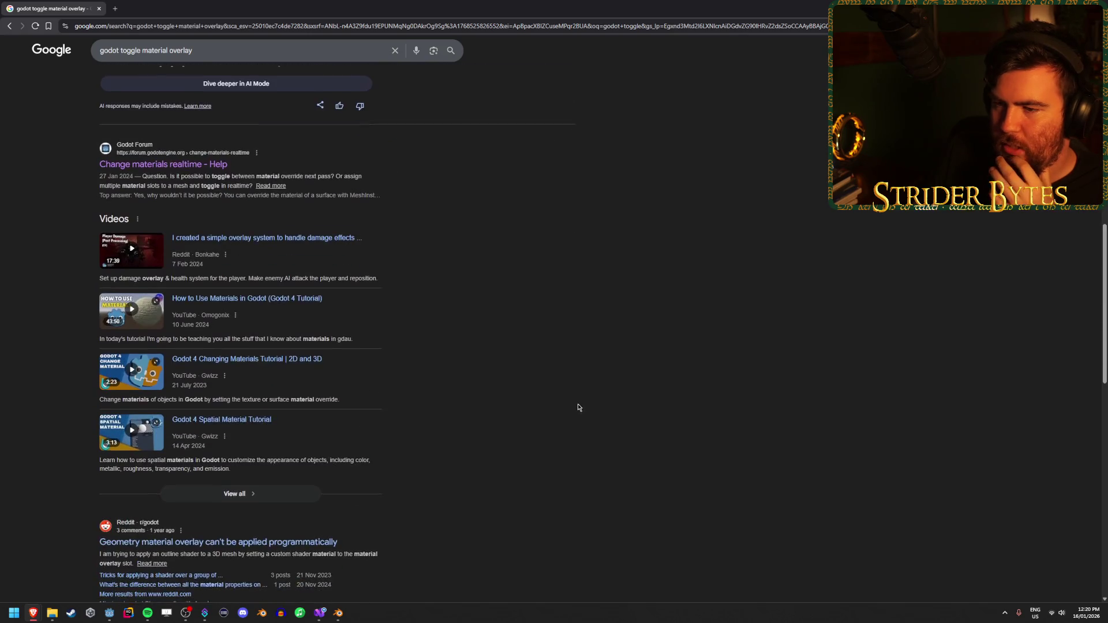
key(alt+Tab)
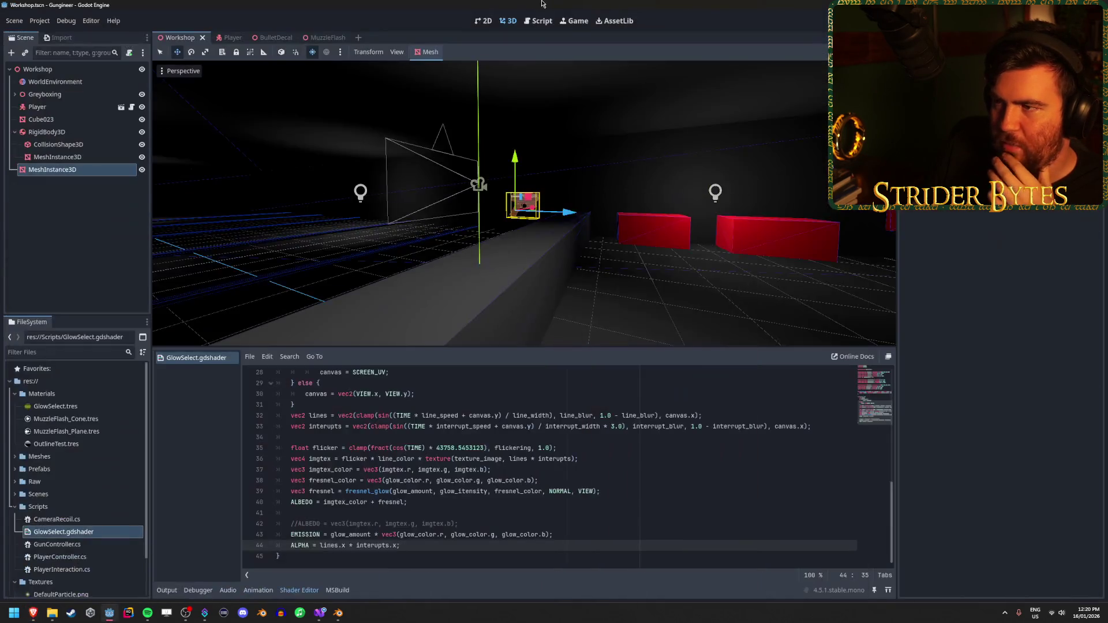
- Create a new C# script named Item.cs in the Scripts folder
click(319, 613)
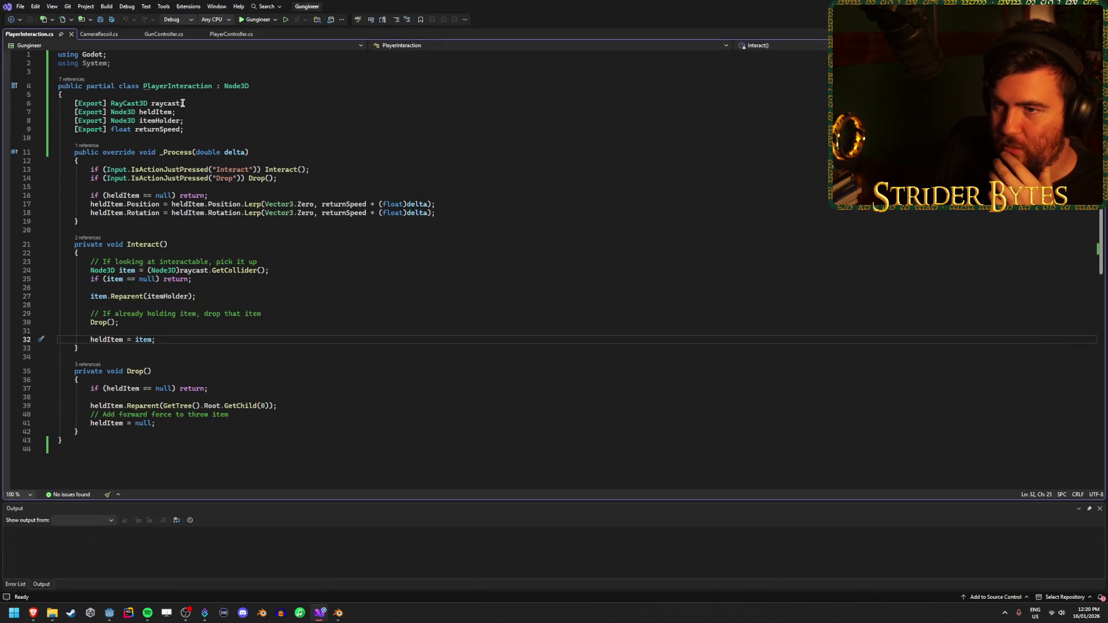
key(alt+Tab)
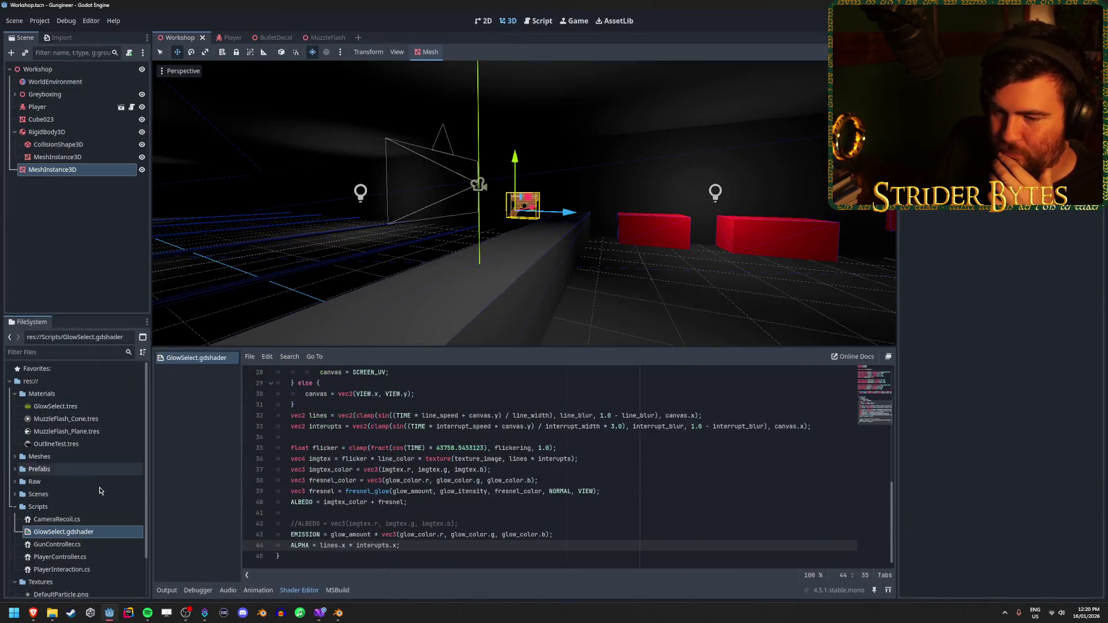
right_click(92, 463)
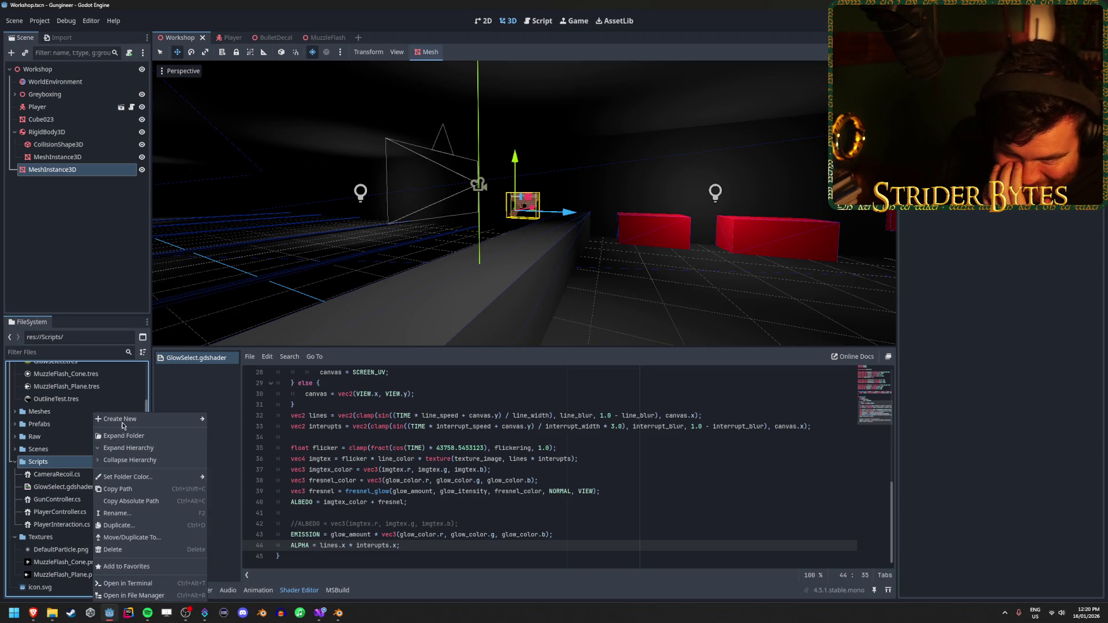
mouse_move(123, 419)
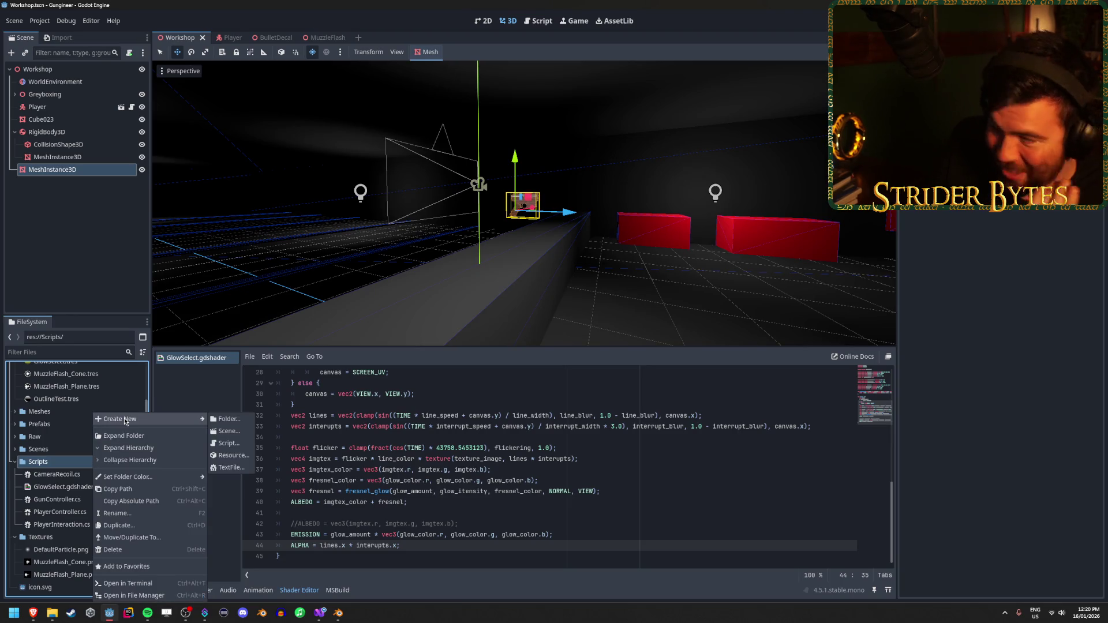
click(234, 446)
key(BackSpace)
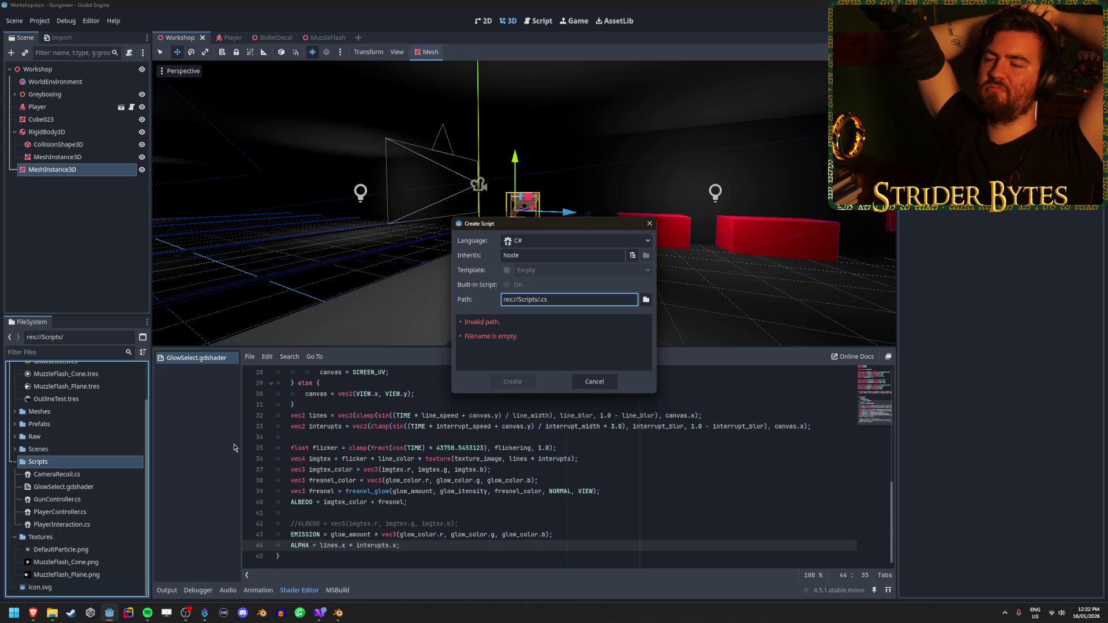
text(Item)
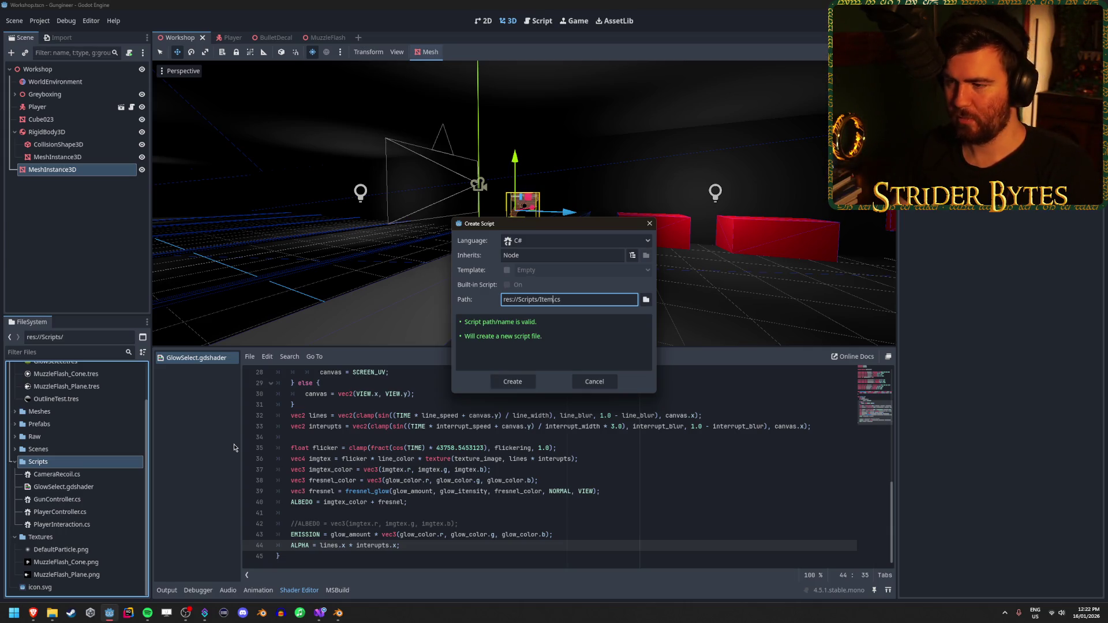
click(525, 381)
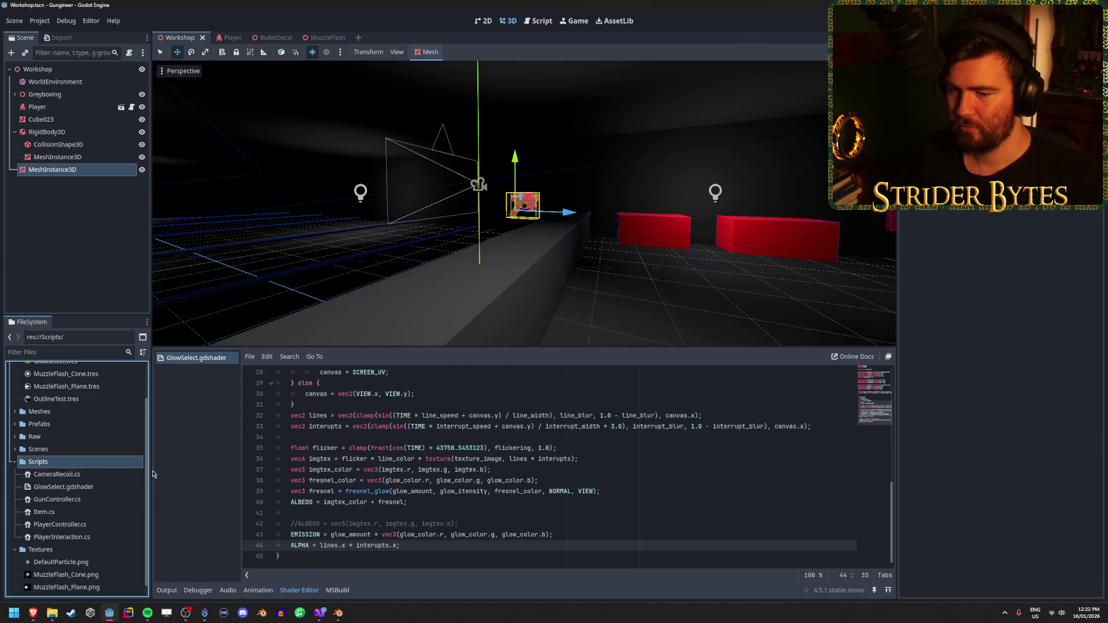
- Open Item.cs in Visual Studio with the caret inside the Item class body
click(60, 514)
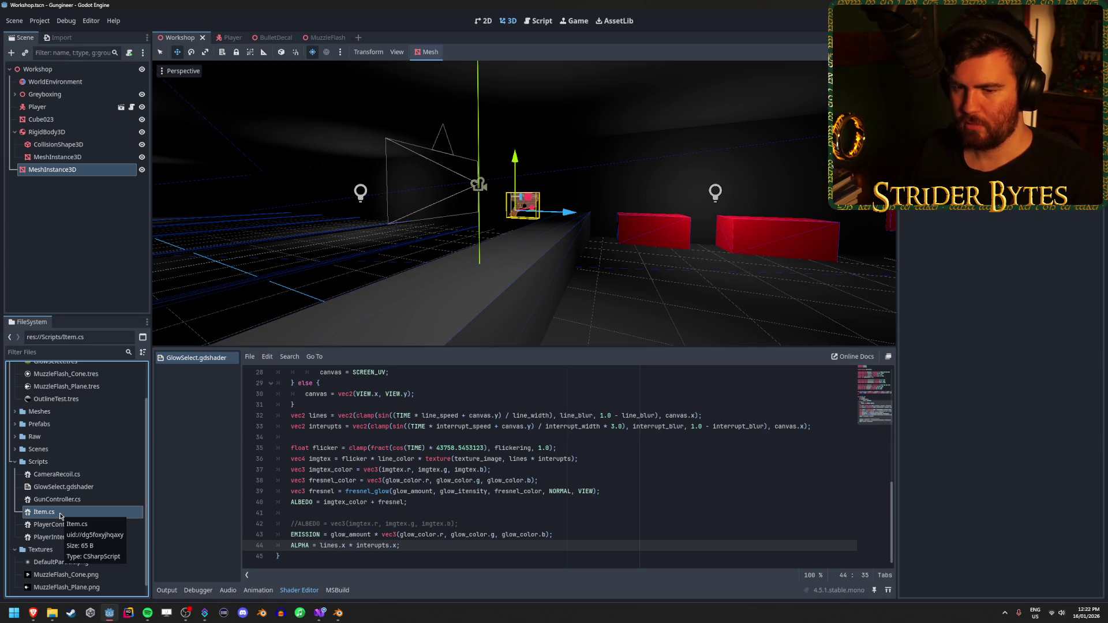
double_click(60, 513)
click(104, 93)
- Add '[Export] Material glowSelect;' inside the Item class and save Item.cs
key(Return)
key(Return)
key(Return)
key(Up)
key(Up)
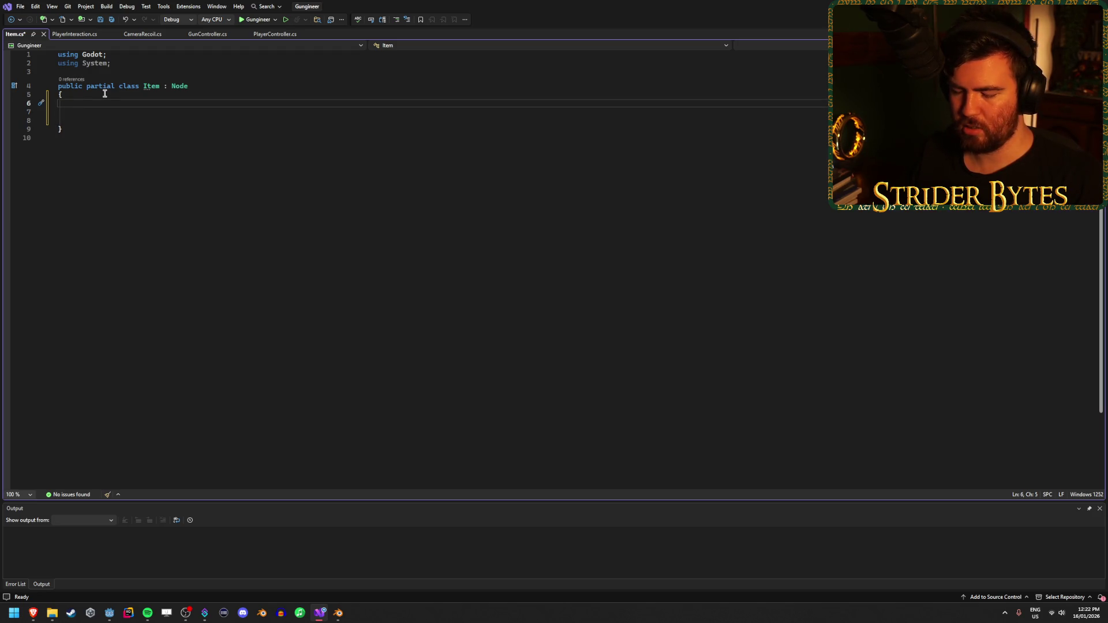
text([Export])
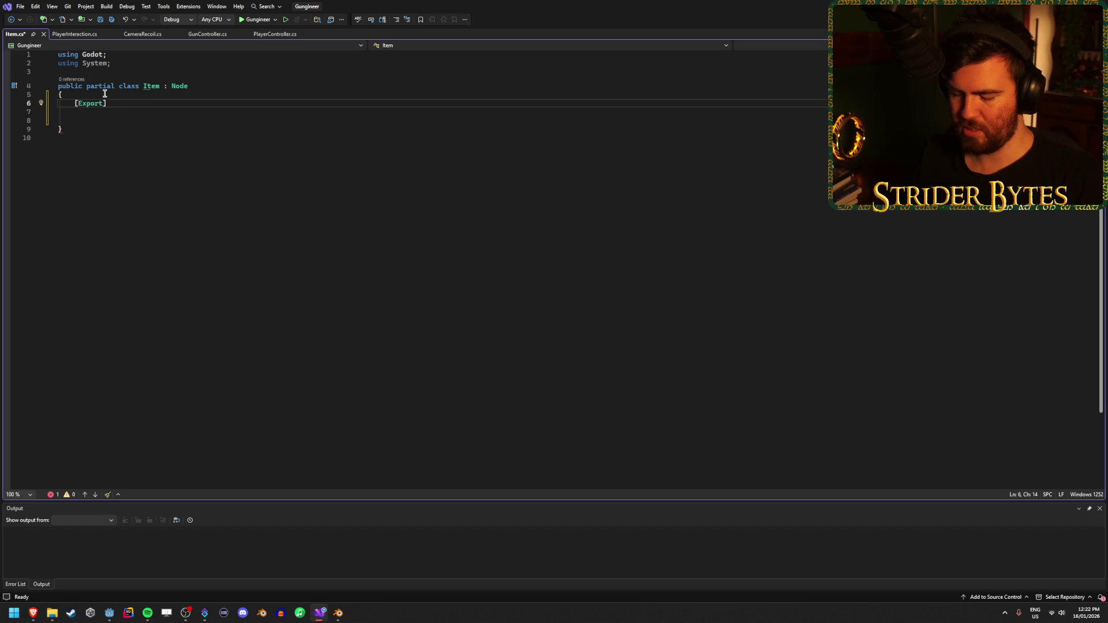
text(at)
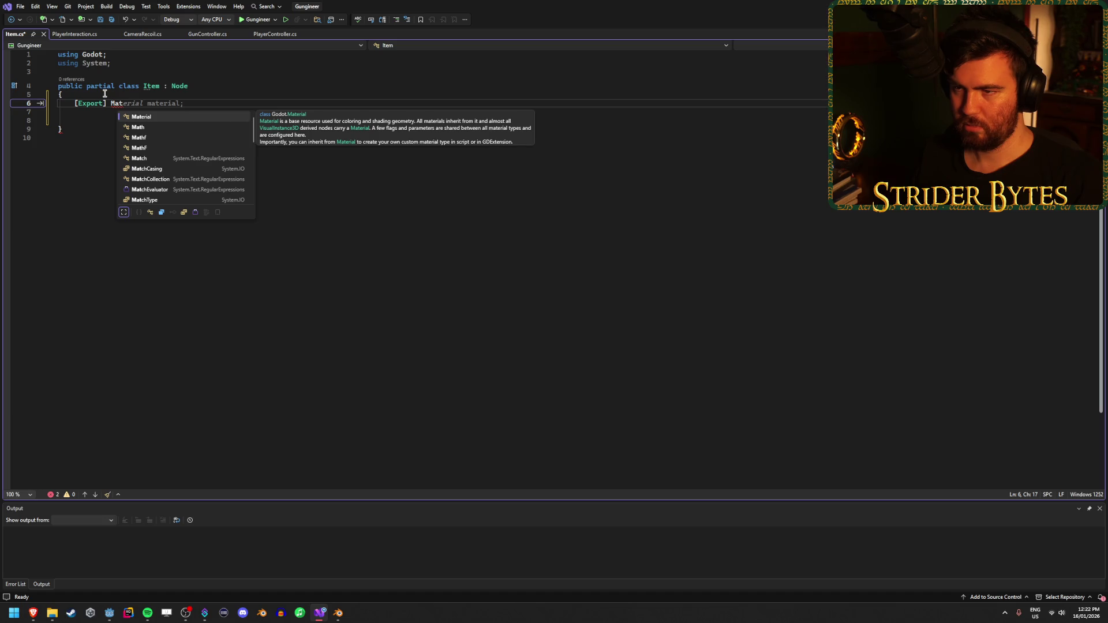
key(Tab)
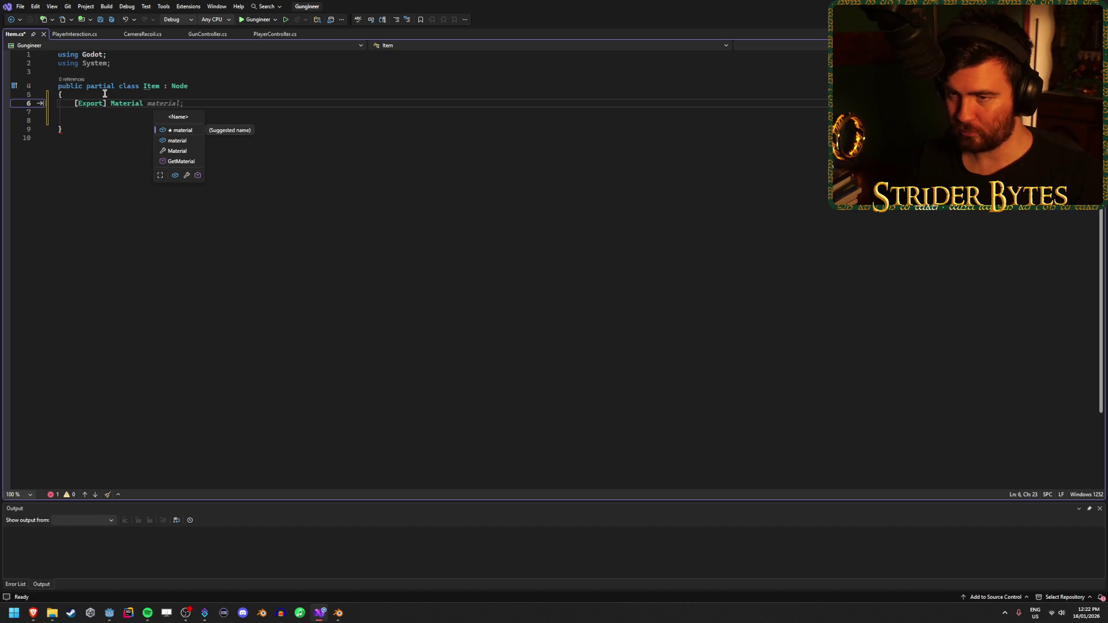
text(glowSelect;)
key(ctrl+s)
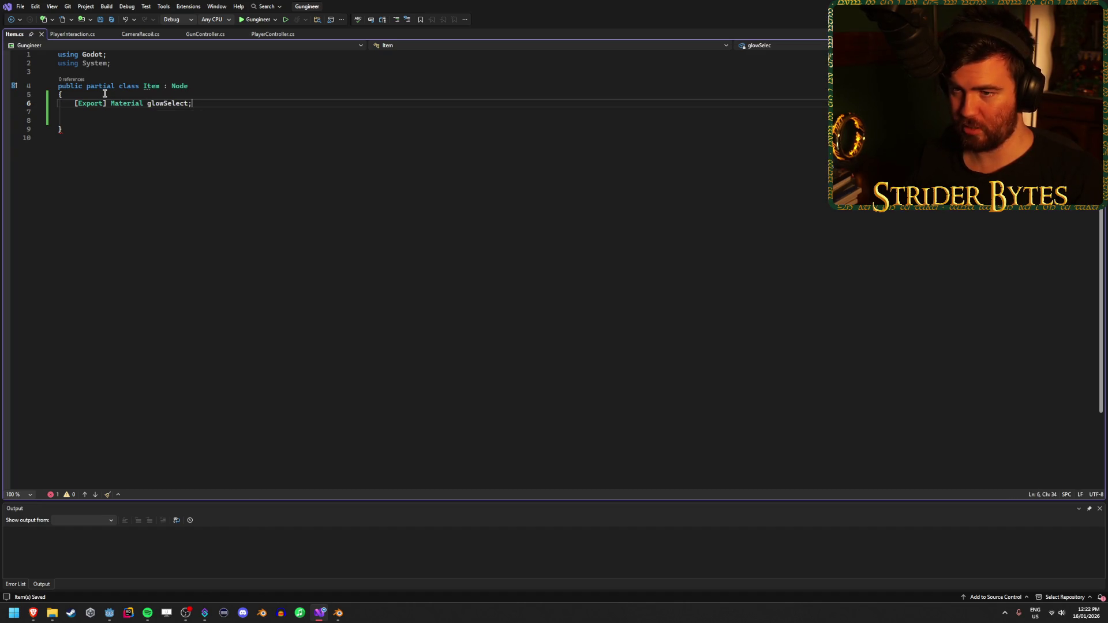
key(Down)
key(Down)
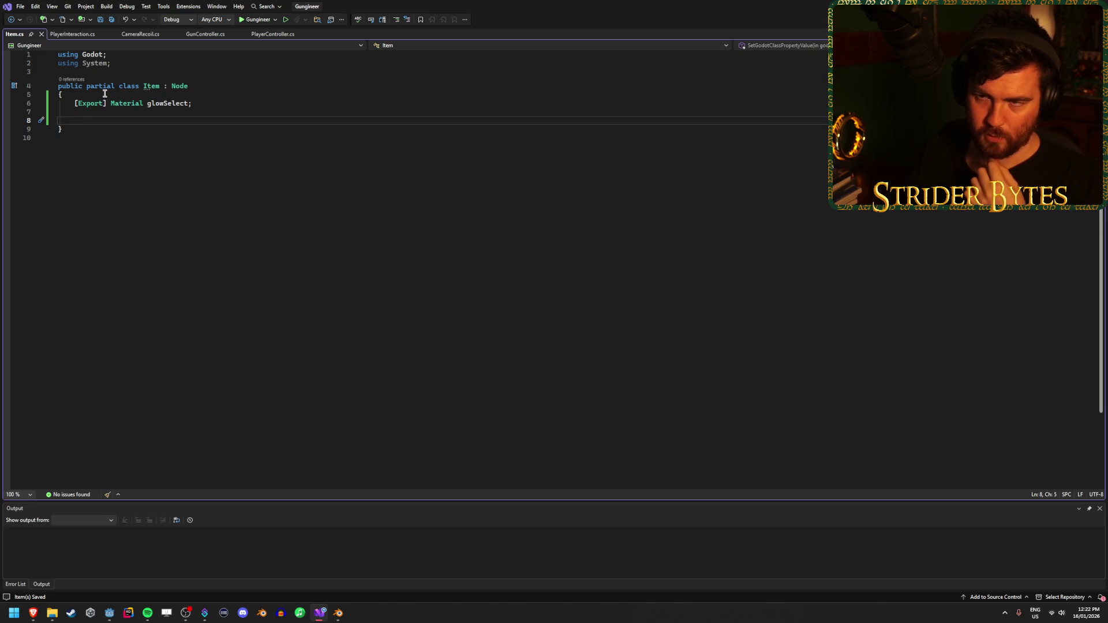
click(109, 613)
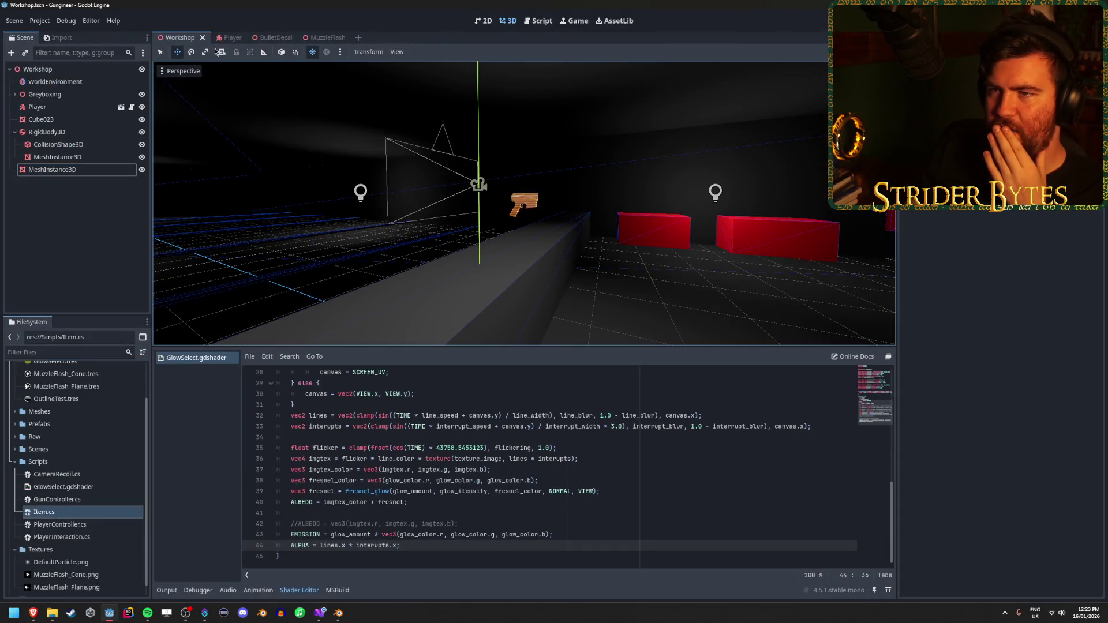
click(222, 38)
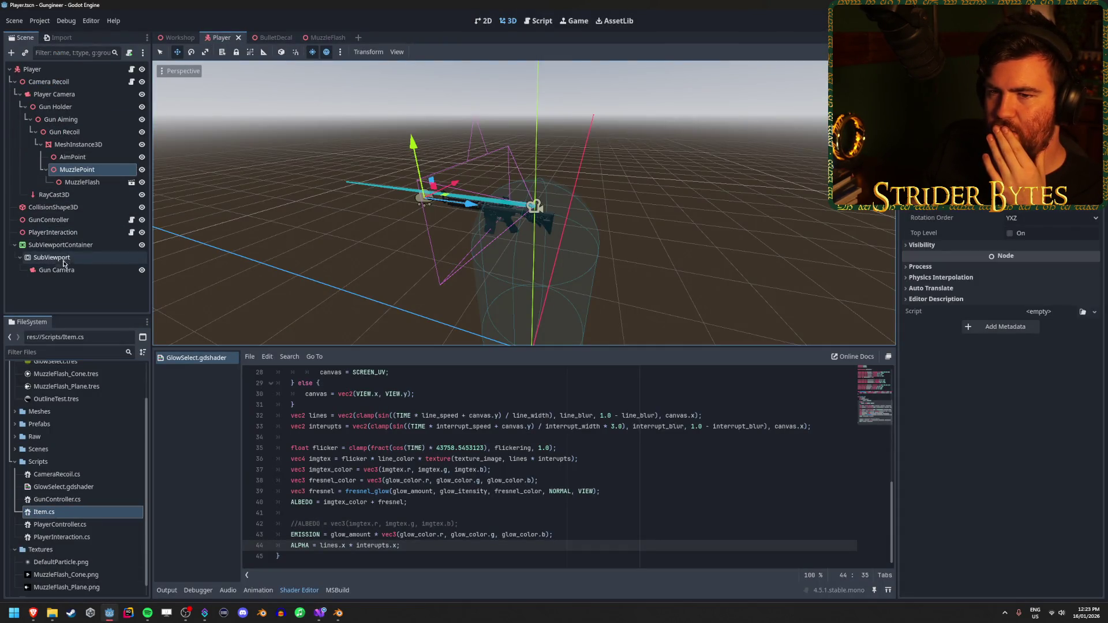
click(64, 198)
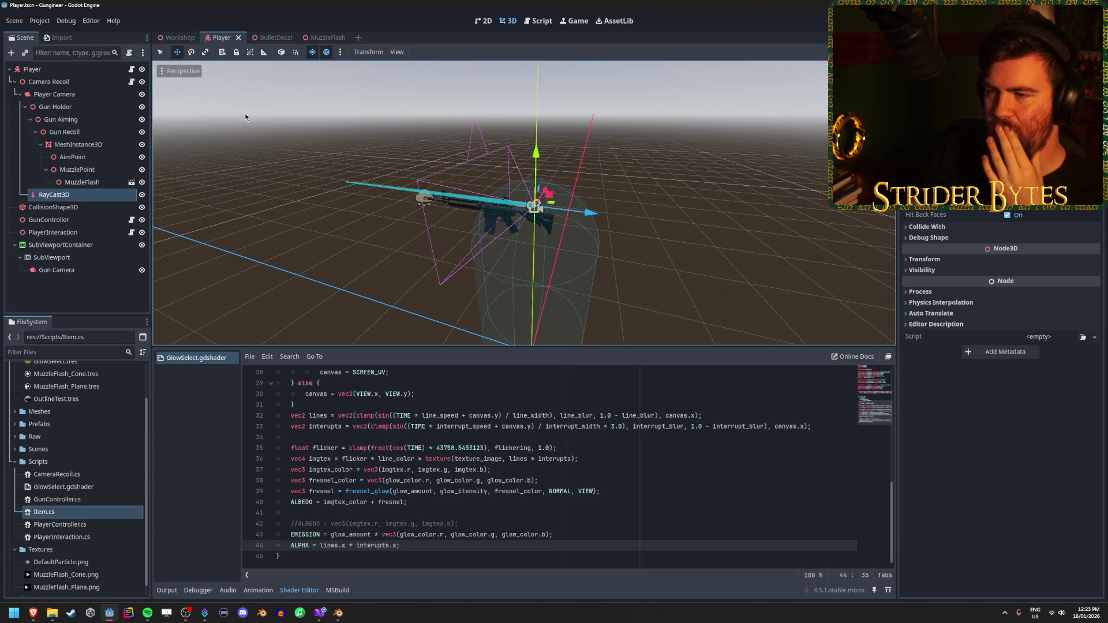
click(167, 590)
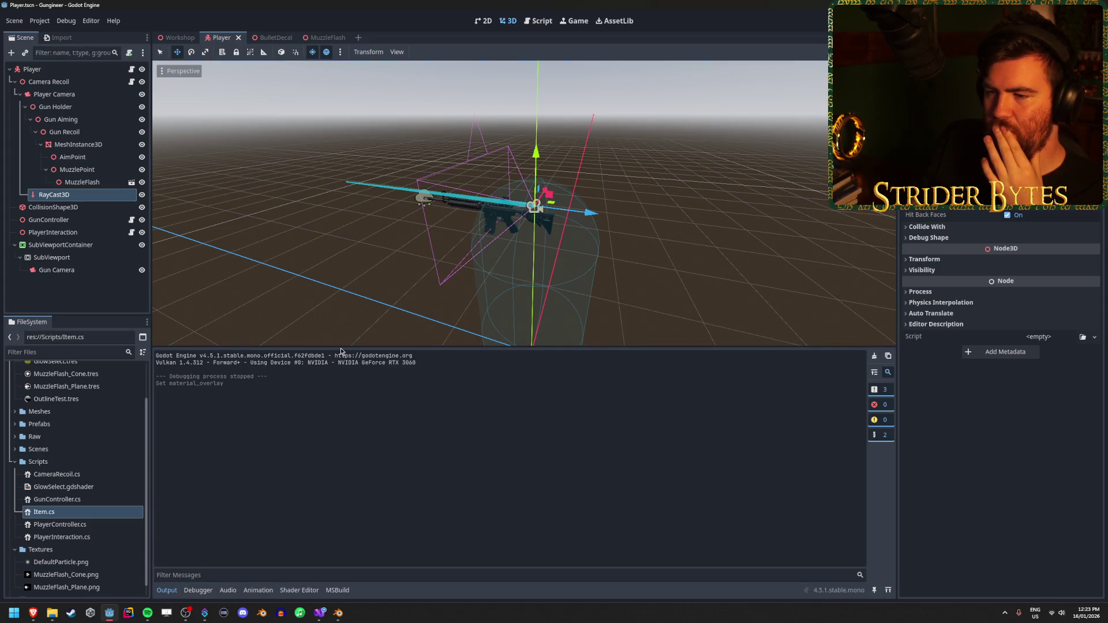
drag(343, 349, 342, 432)
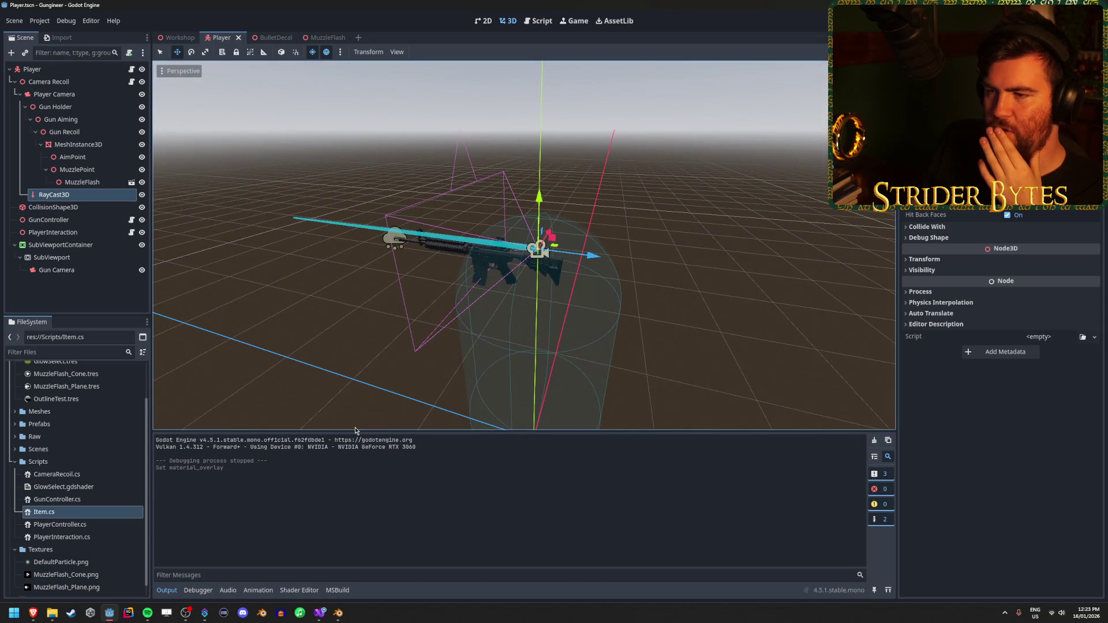
click(993, 476)
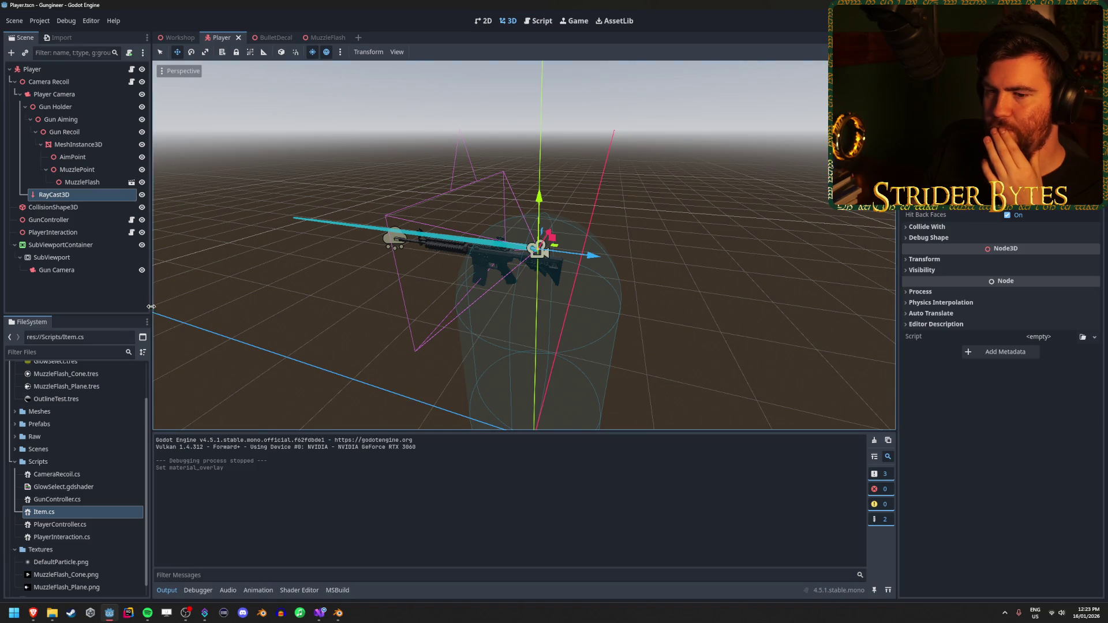
click(320, 613)
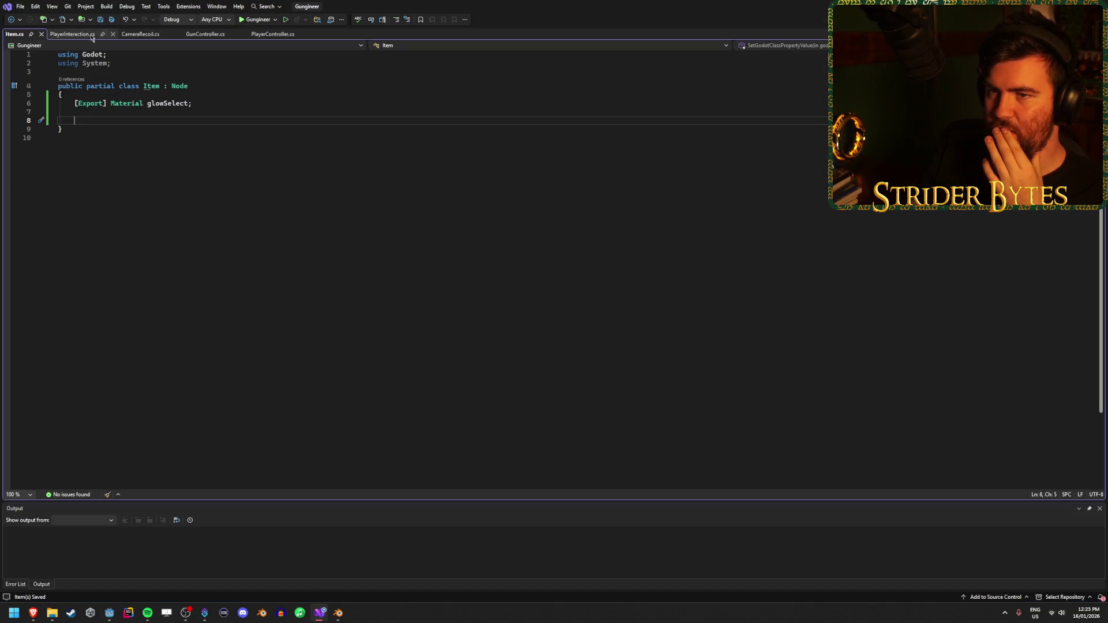
- Start a 'raycast.' statement on a new line after line 18 in PlayerInteraction.cs _Process
click(73, 34)
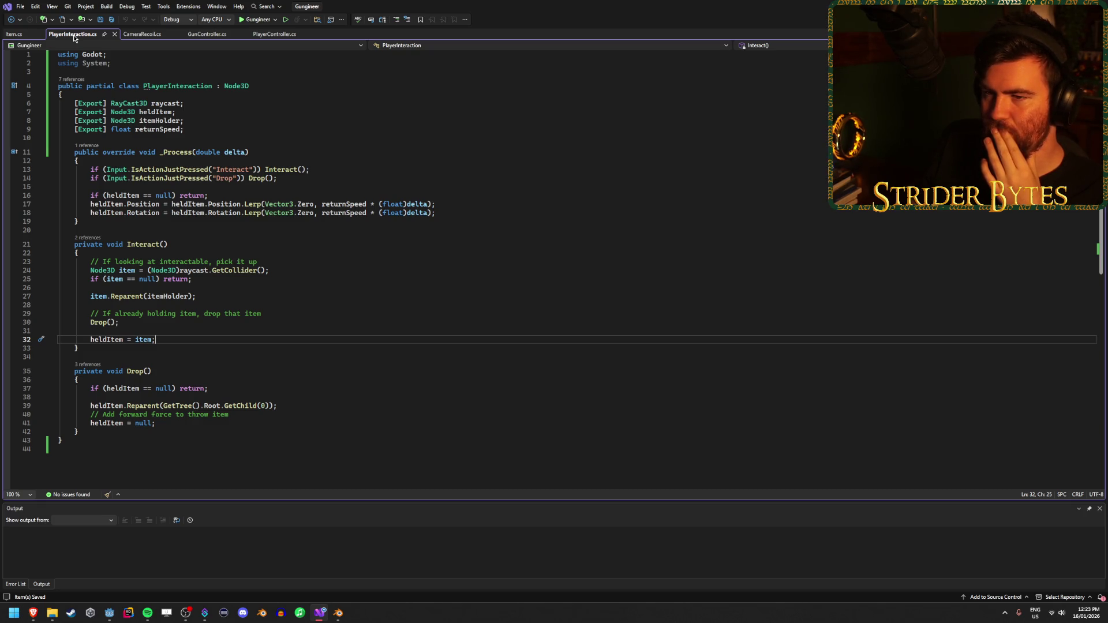
click(527, 212)
key(Return)
key(Return)
text(raycast)
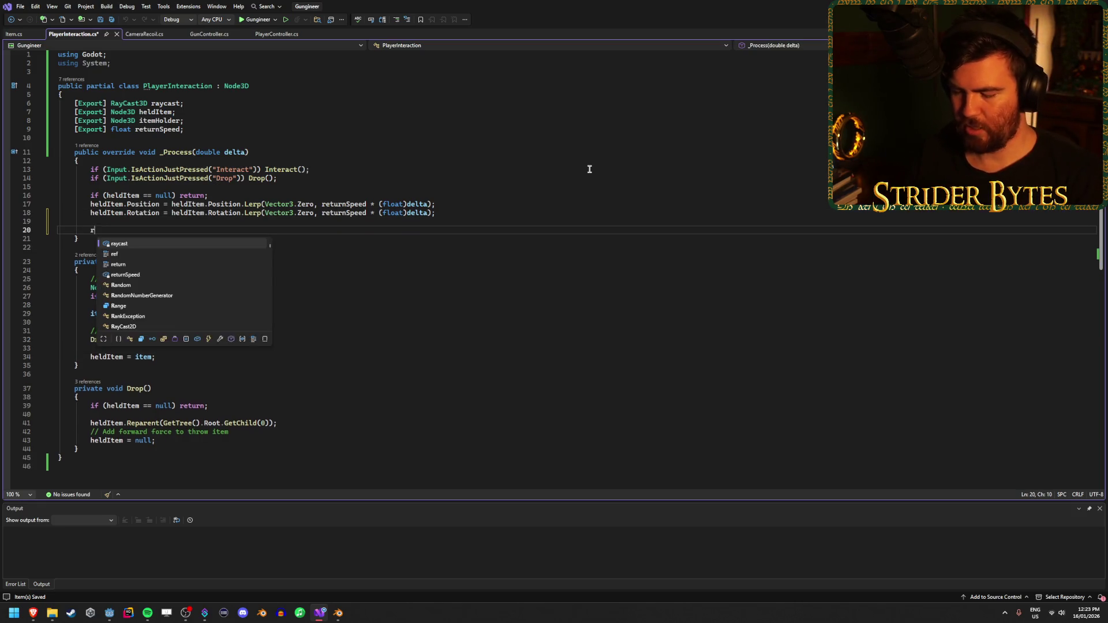
text(.)
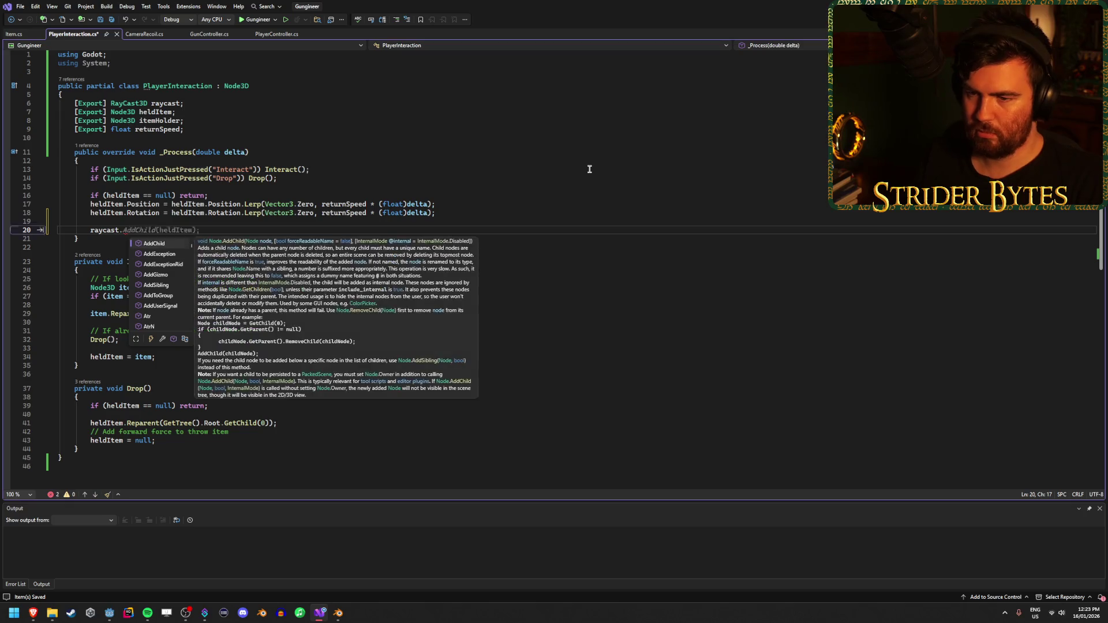
- Browse the raycast's IntelliSense members, dismiss the list, and switch to the browser
key(Down)
key(Down)
key(Down)
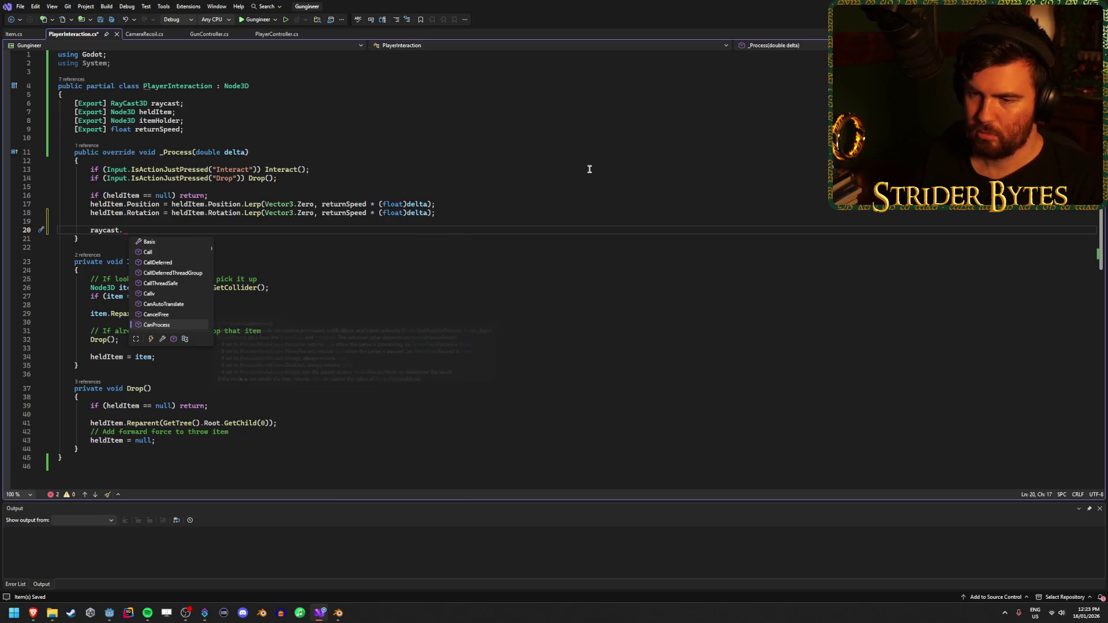
key(Page_Down)
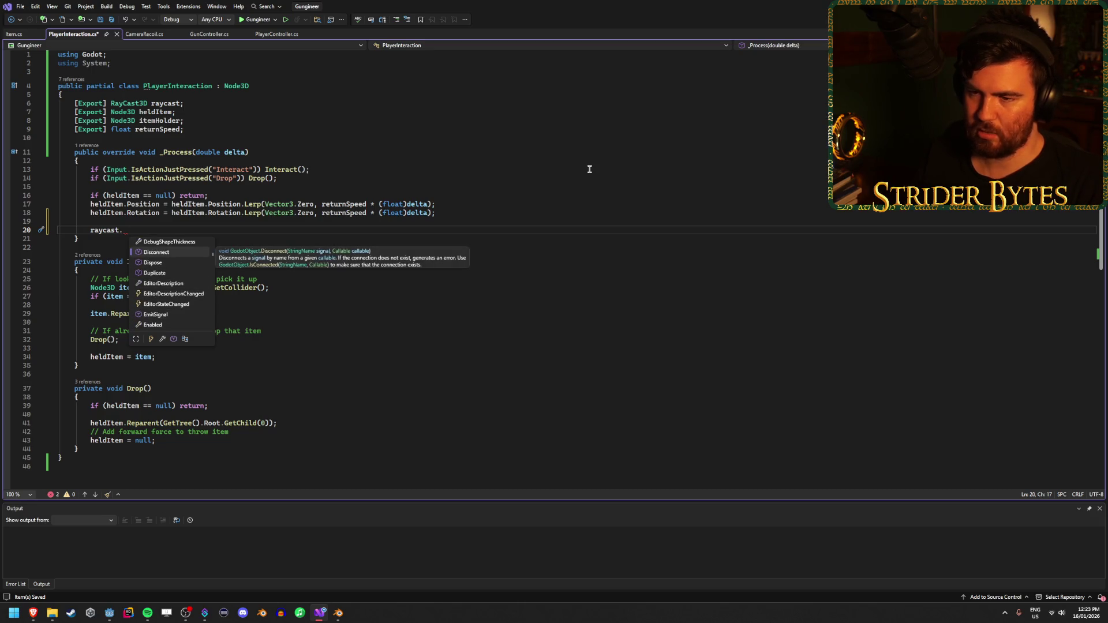
key(Down)
key(Down)
key(Down)
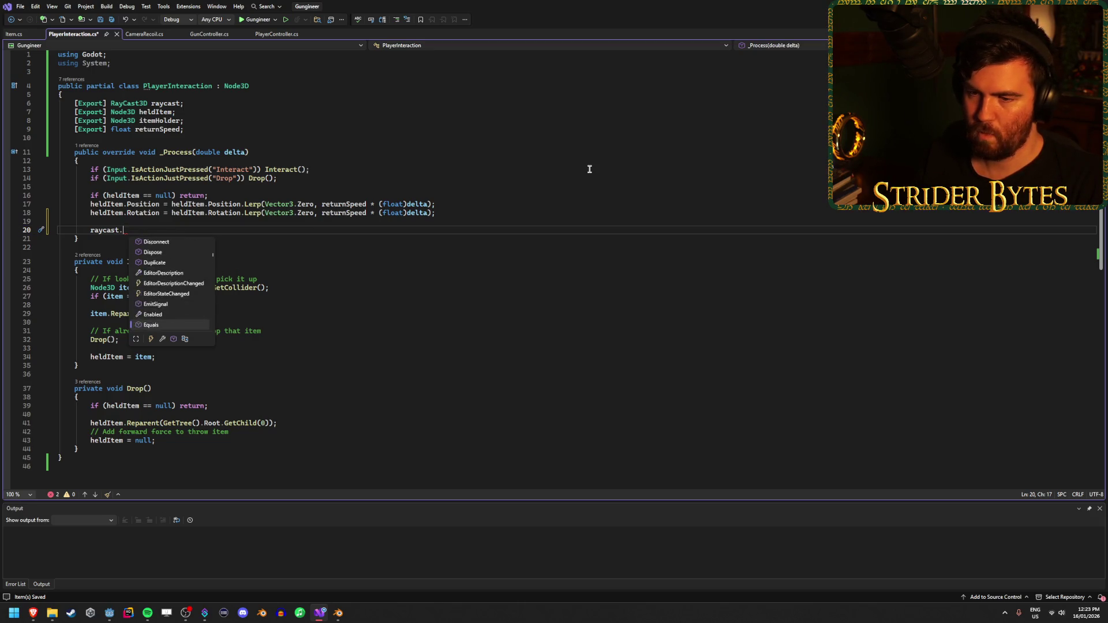
key(Down)
key(Down)
key(Down)
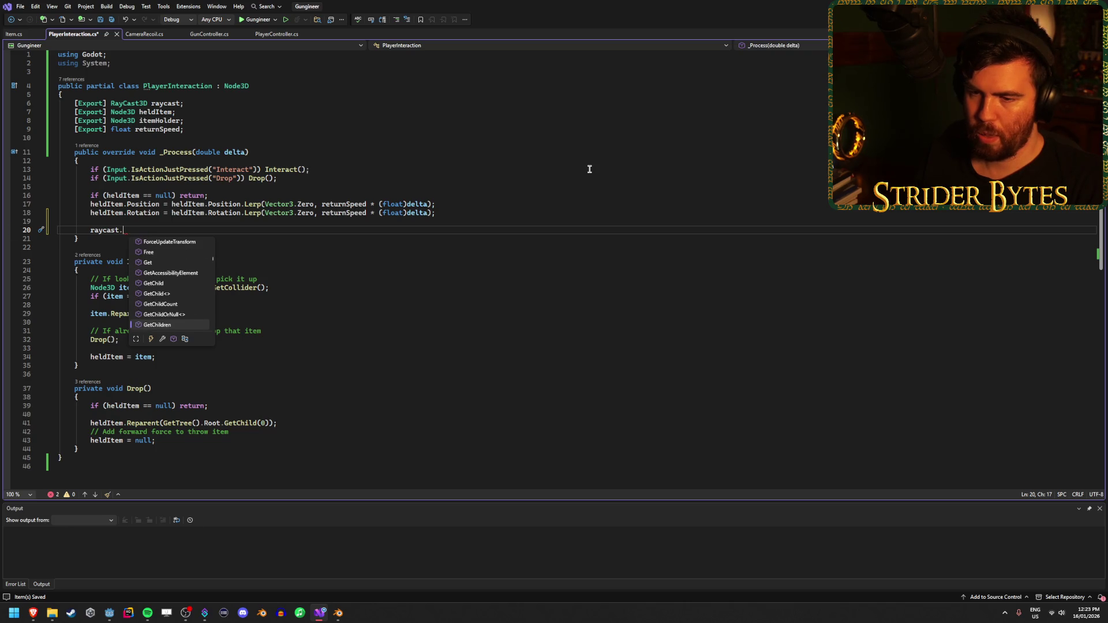
key(Down)
key(Down)
key(Down)
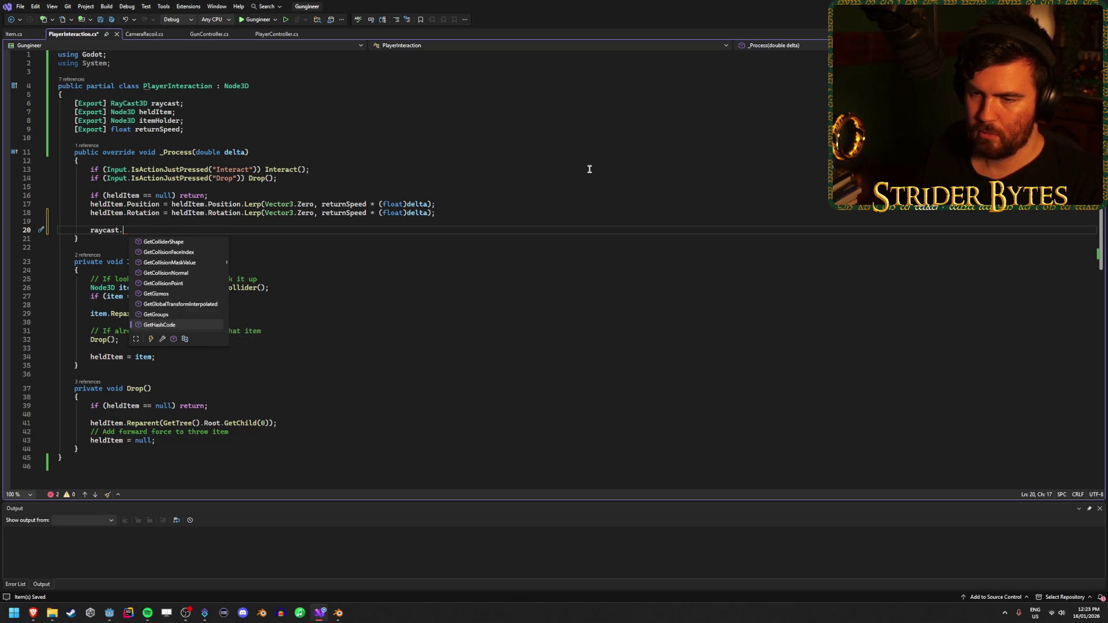
key(Down)
key(Down)
key(Down)
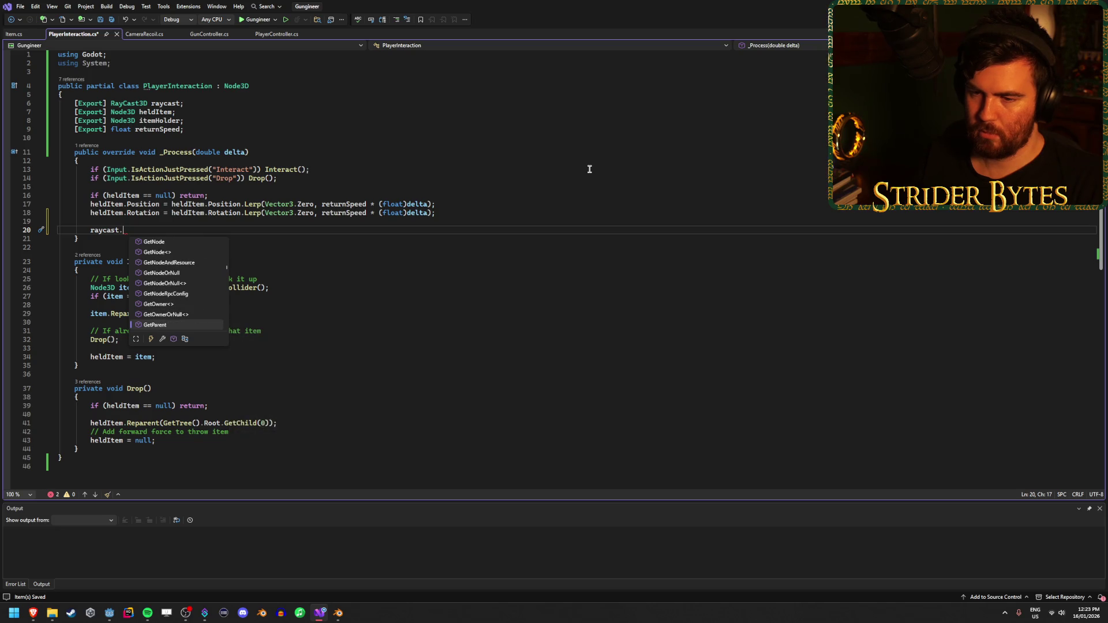
key(Down)
key(Down)
key(Down)
key(Down)
key(Down)
key(Down)
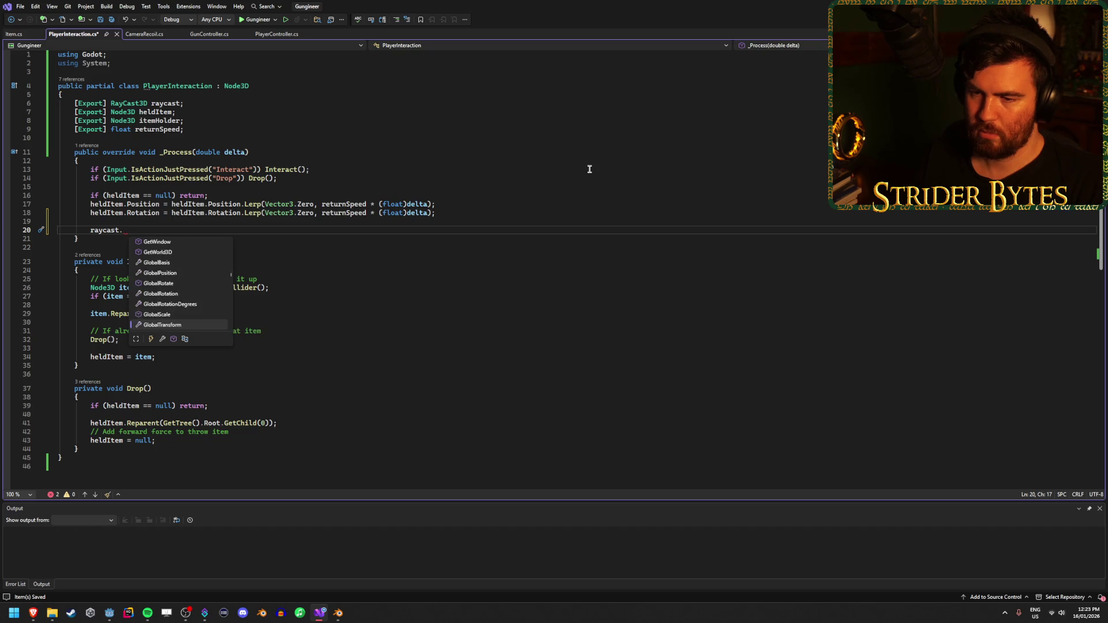
key(Up)
key(Up)
key(Up)
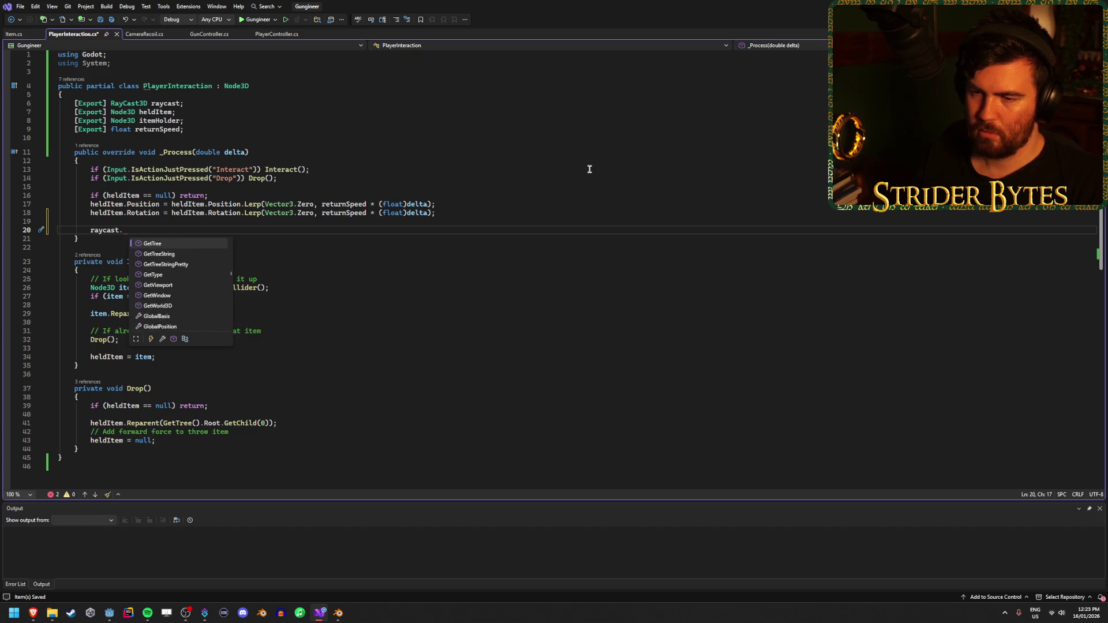
key(Down)
key(Down)
key(Down)
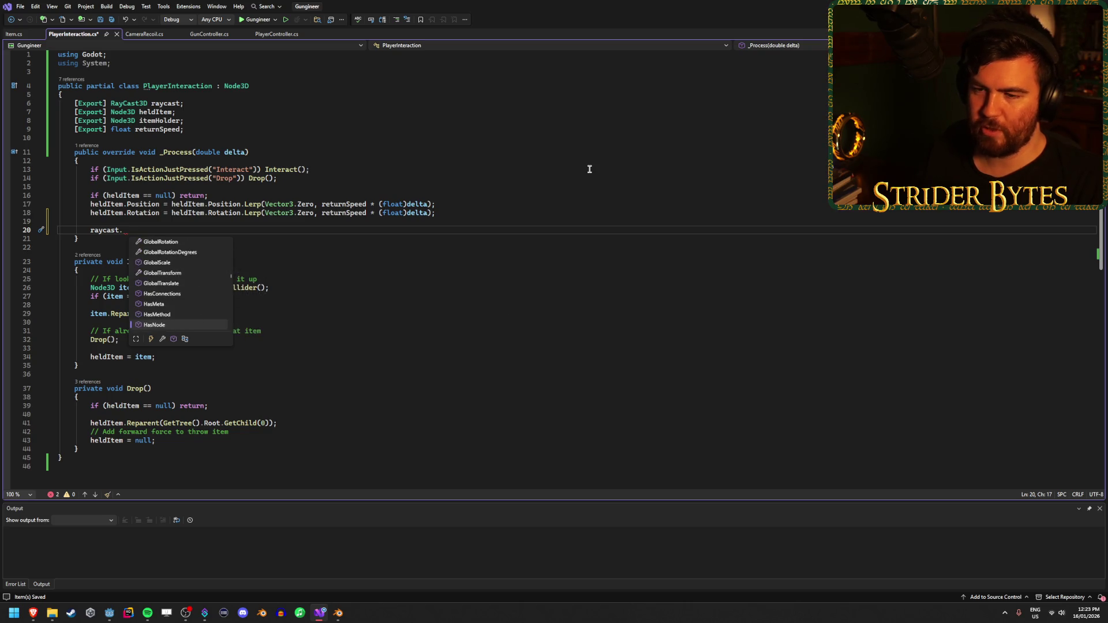
key(Down)
key(Down)
key(Down)
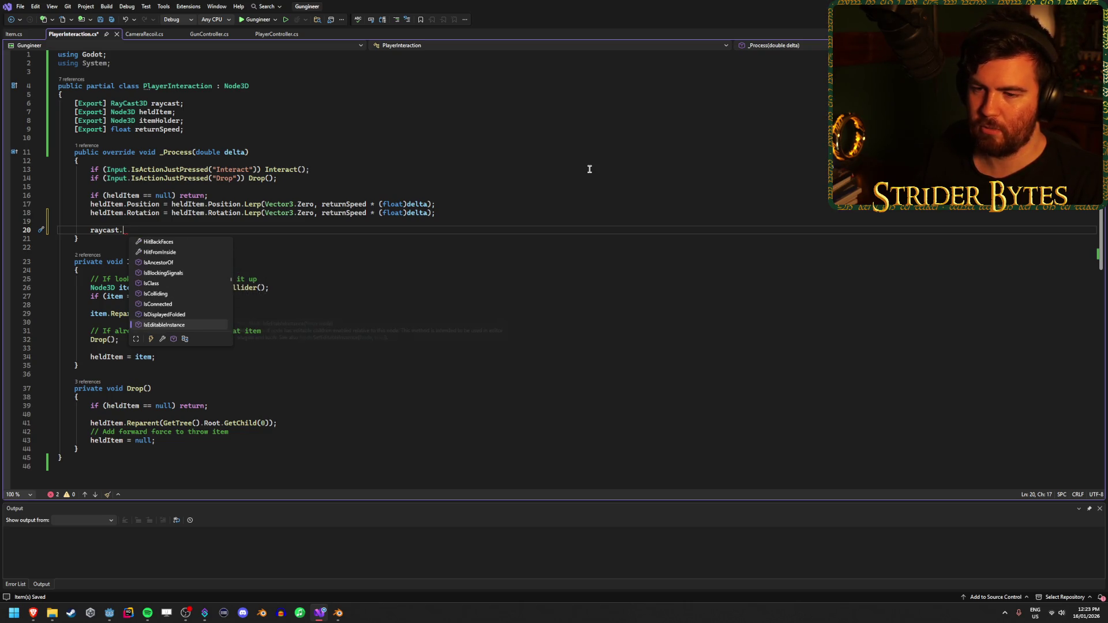
key(Down)
key(Down)
key(Down)
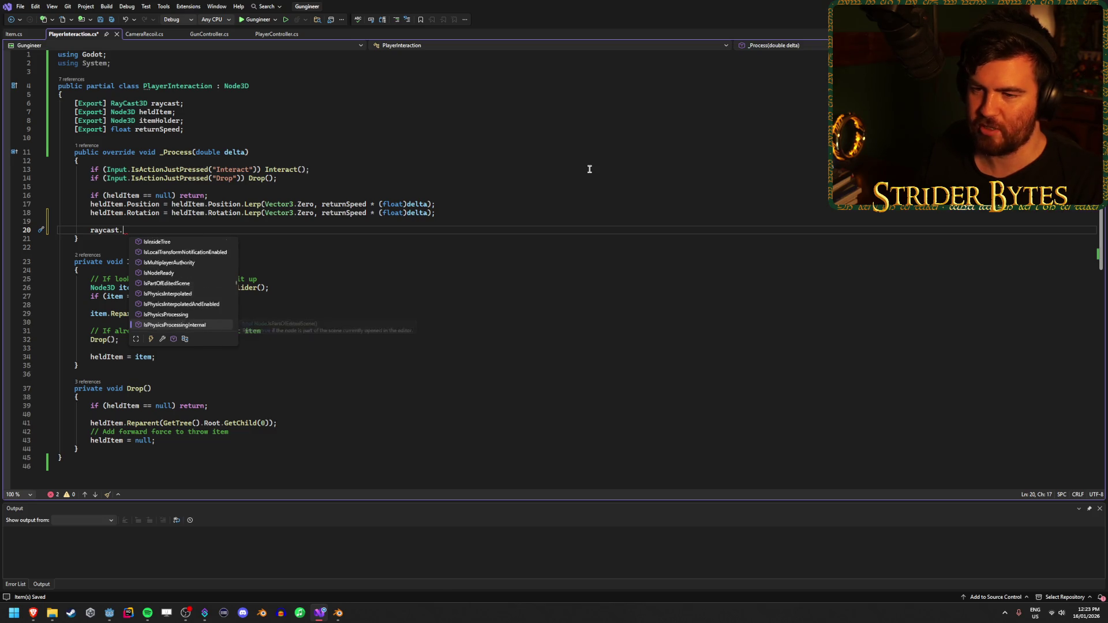
key(Down)
key(Down)
key(Down)
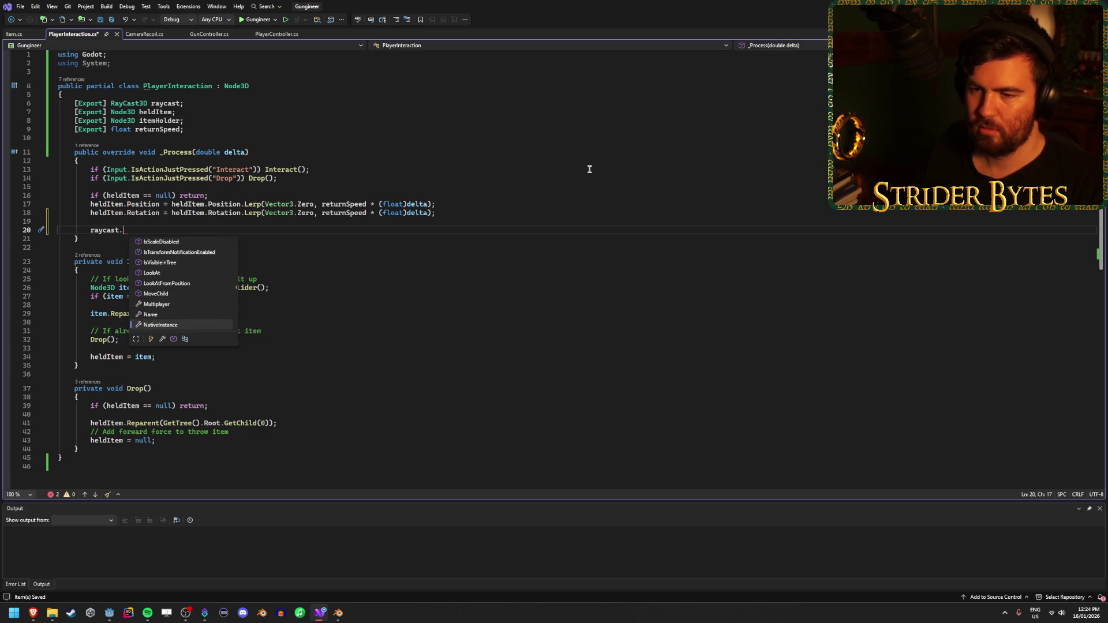
key(Down)
key(Down)
key(Down)
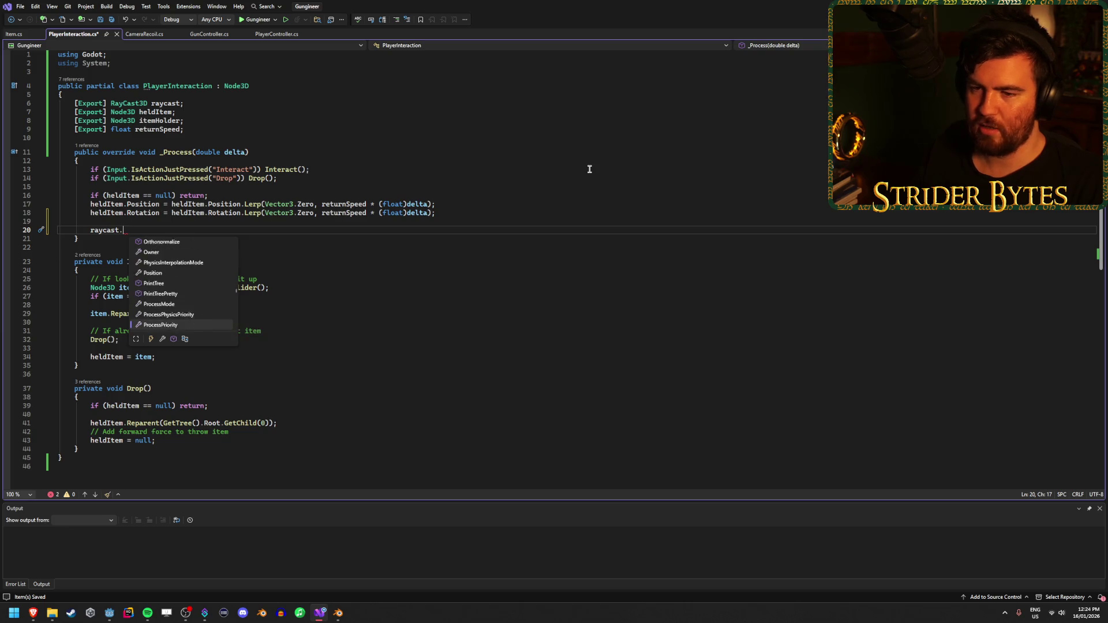
key(Down)
key(Down)
key(Down)
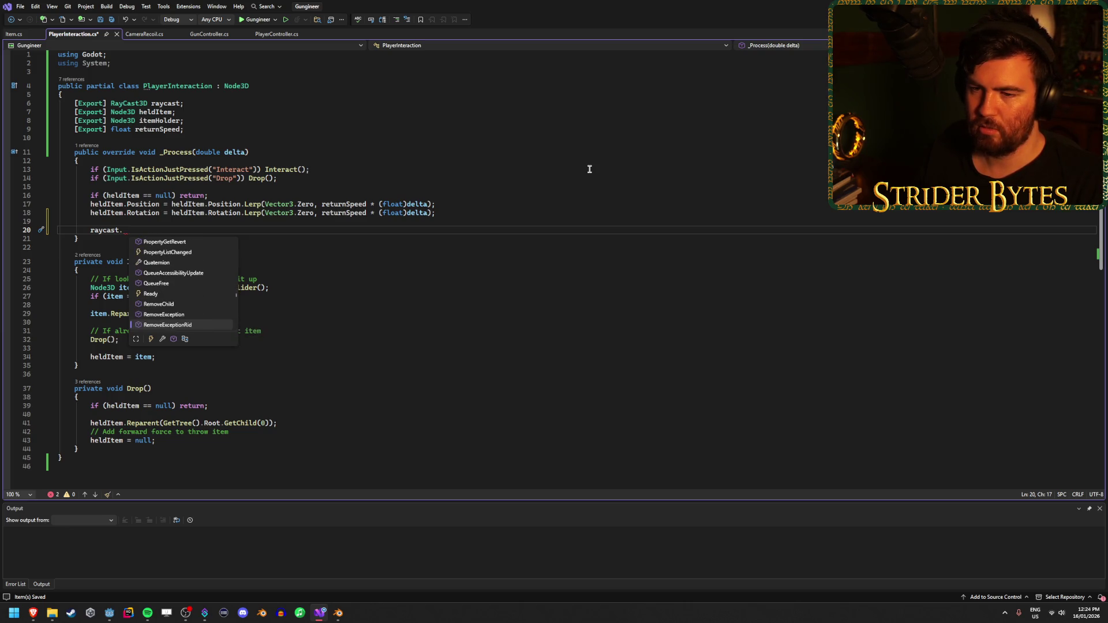
key(Down)
key(Down)
key(Down)
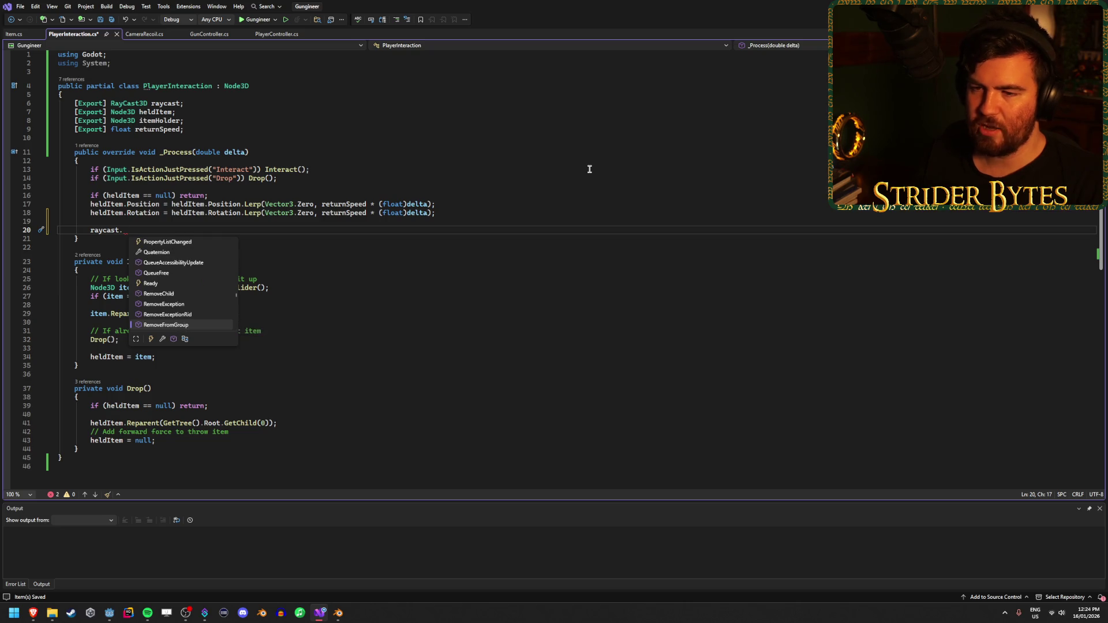
key(Down)
key(Down)
key(Down)
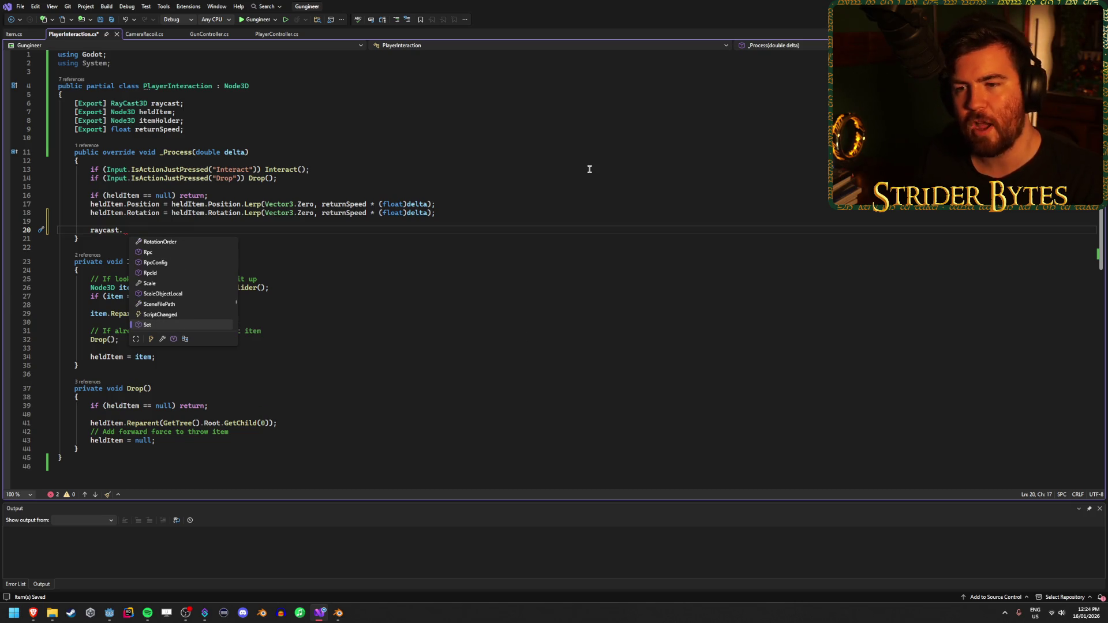
key(Escape)
key(Down)
key(Down)
key(Up)
key(Up)
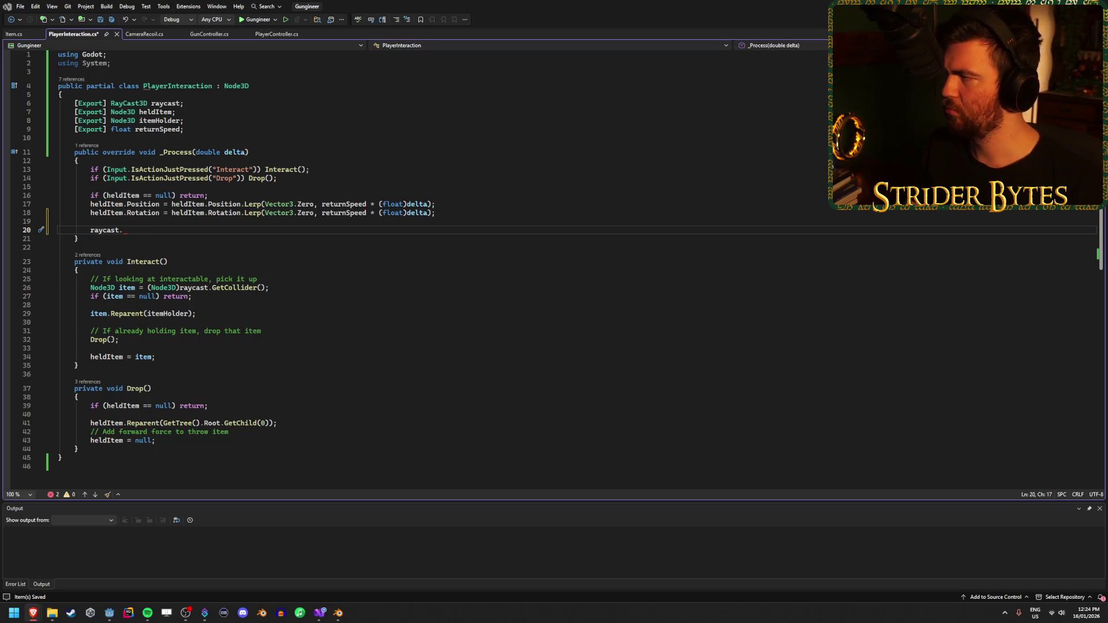
key(alt+Tab)
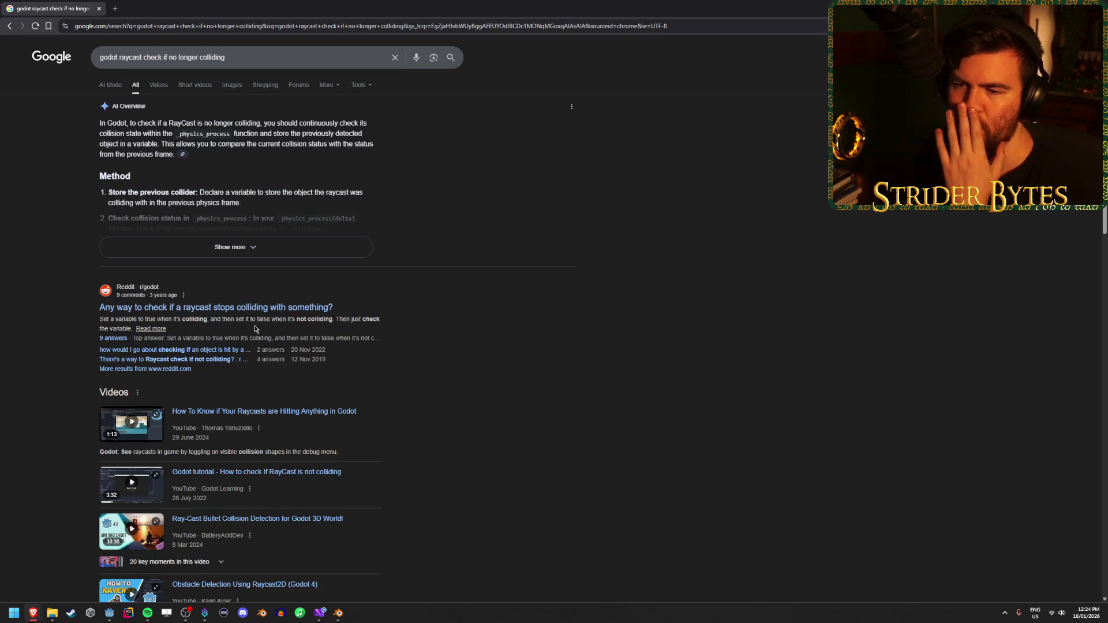
- Switch to the Reddit raycast thread and read its first answer
key(ctrl+Tab)
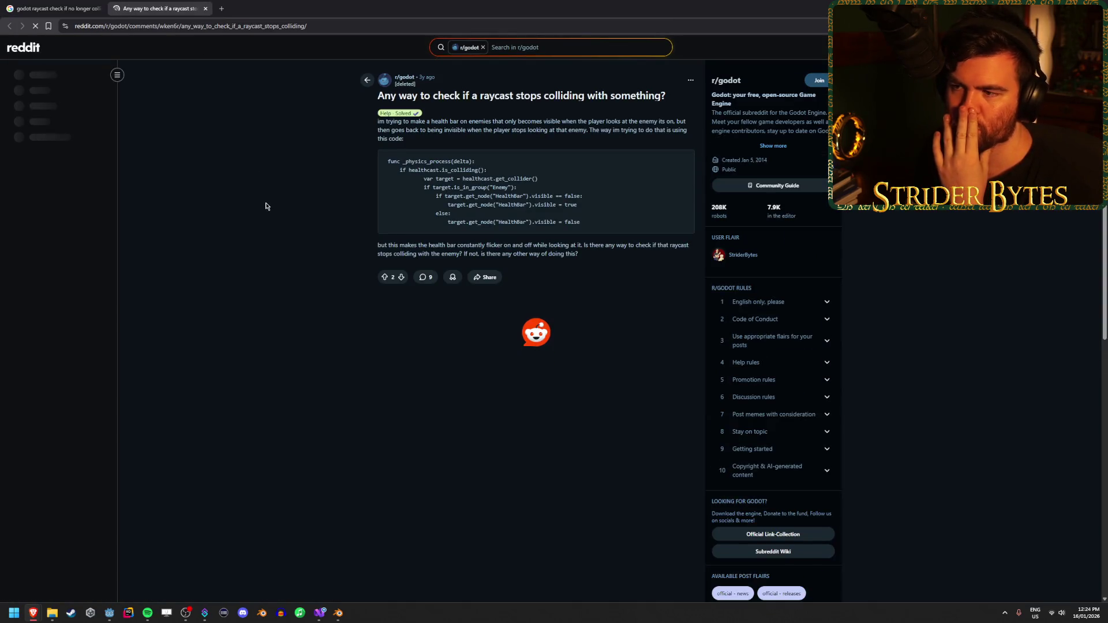
scroll(268, 205, down, 1)
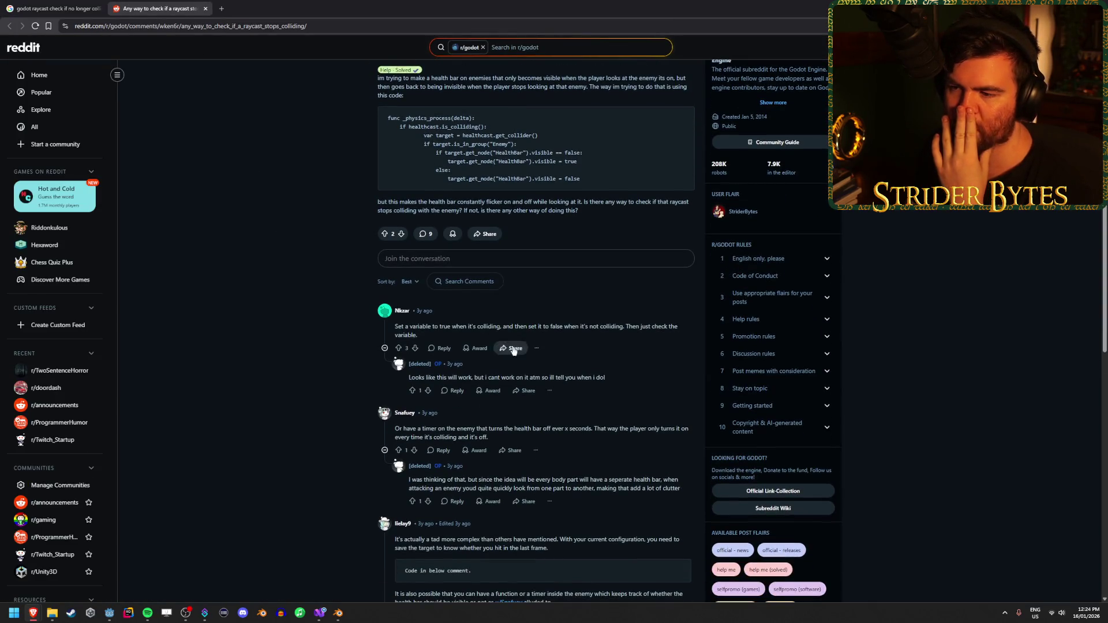
drag(438, 327, 665, 329)
click(665, 330)
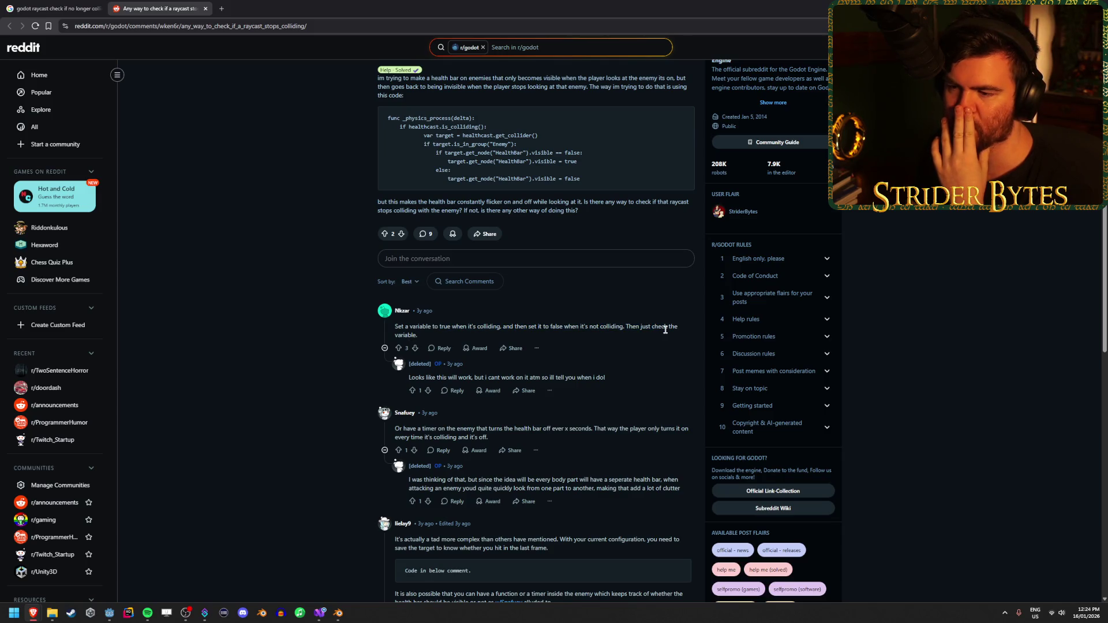
drag(569, 327, 418, 335)
click(570, 327)
click(601, 336)
mouse_move(509, 327)
mouse_down()
mouse_move(585, 327)
mouse_move(573, 327)
mouse_up()
click(573, 327)
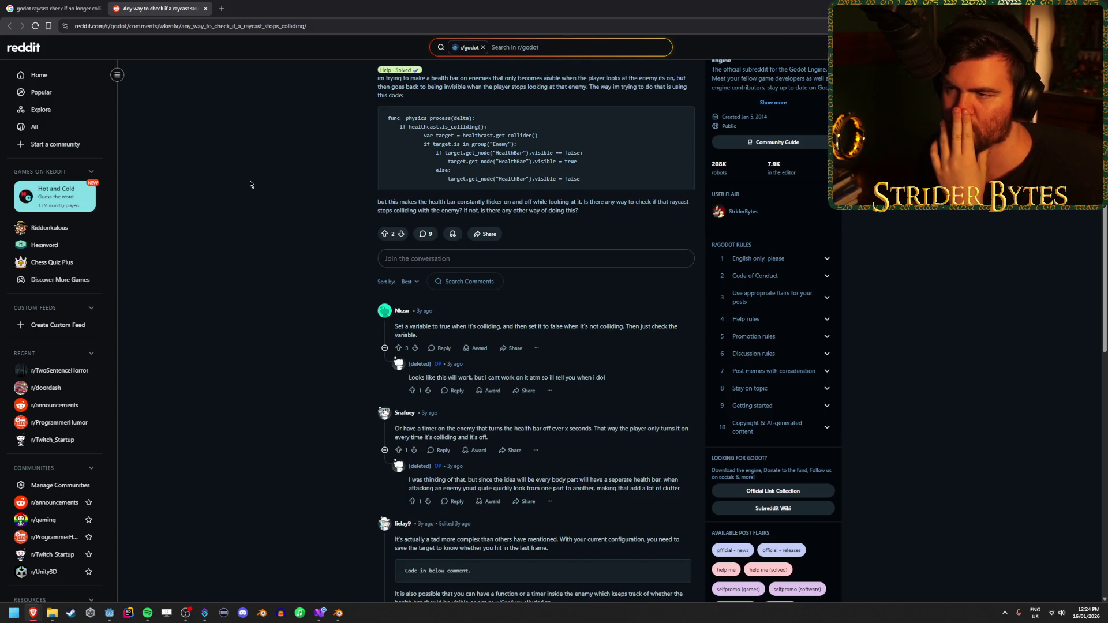
- Scroll through the rest of the thread's comments, then go back to the Google results
scroll(250, 184, down, 2)
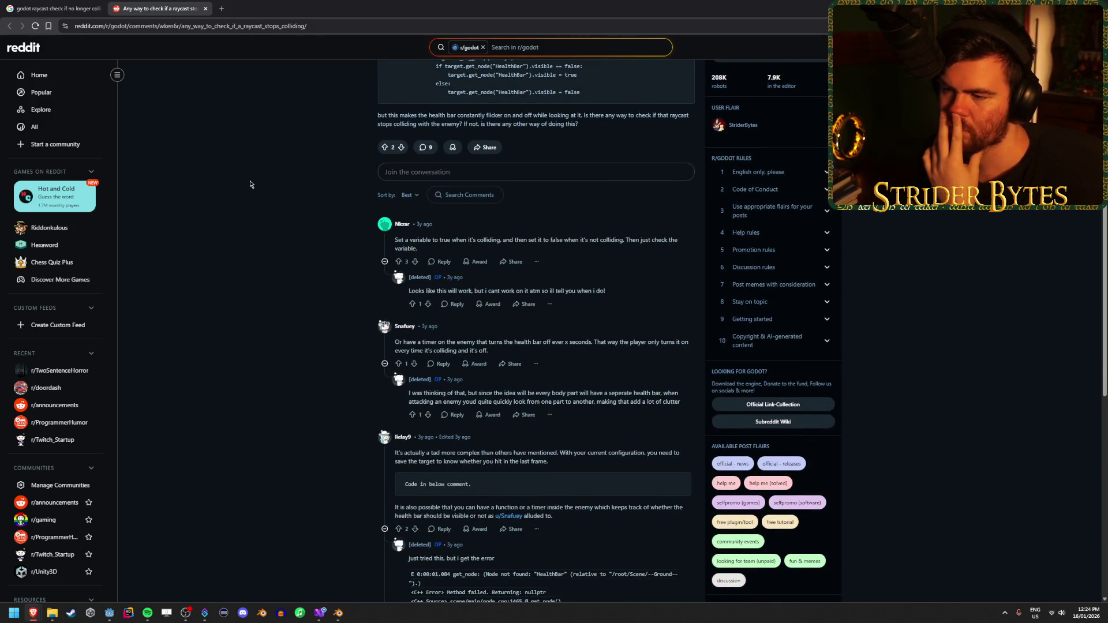
scroll(250, 184, down, 2)
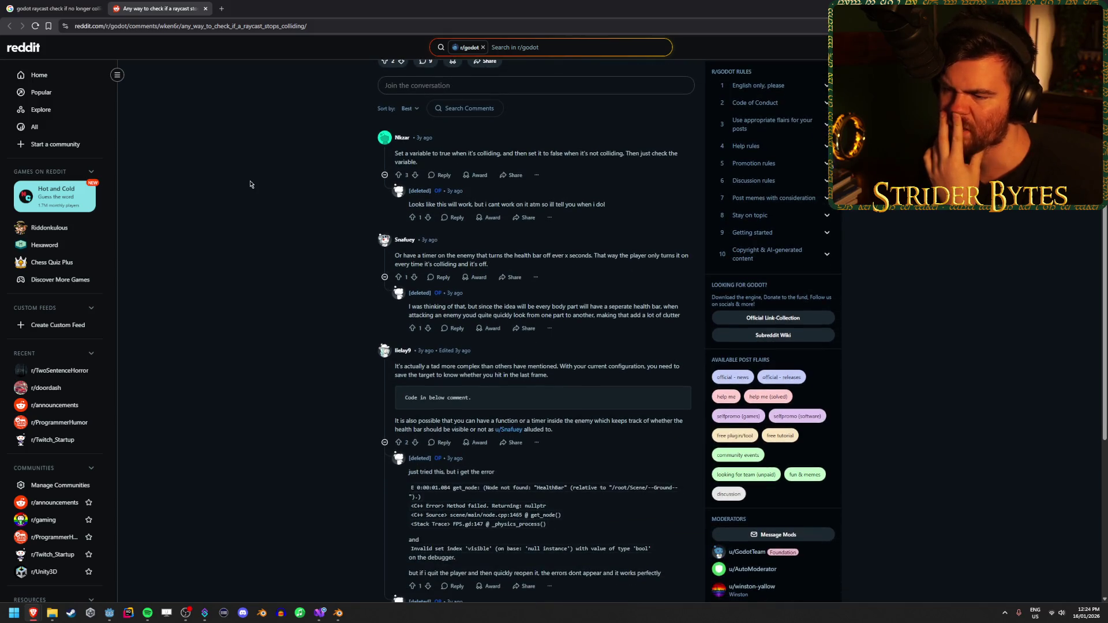
scroll(250, 184, down, 3)
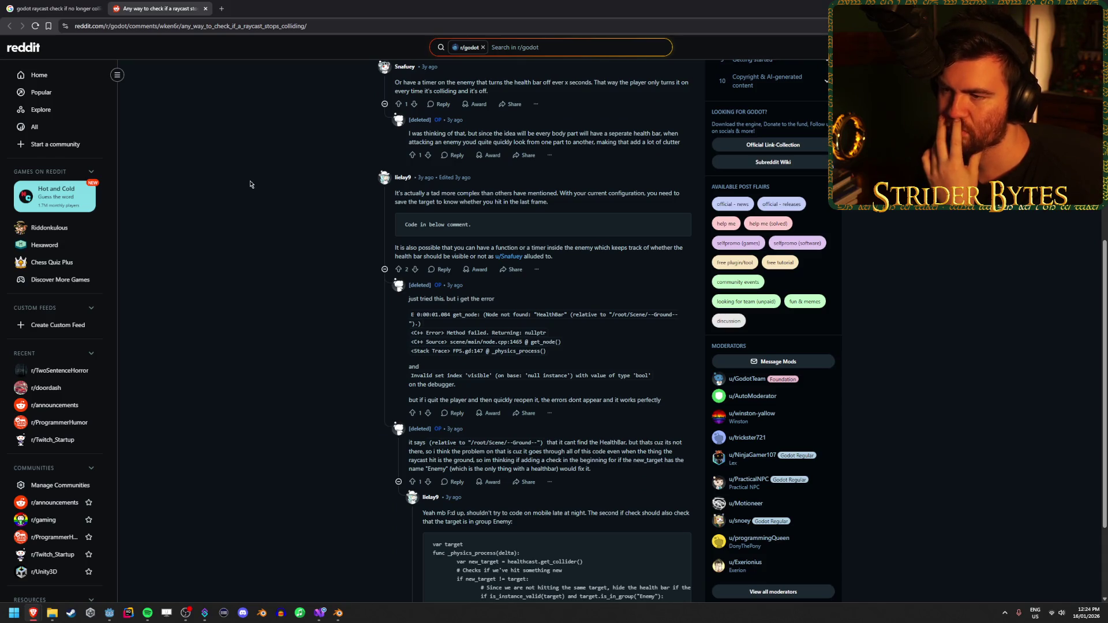
scroll(250, 184, down, 2)
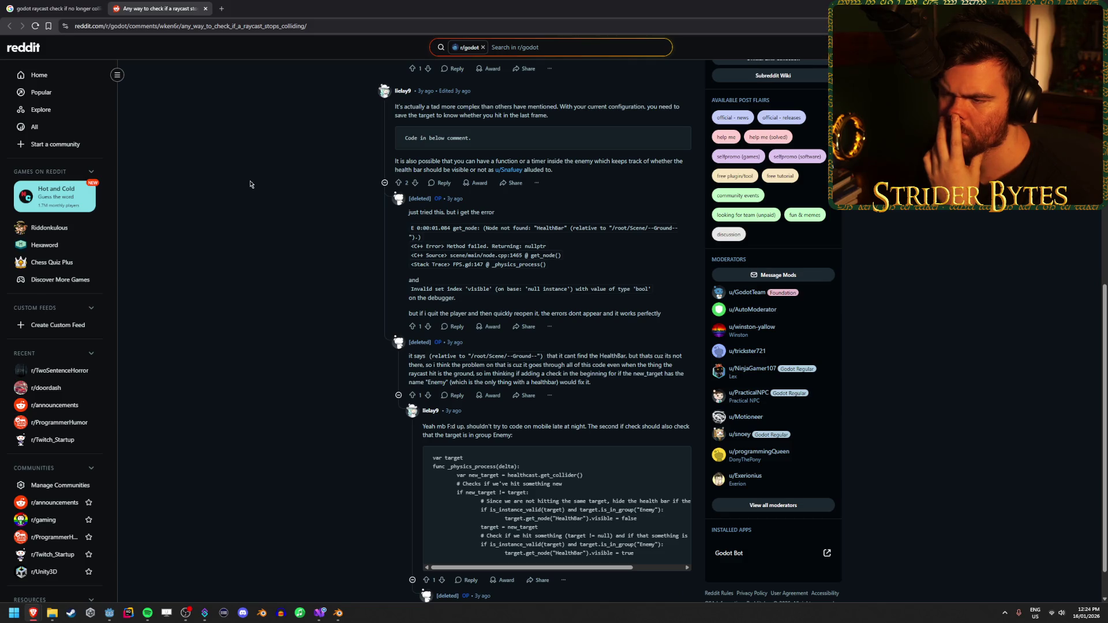
scroll(250, 184, down, 1)
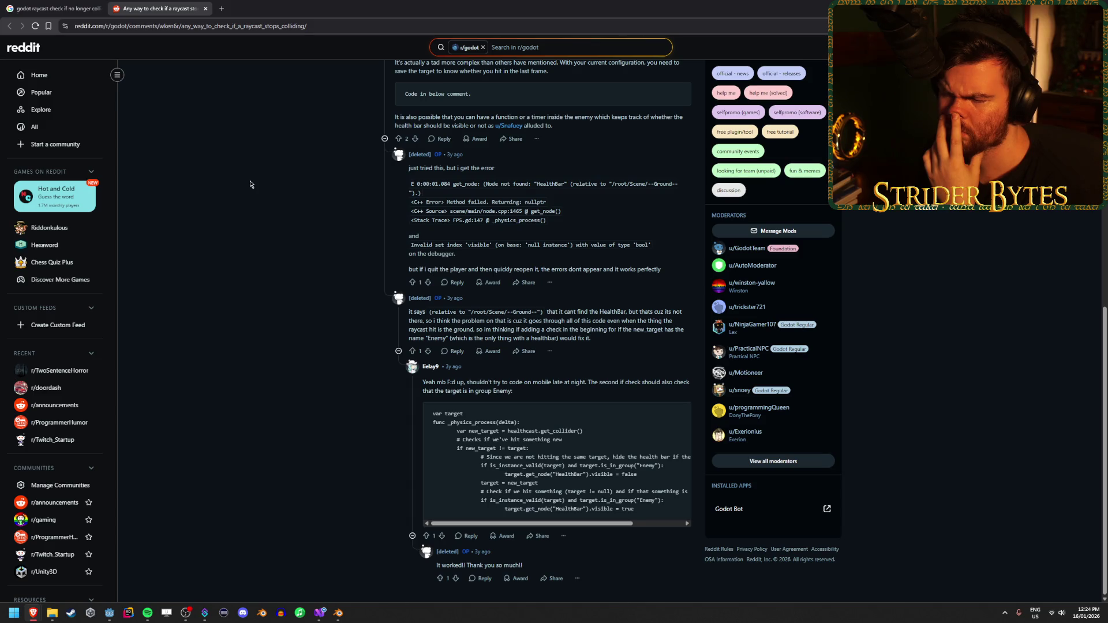
scroll(250, 184, up, 5)
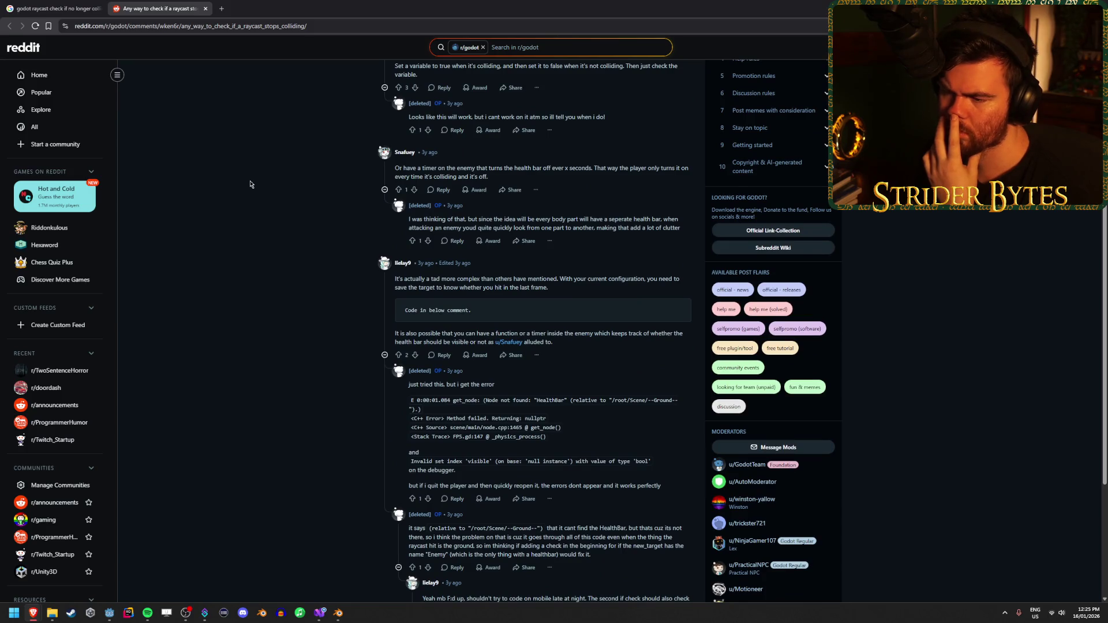
scroll(250, 184, up, 4)
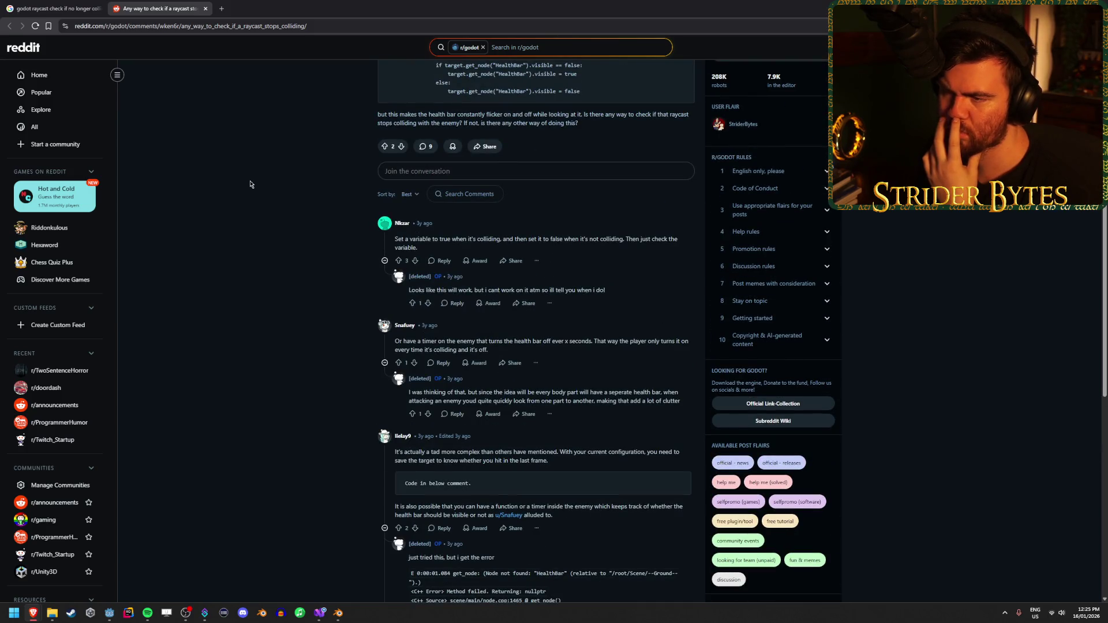
scroll(249, 185, up, 3)
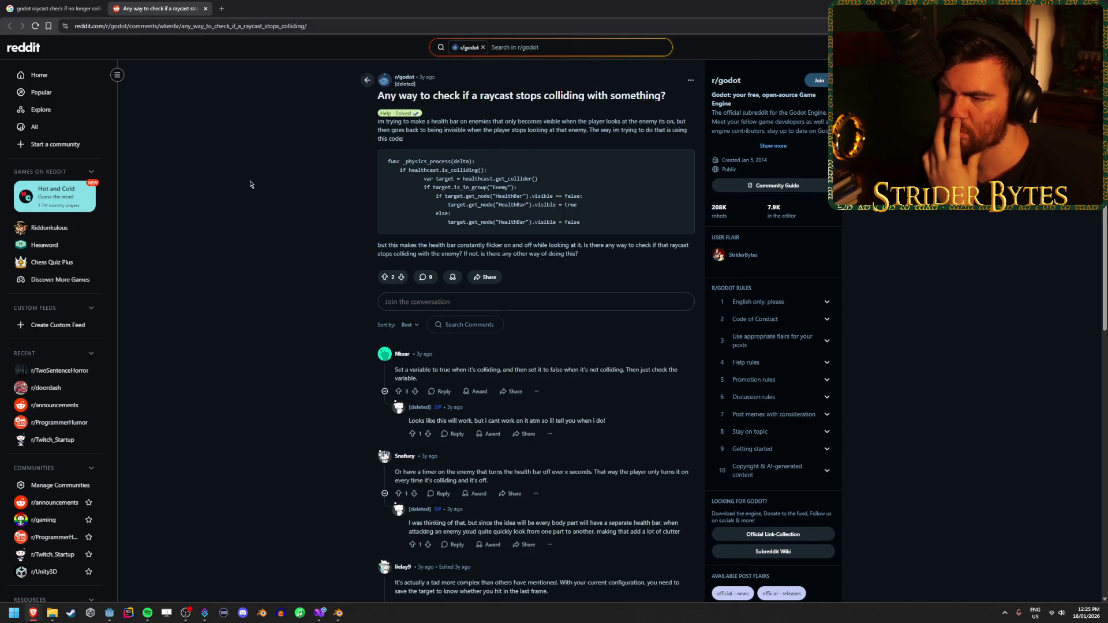
click(96, 3)
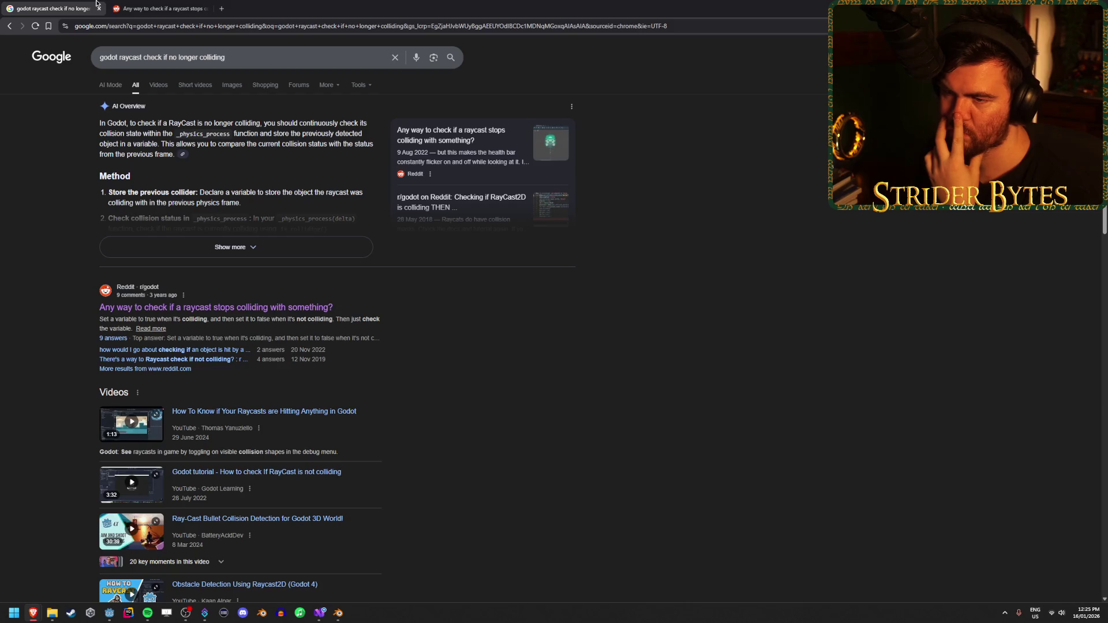
- Open the second Reddit raycast-not-colliding thread, glance at it, and close it
scroll(442, 340, down, 2)
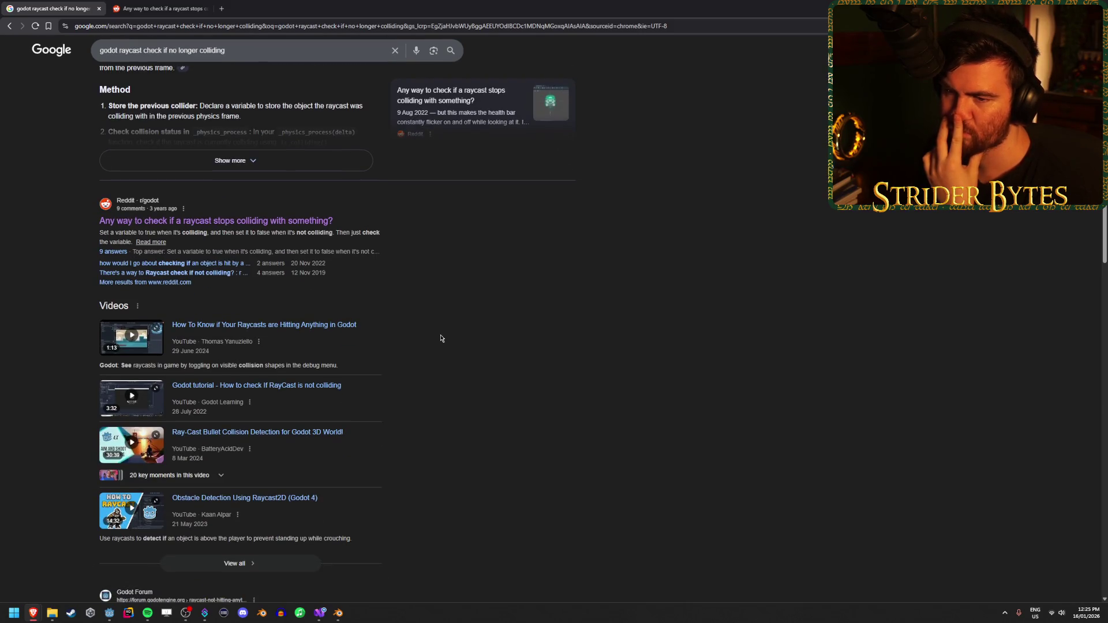
middle_click(216, 272)
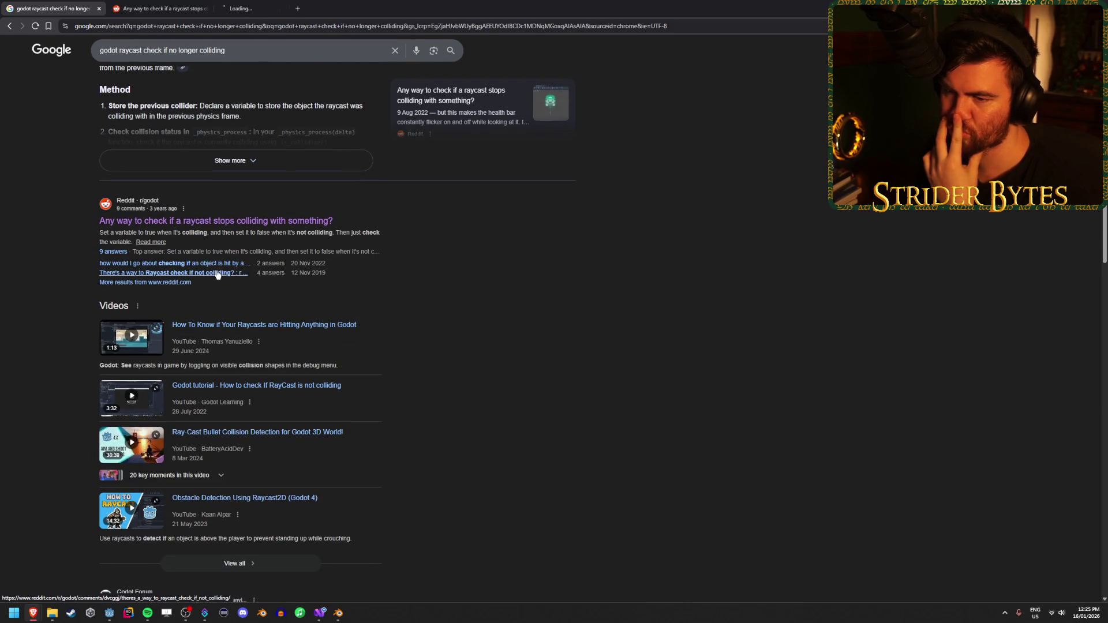
click(269, 7)
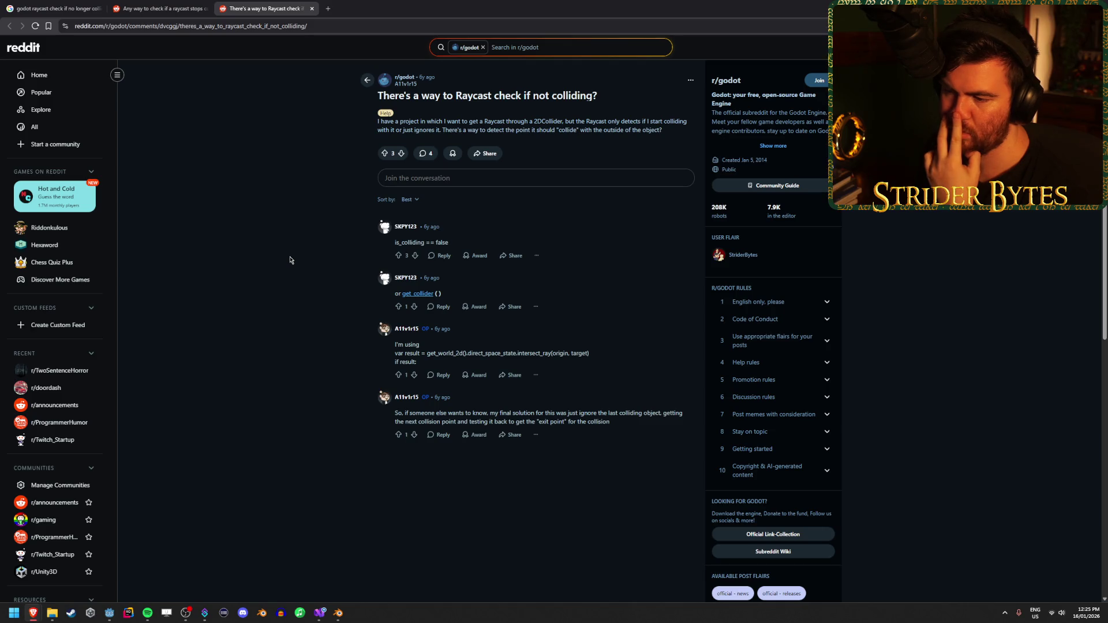
key(ctrl+w)
key(ctrl+shift+Tab)
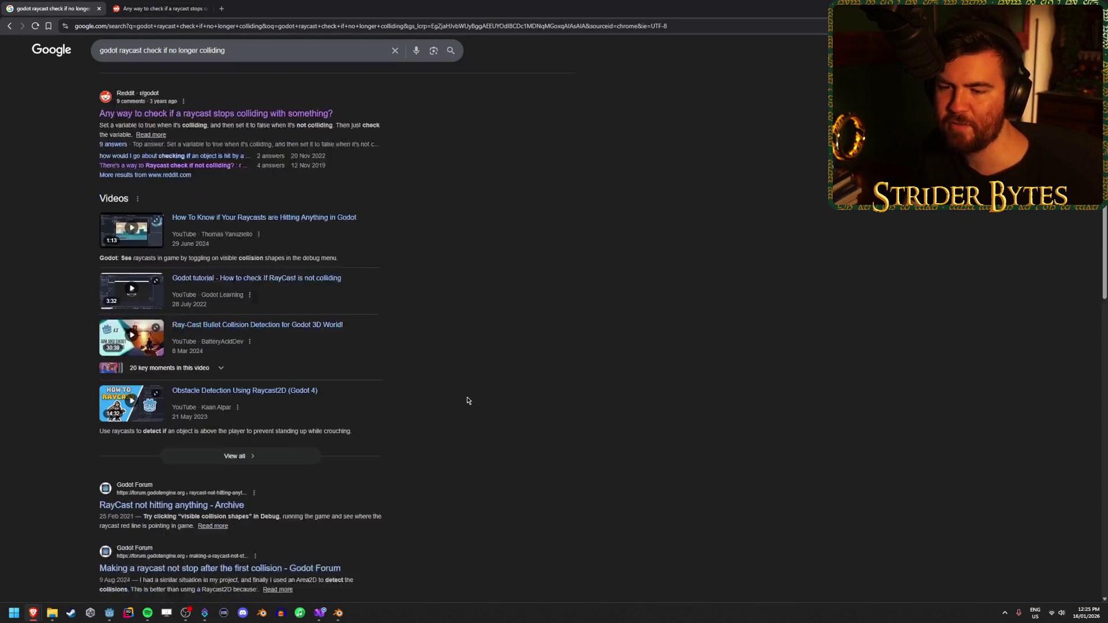
- Scroll further down the results and open the Stack Overflow raycast hit question in a new tab
scroll(468, 401, down, 1)
scroll(379, 399, down, 1)
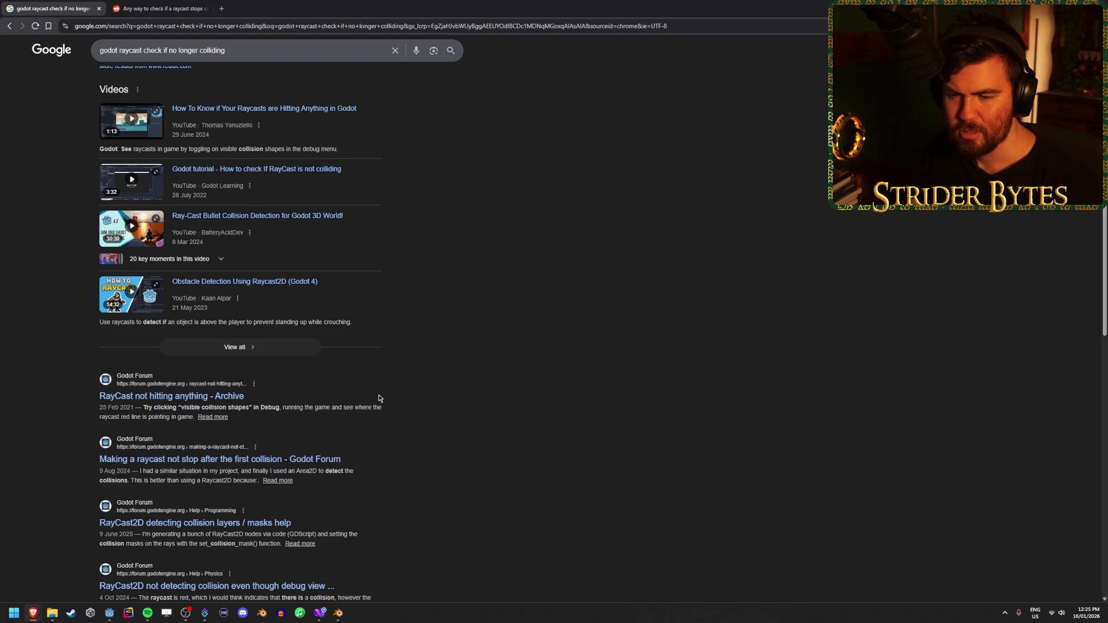
scroll(380, 399, down, 2)
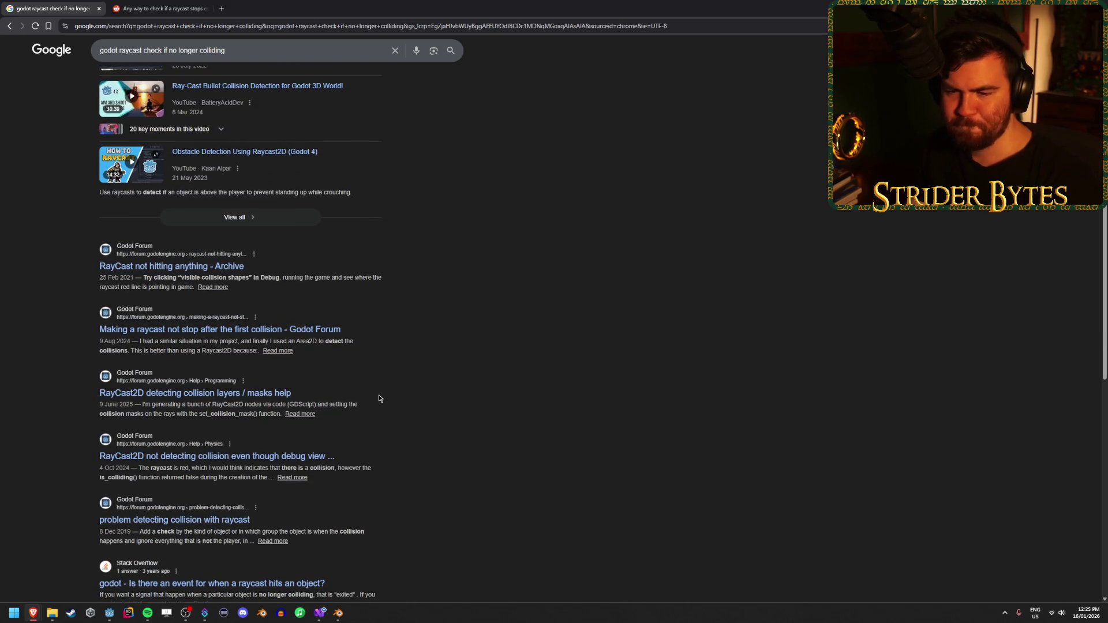
scroll(379, 399, down, 2)
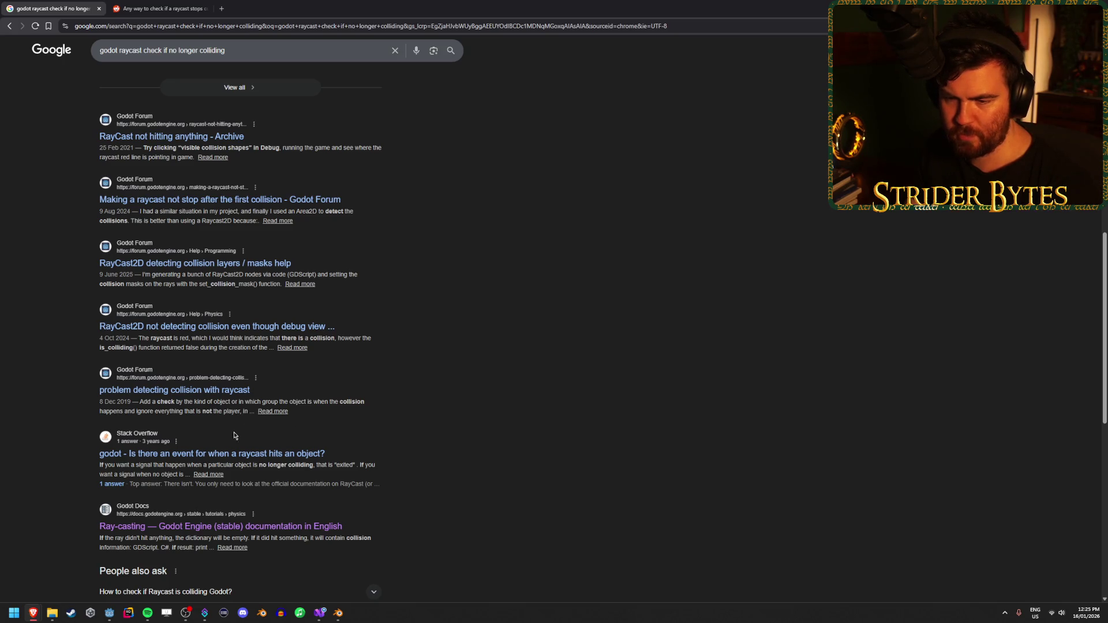
middle_click(251, 454)
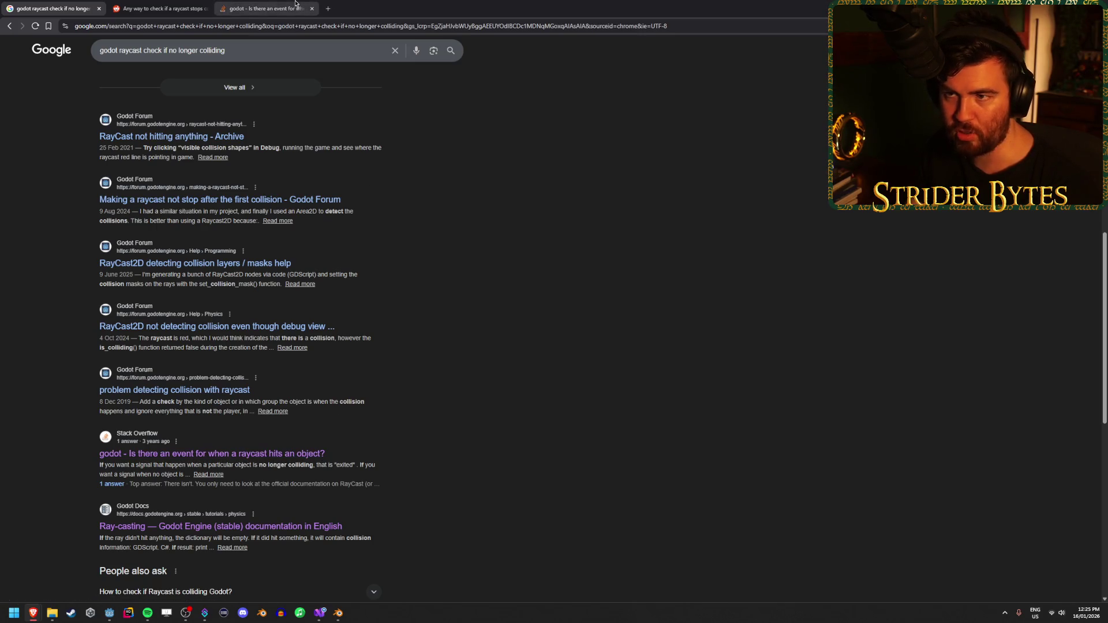
- Switch to the Stack Overflow question and read the top of the answer
key(ctrl+3)
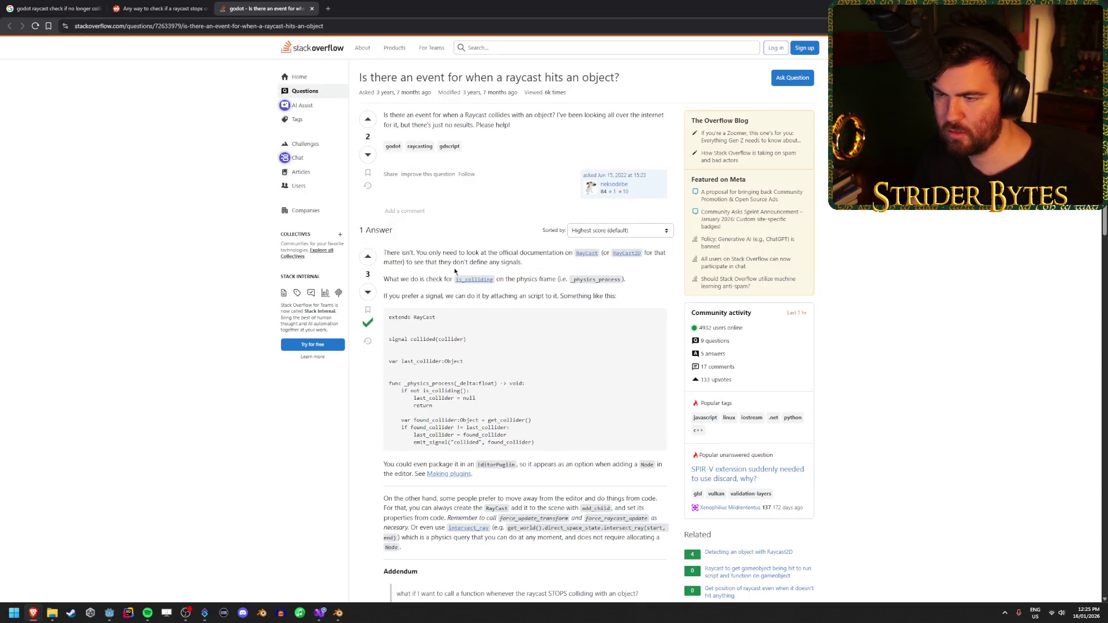
drag(408, 293, 531, 296)
click(562, 295)
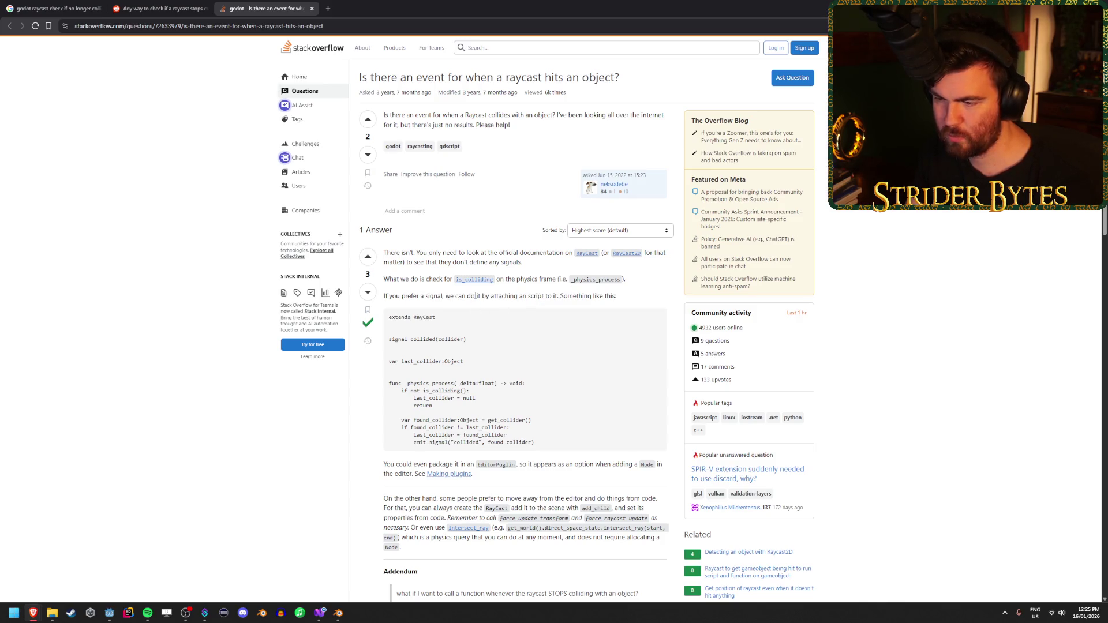
scroll(240, 431, down, 2)
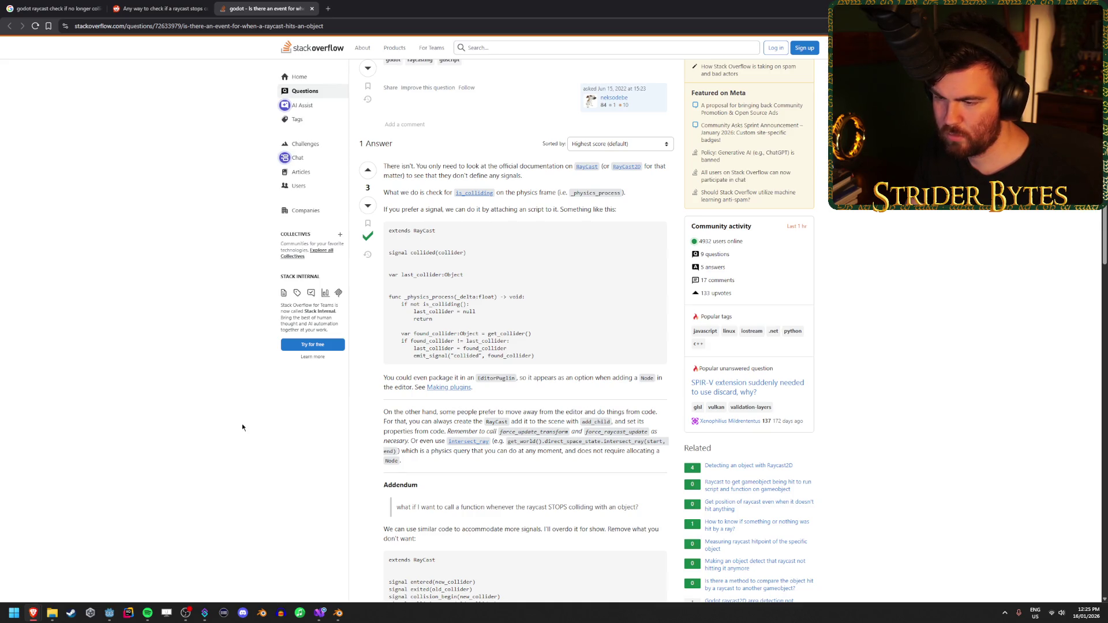
scroll(242, 427, down, 3)
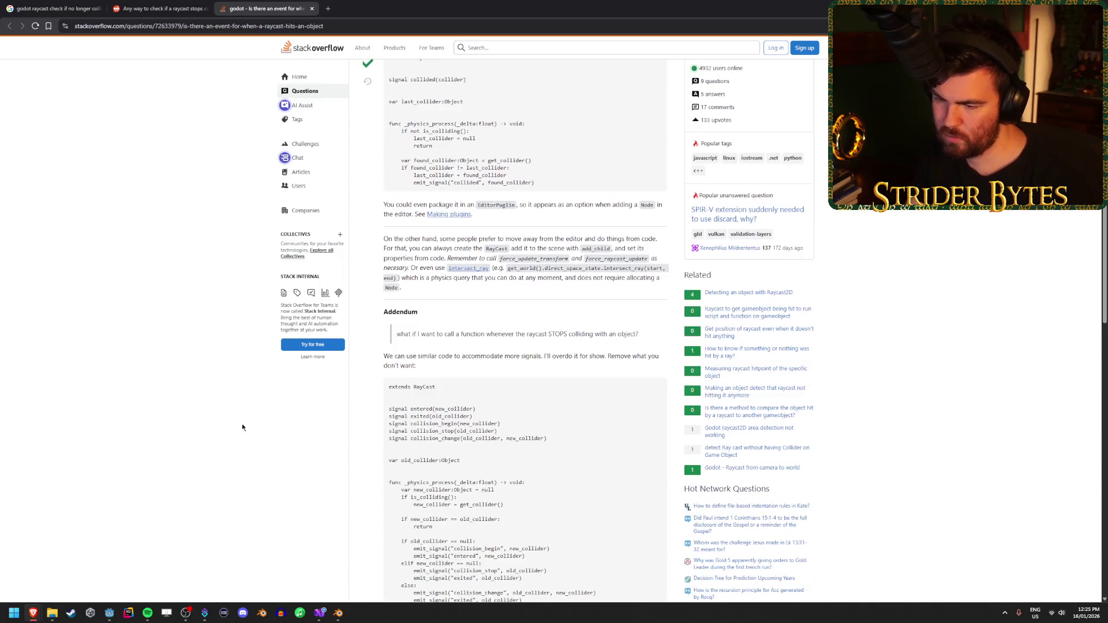
scroll(242, 427, up, 3)
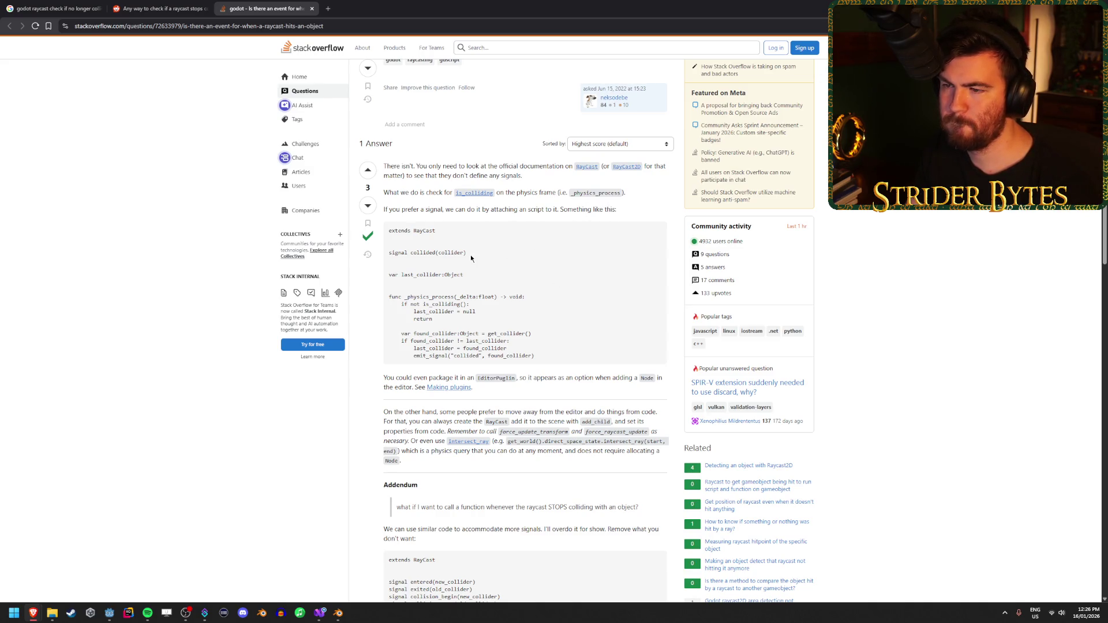
- Study the answer's collided signal line and its example code
drag(426, 253, 464, 253)
click(425, 256)
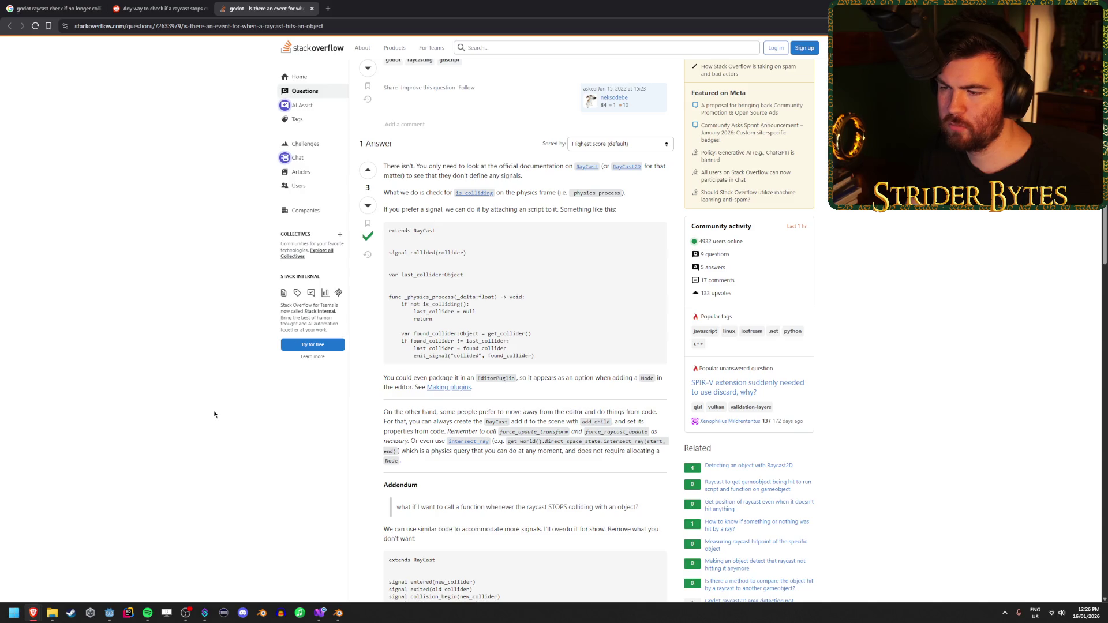
drag(541, 358, 398, 336)
click(398, 336)
triple_click(462, 340)
click(550, 365)
drag(550, 364, 399, 336)
click(400, 341)
drag(552, 359, 384, 168)
click(546, 361)
- Examine the found_collider != last_collider comparison at the end of the _physics_process code
drag(545, 360, 406, 341)
click(406, 341)
mouse_move(514, 348)
mouse_down()
mouse_move(400, 341)
mouse_move(507, 341)
mouse_move(412, 341)
mouse_up()
click(412, 341)
click(408, 341)
mouse_move(510, 341)
mouse_down()
mouse_move(406, 341)
mouse_move(533, 333)
mouse_up()
mouse_move(388, 333)
mouse_down()
mouse_move(533, 341)
mouse_move(389, 333)
mouse_up()
click(504, 335)
click(433, 333)
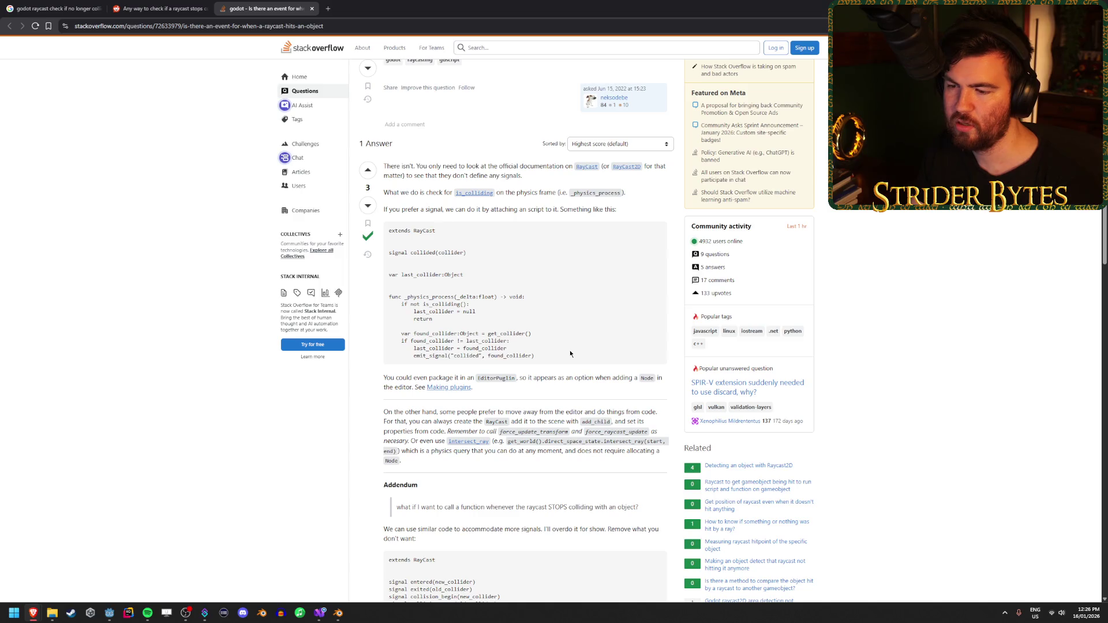
- Read the addendum on detecting when no object is colliding and the asker's follow-up comment
scroll(570, 354, down, 6)
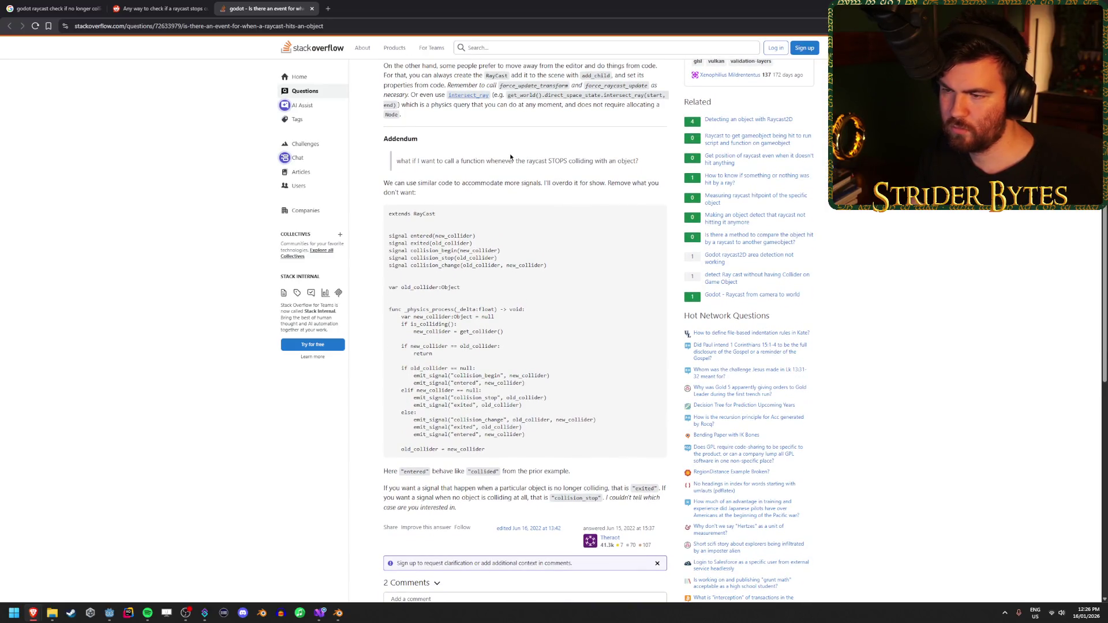
drag(395, 237, 432, 237)
click(433, 236)
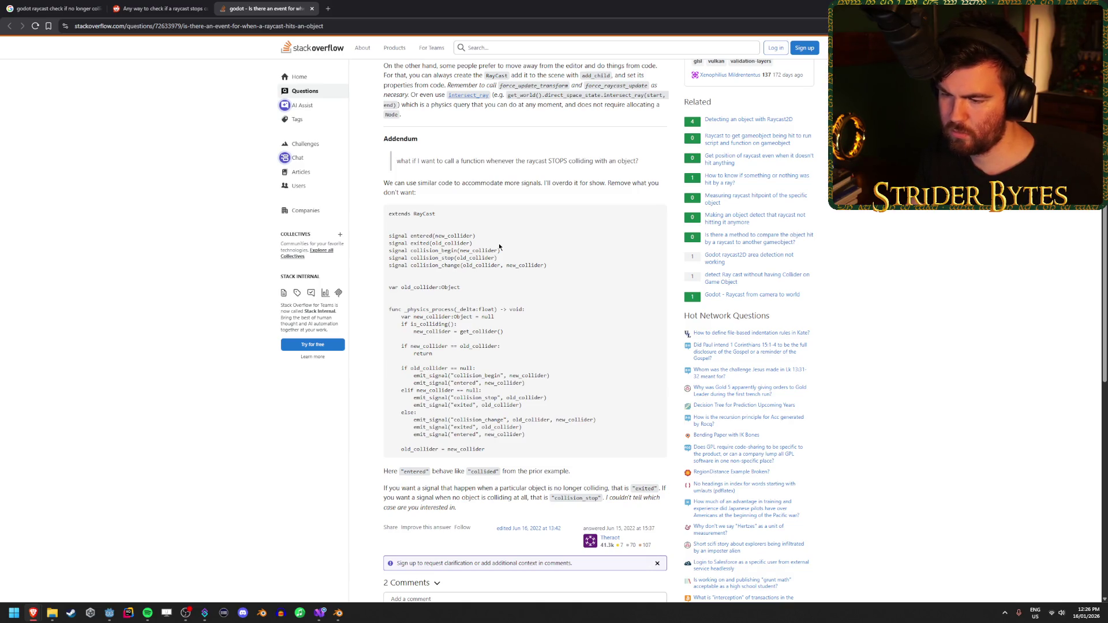
scroll(500, 247, down, 1)
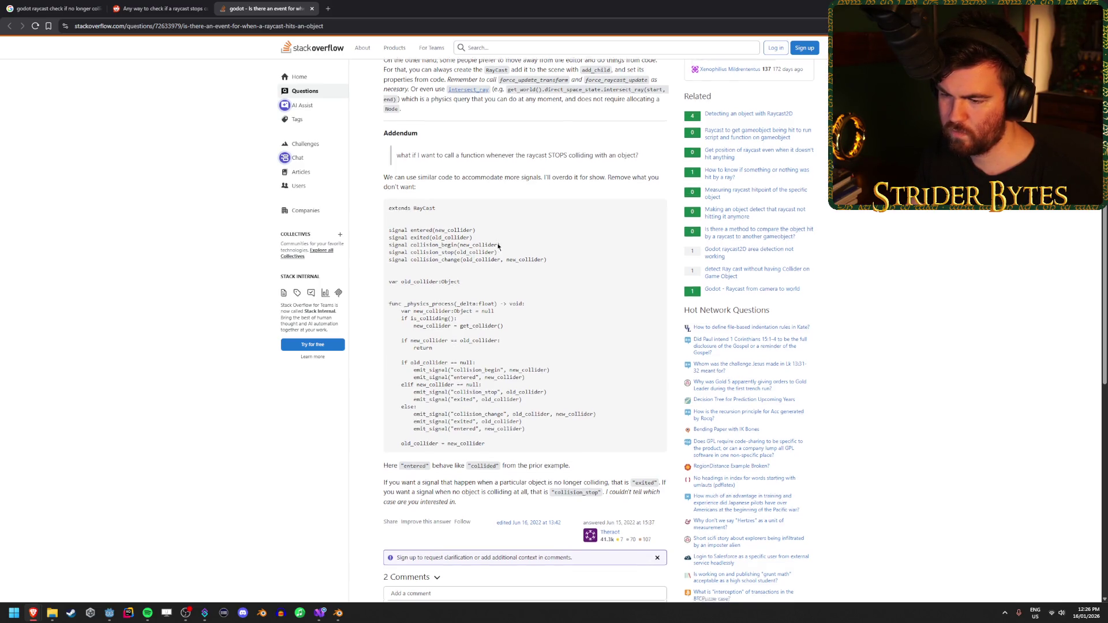
drag(505, 444, 625, 444)
click(638, 444)
drag(409, 454, 494, 454)
click(493, 455)
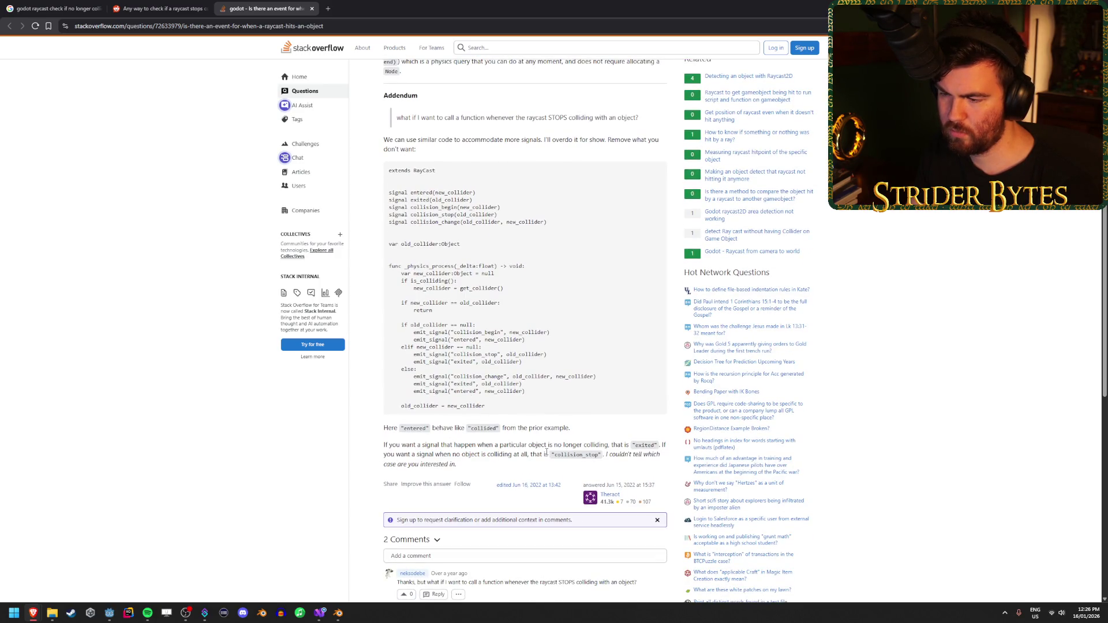
scroll(309, 450, down, 2)
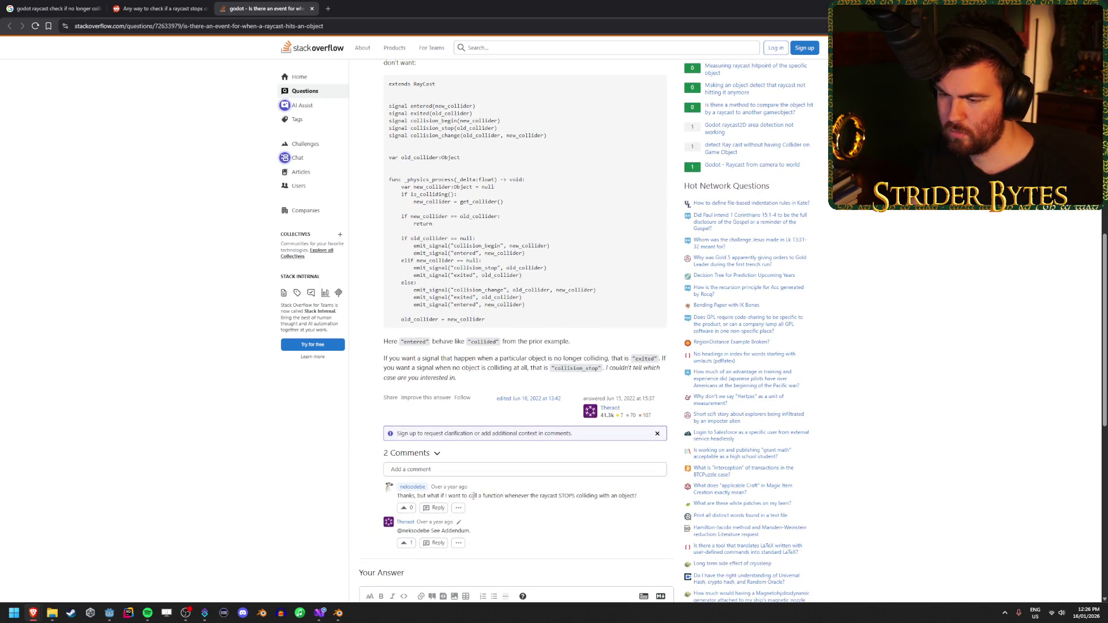
triple_click(495, 495)
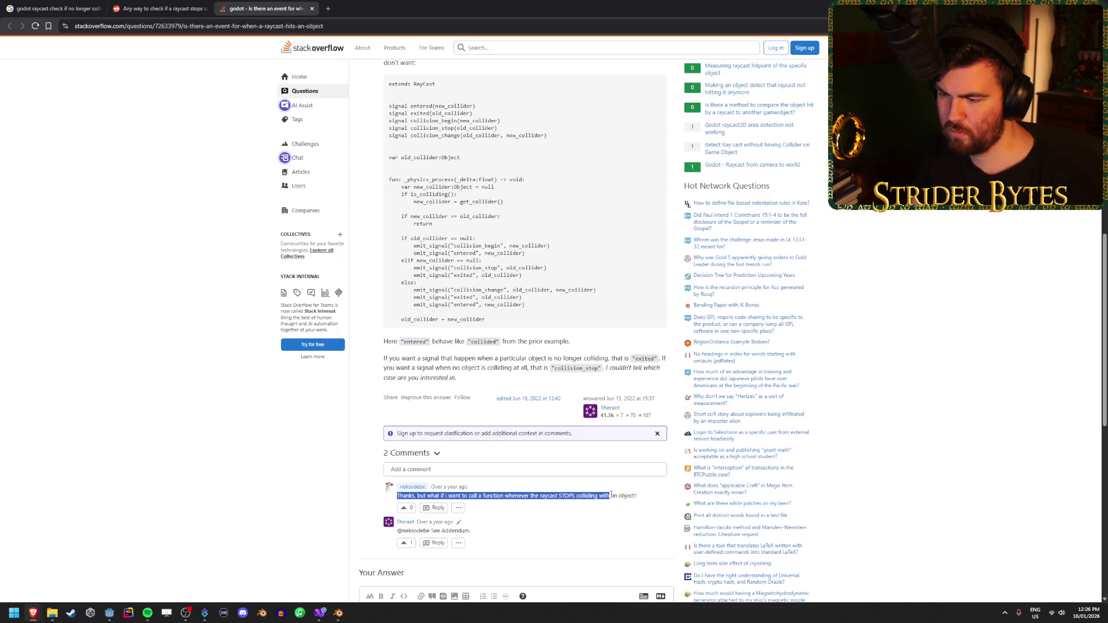
drag(521, 495, 533, 496)
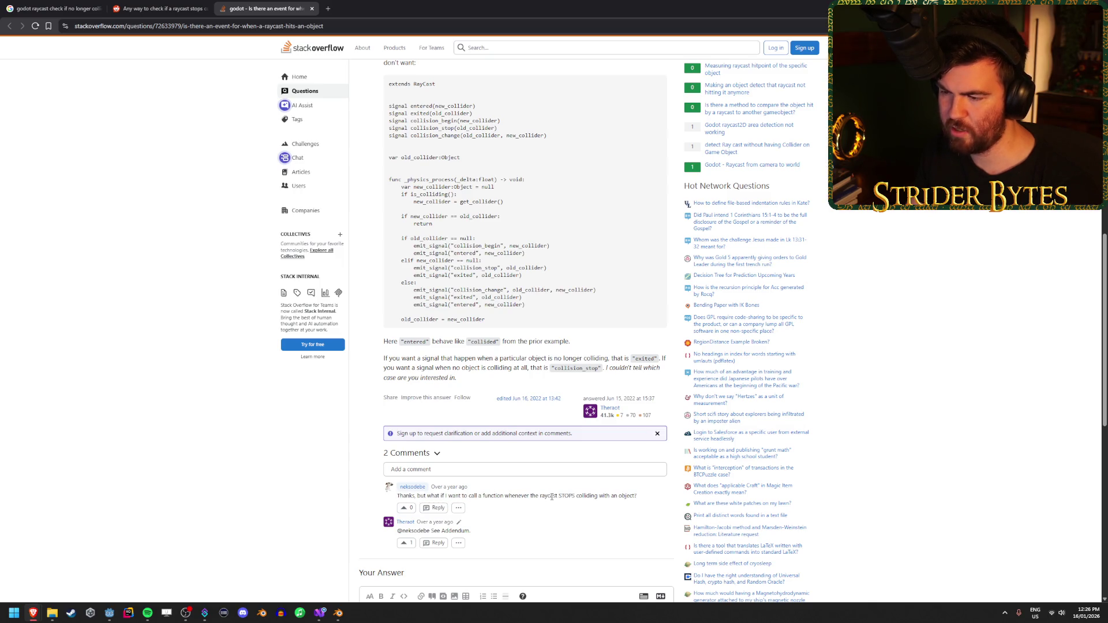
scroll(545, 488, up, 3)
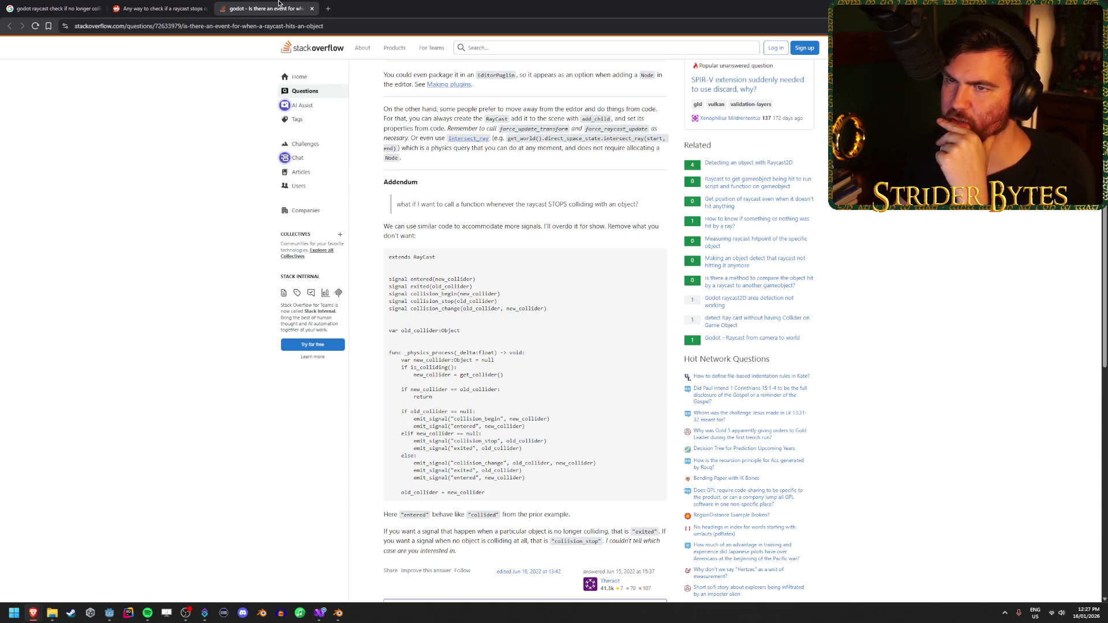
- Close the Stack Overflow page, look over the Google results, and return to PlayerInteraction.cs
key(ctrl+w)
click(36, 4)
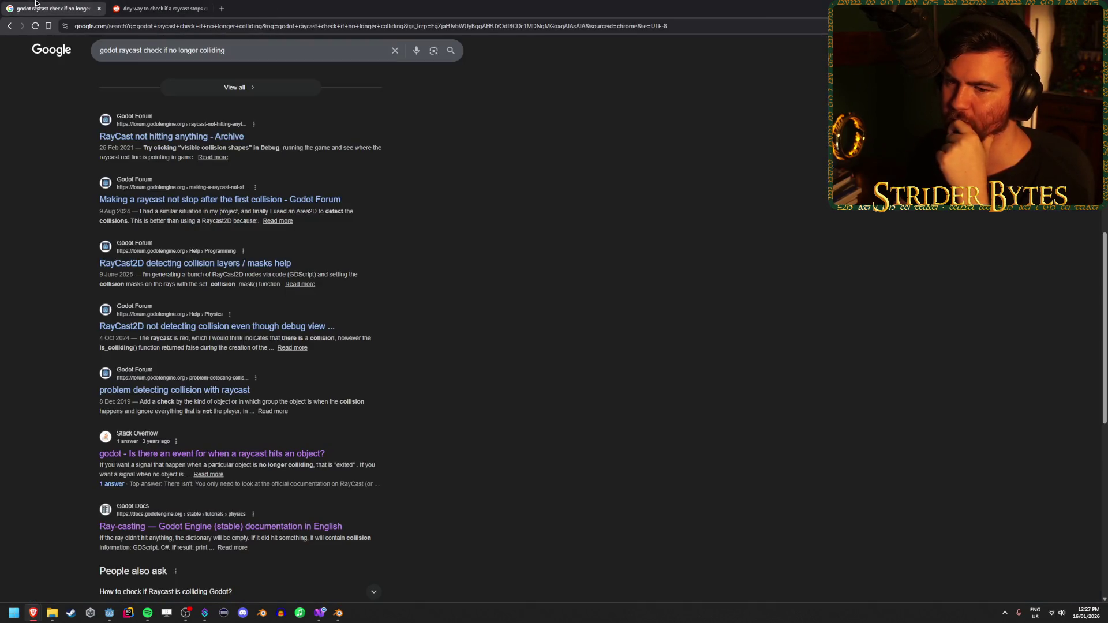
scroll(543, 359, down, 2)
scroll(541, 353, up, 3)
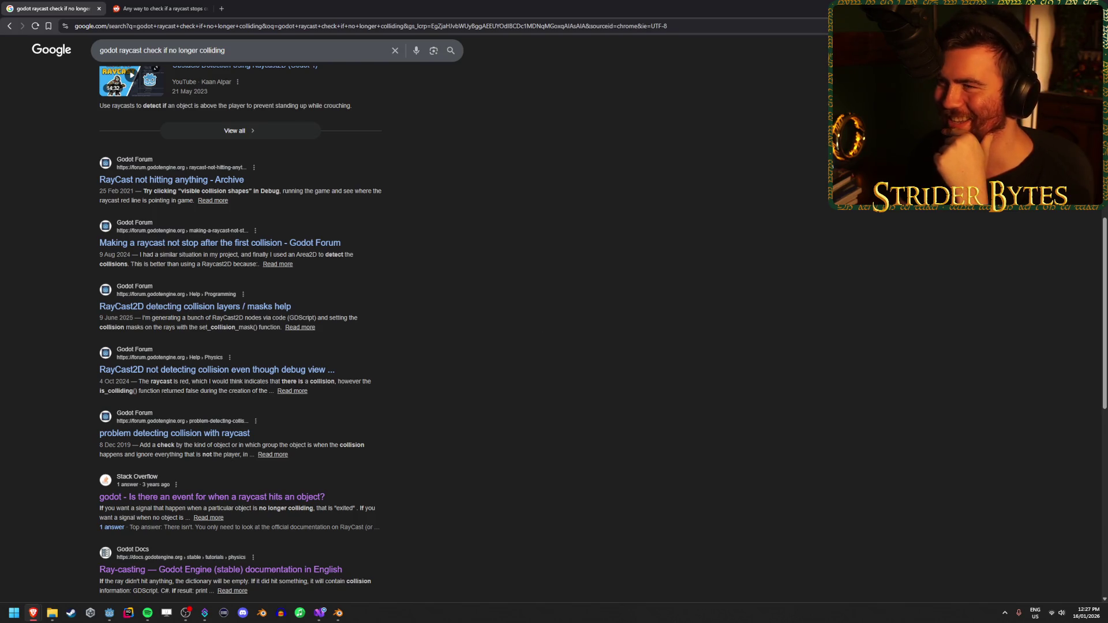
key(alt+Tab)
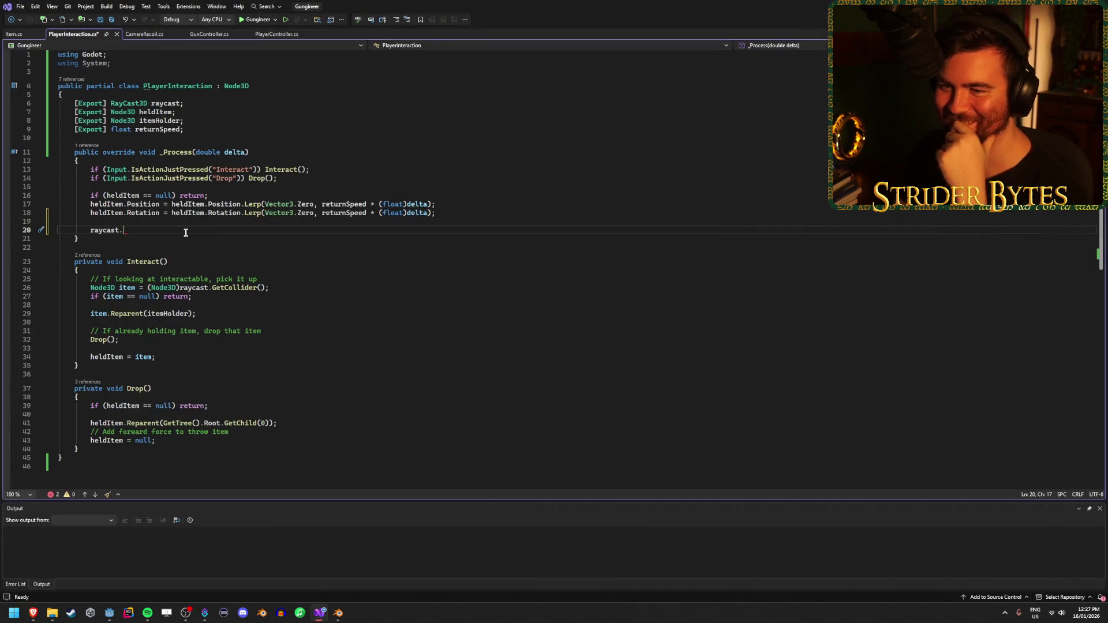
- Delete the unfinished 'raycast.' text on line 20 and save PlayerInteraction.cs
key(shift+Home)
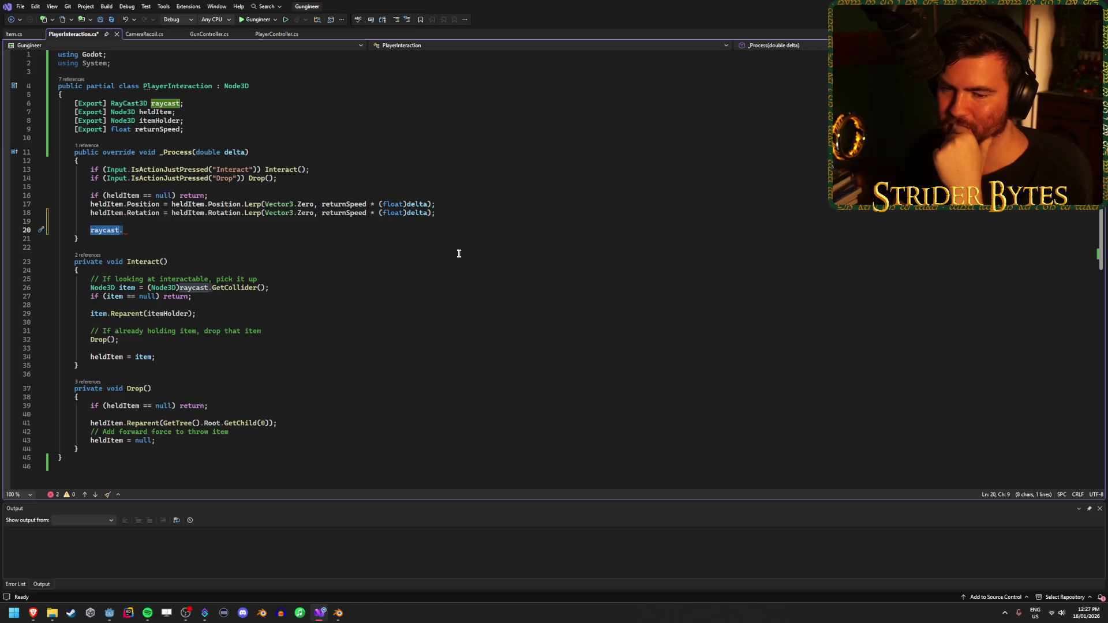
key(BackSpace)
key(BackSpace)
key(BackSpace)
key(ctrl+s)
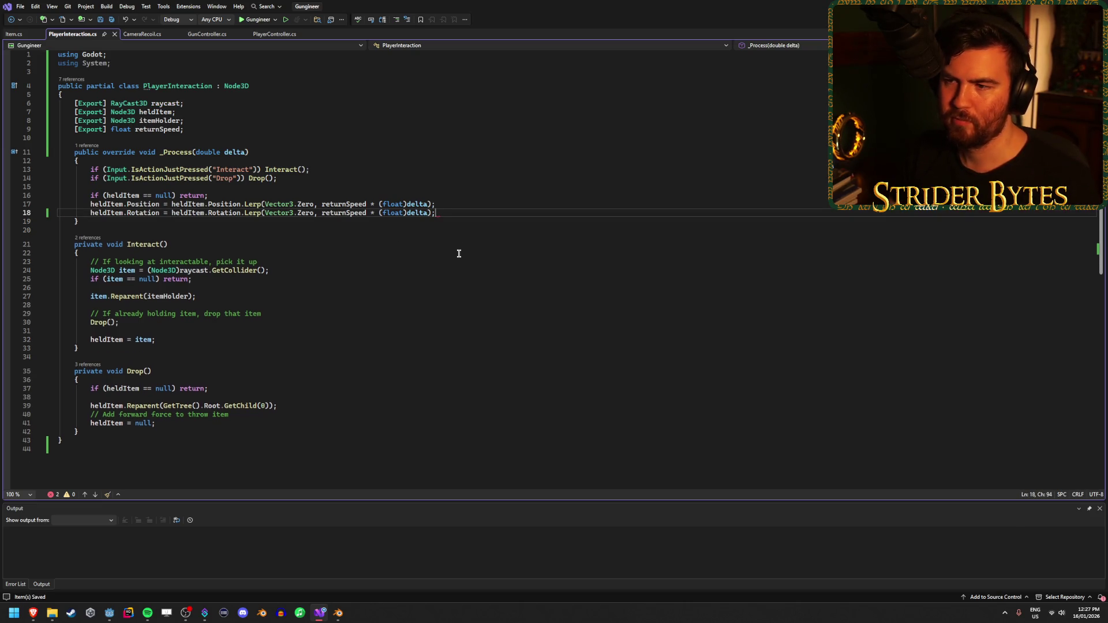
- In Item.cs, write an empty public void SetGlow(bool value) method below glowSelect and save
click(12, 35)
key(Escape)
key(Return)
key(Return)
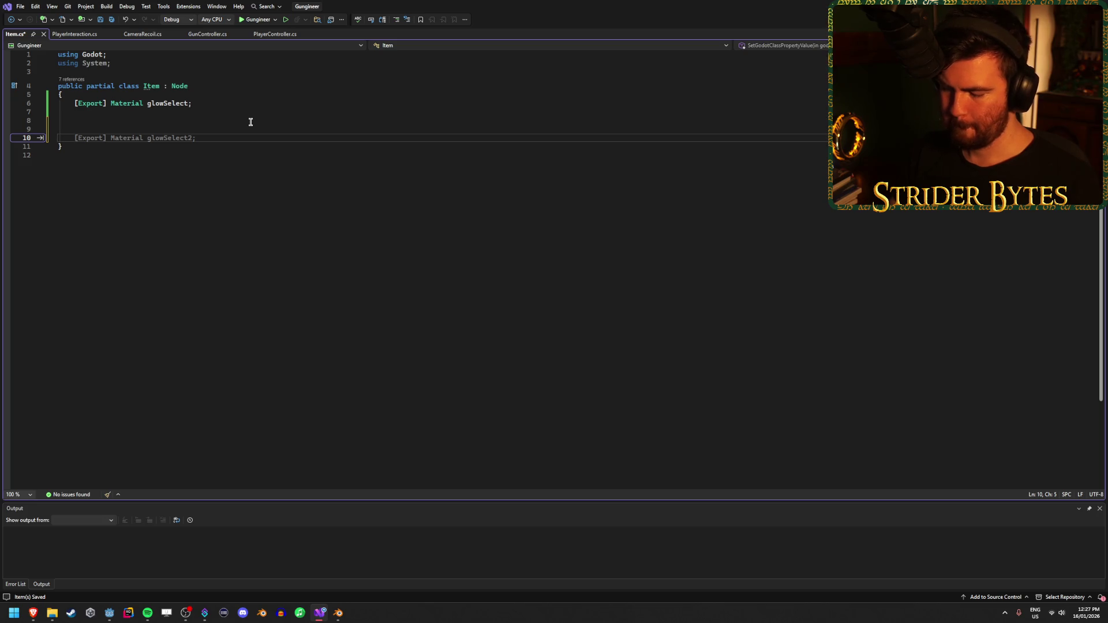
text(public vp)
key(BackSpace)
text(oid)
key(Escape)
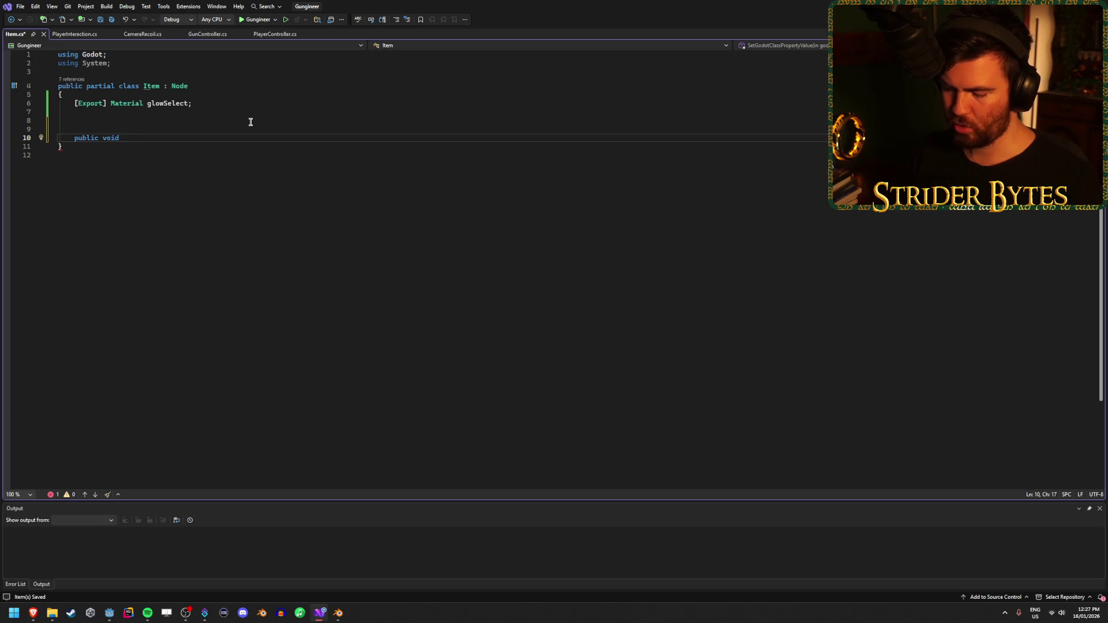
text(low(bo)
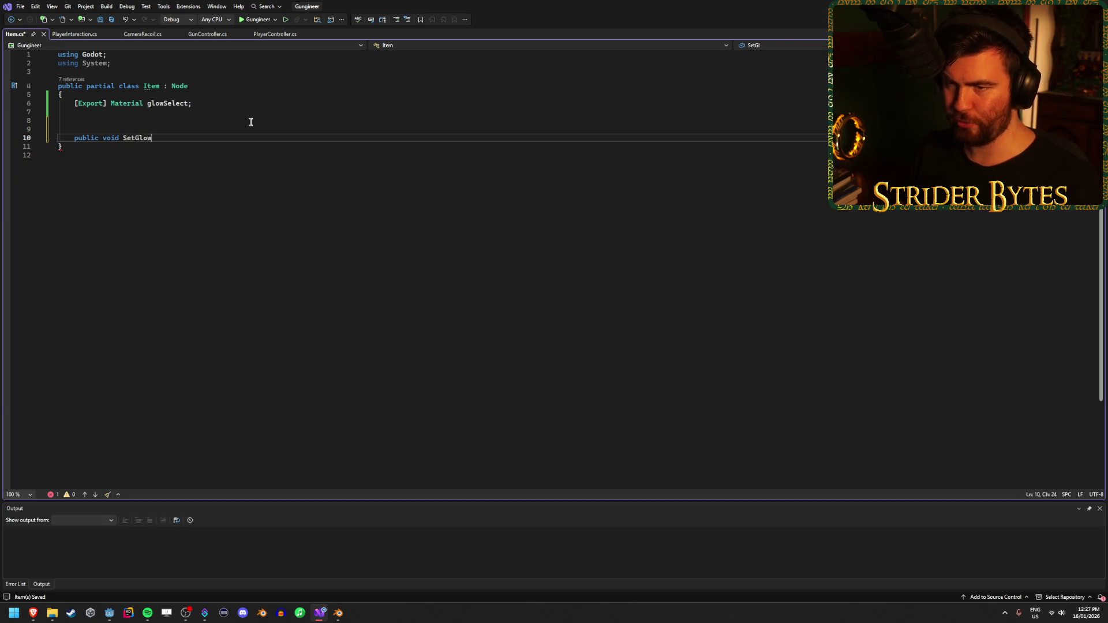
text(ol val)
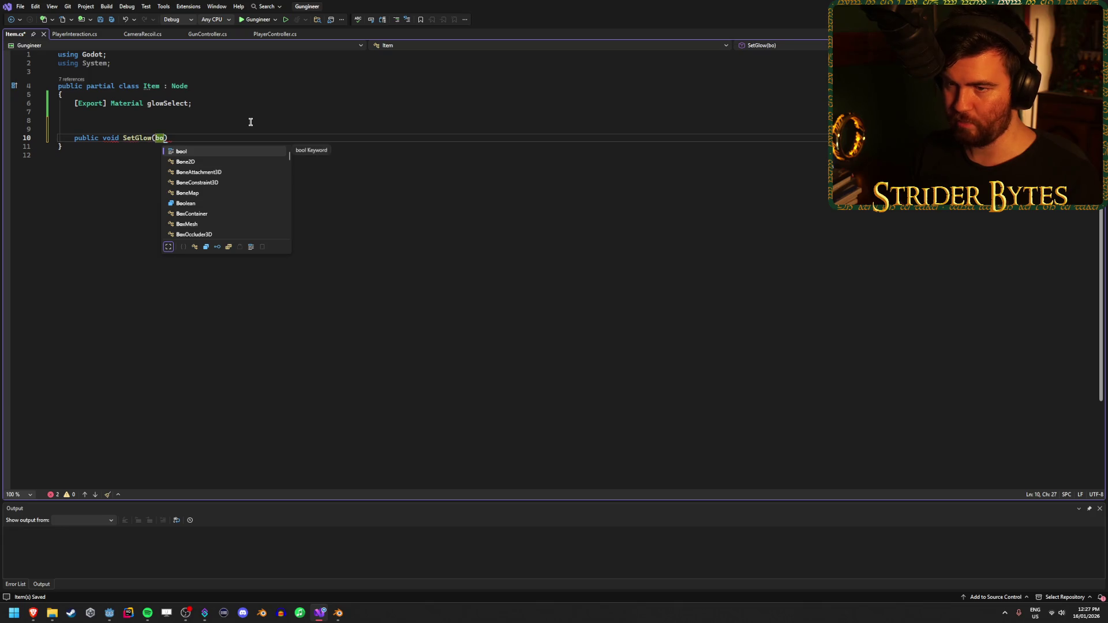
text(ue))
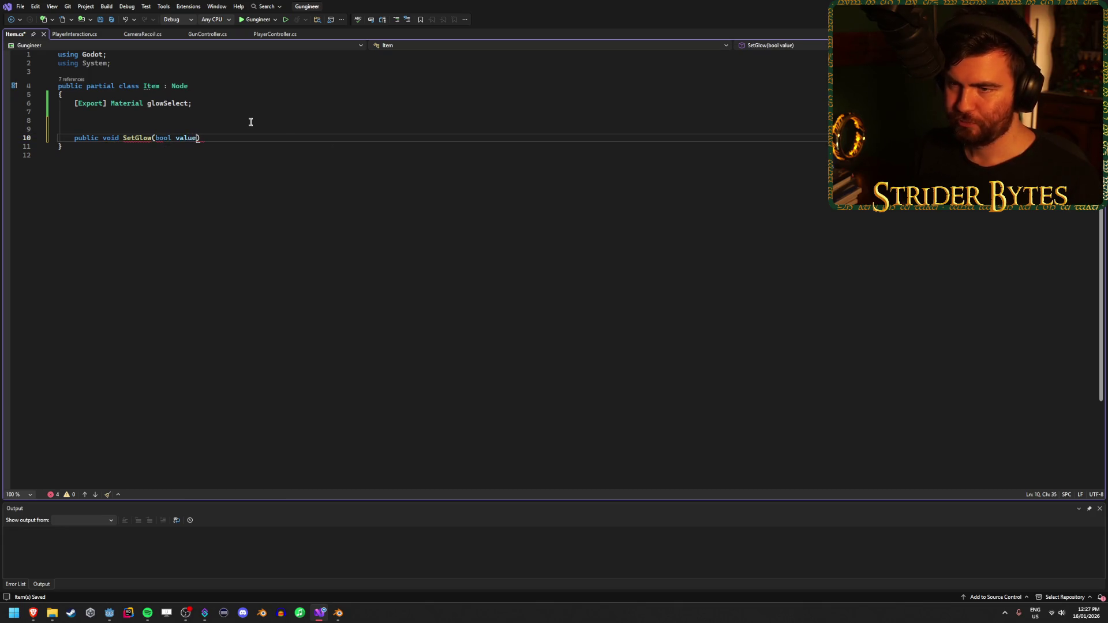
key(Return)
key(ctrl+s)
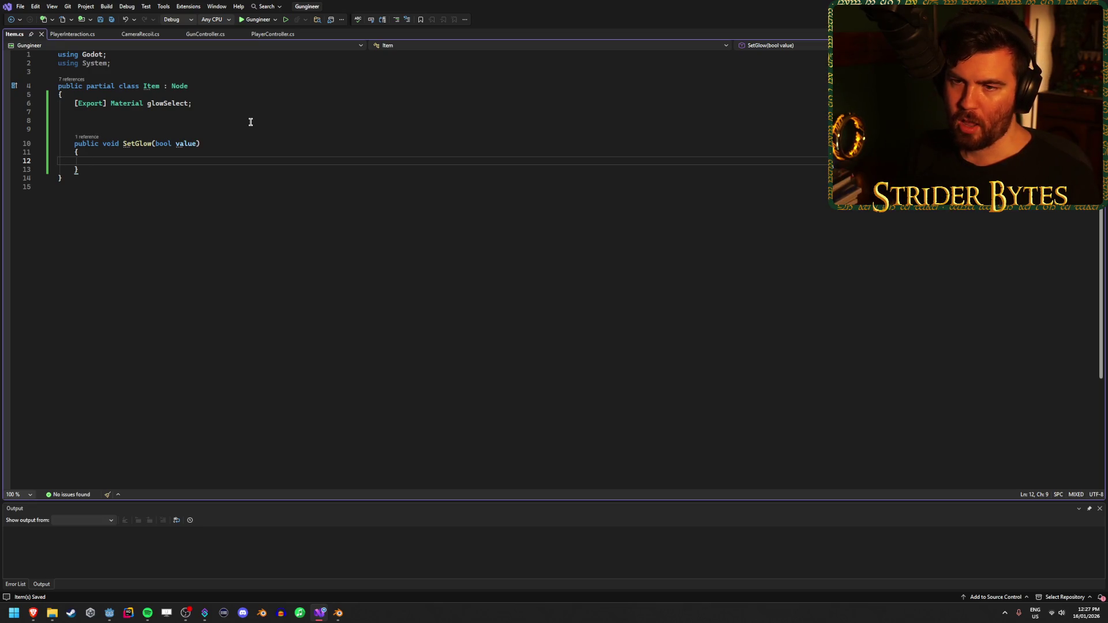
key(Up)
key(Up)
key(Up)
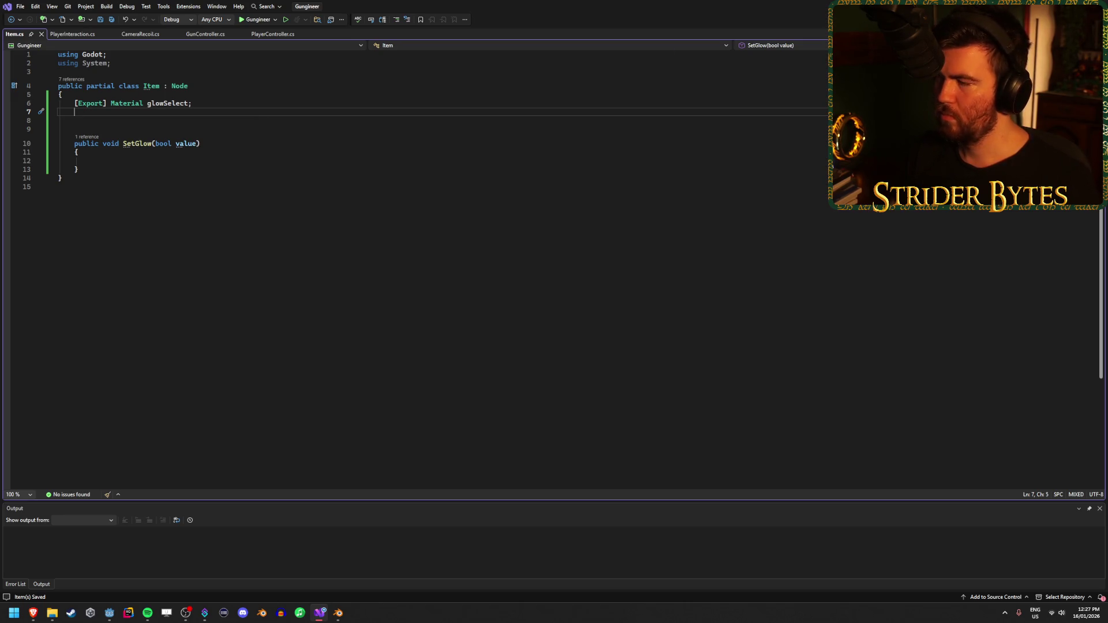
- Add an [Export] MeshInstance3D mesh field to Item.cs and save
text([)
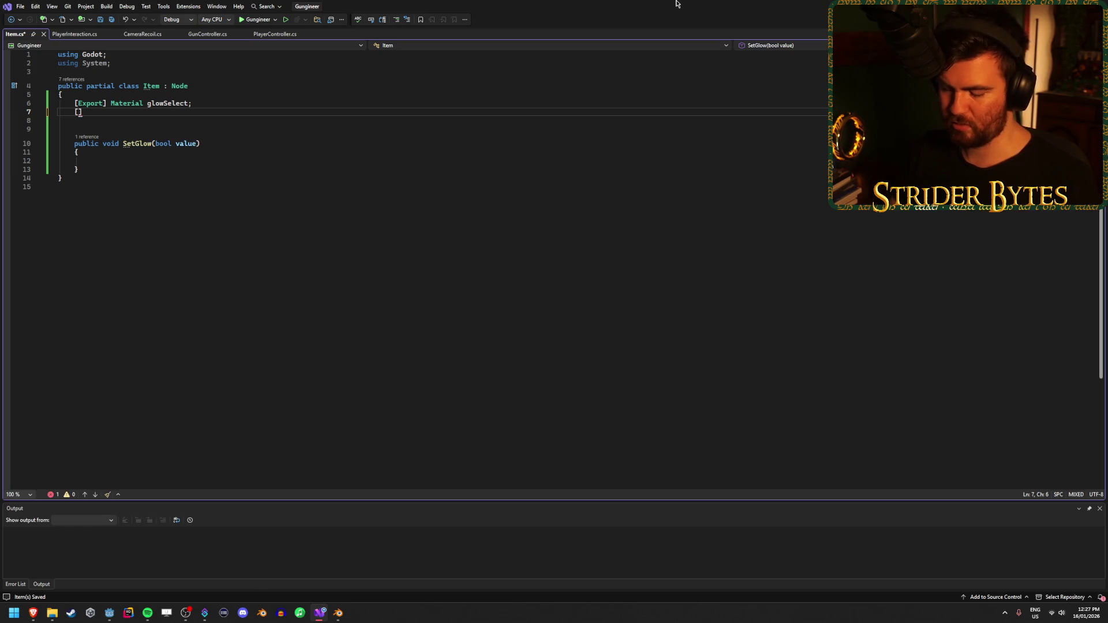
text(Export)
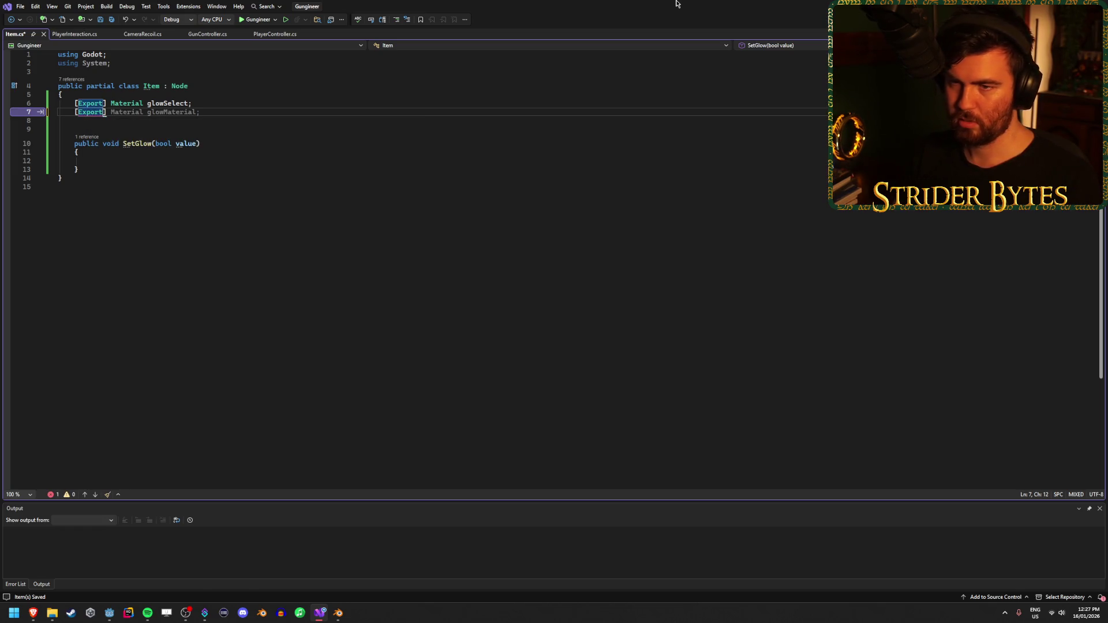
key(BackSpace)
text(] Me)
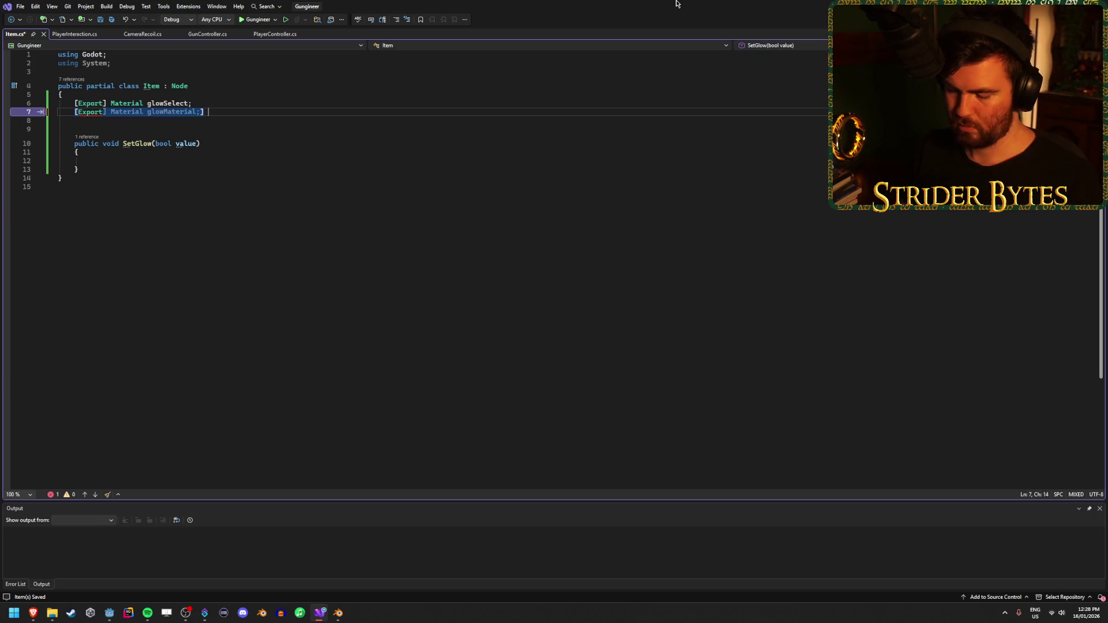
key(BackSpace)
key(BackSpace)
key(BackSpace)
key(Left)
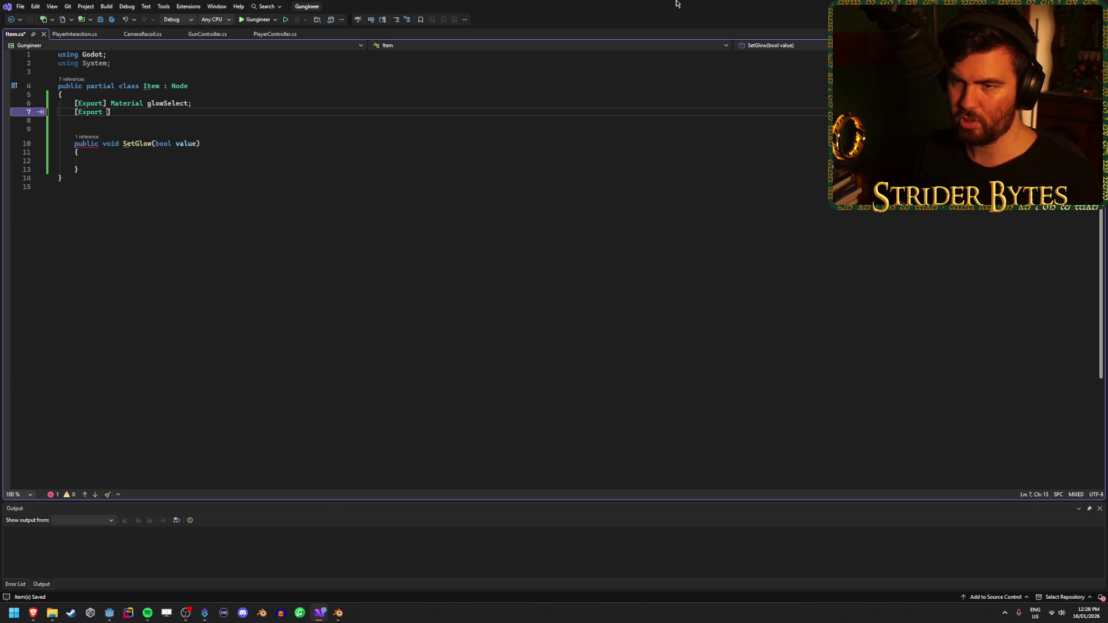
text(=)
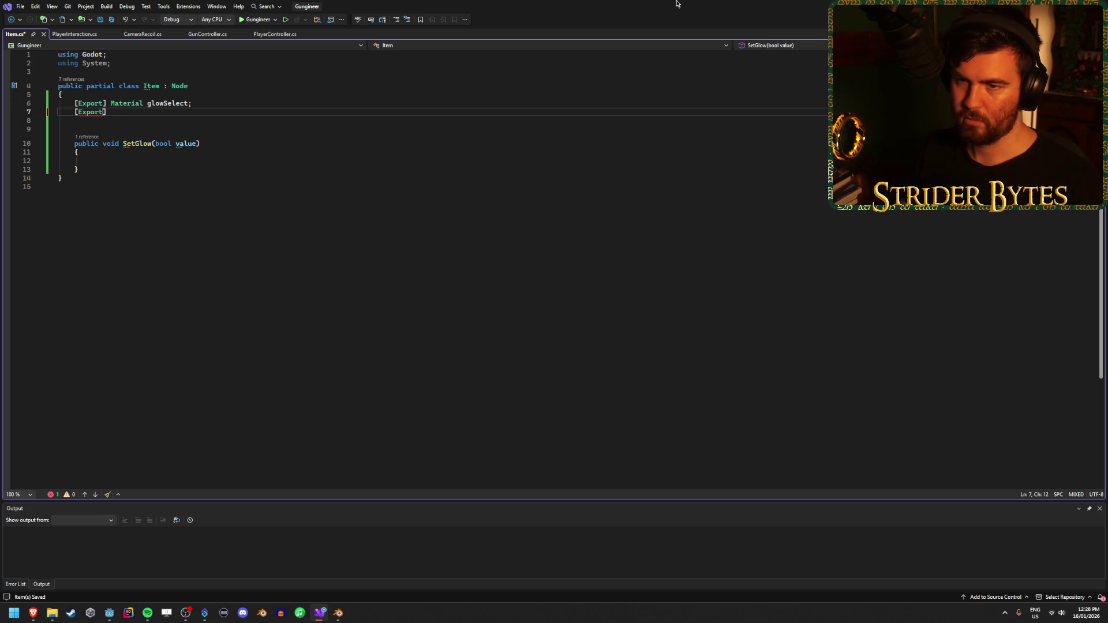
text( MeshIns)
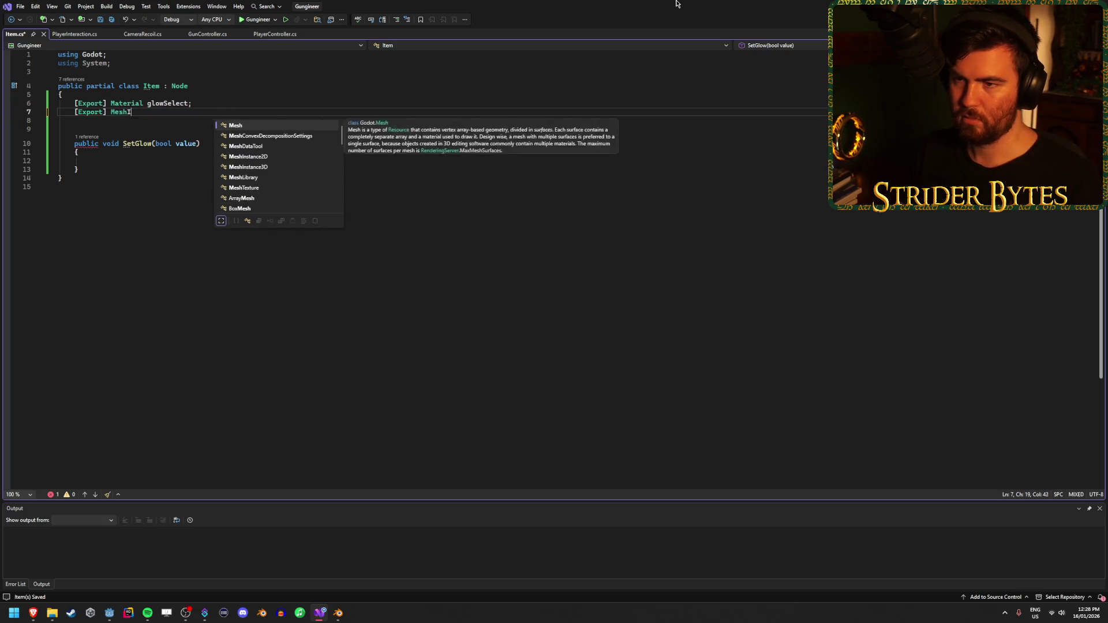
key(Down)
key(Tab)
text(mesh;)
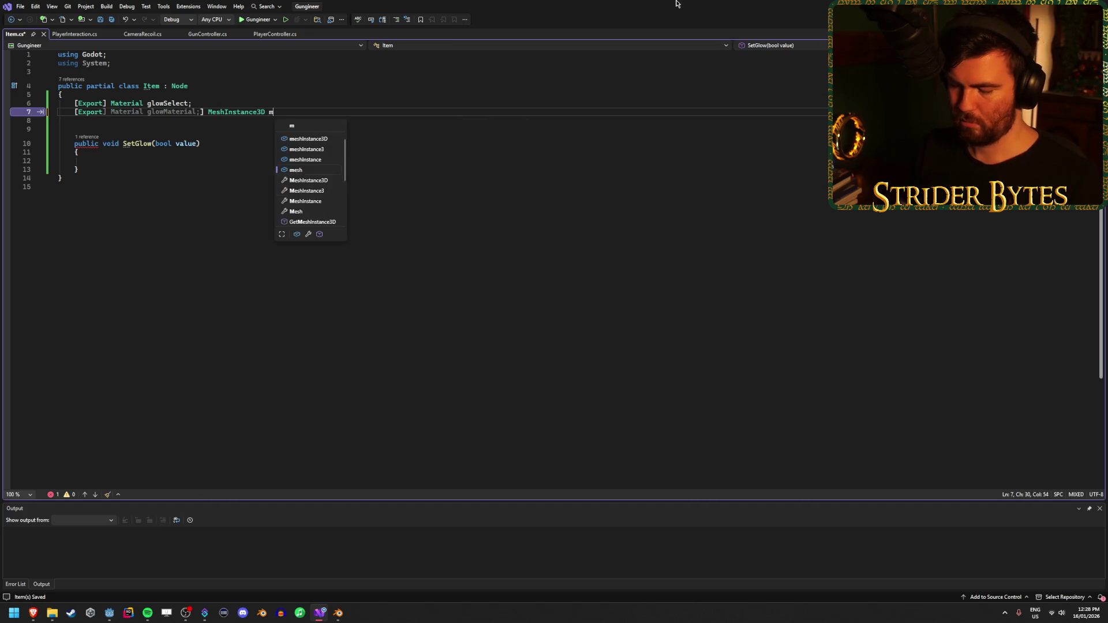
key(ctrl+s)
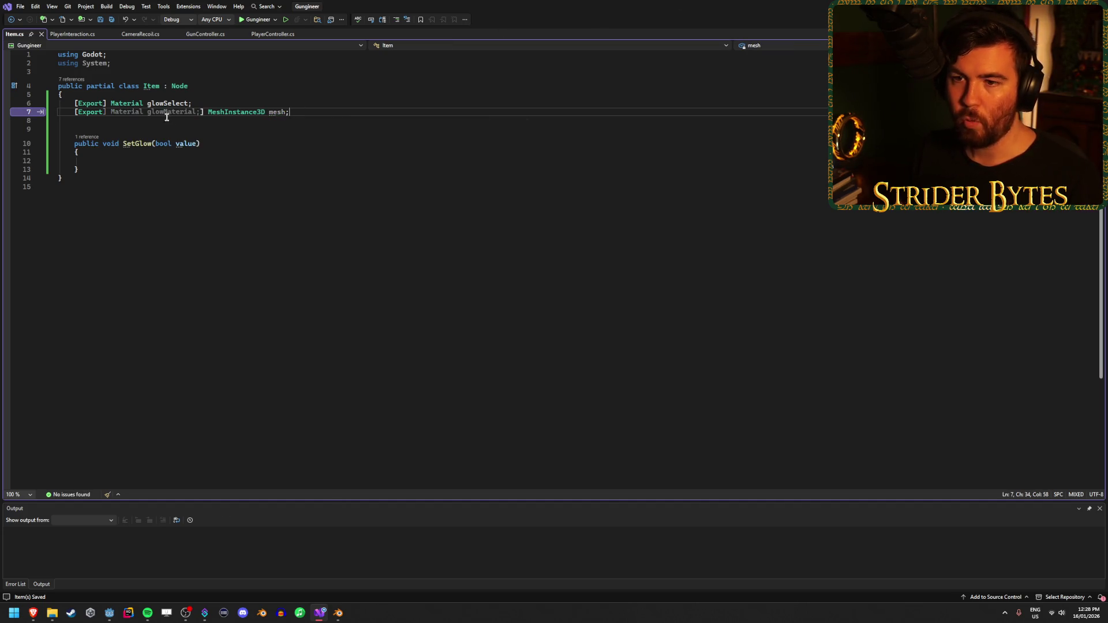
- Fill SetGlow with mesh.MaterialOverlay = value ? glowSelect : null; and save
drag(111, 111, 168, 112)
click(262, 119)
click(223, 144)
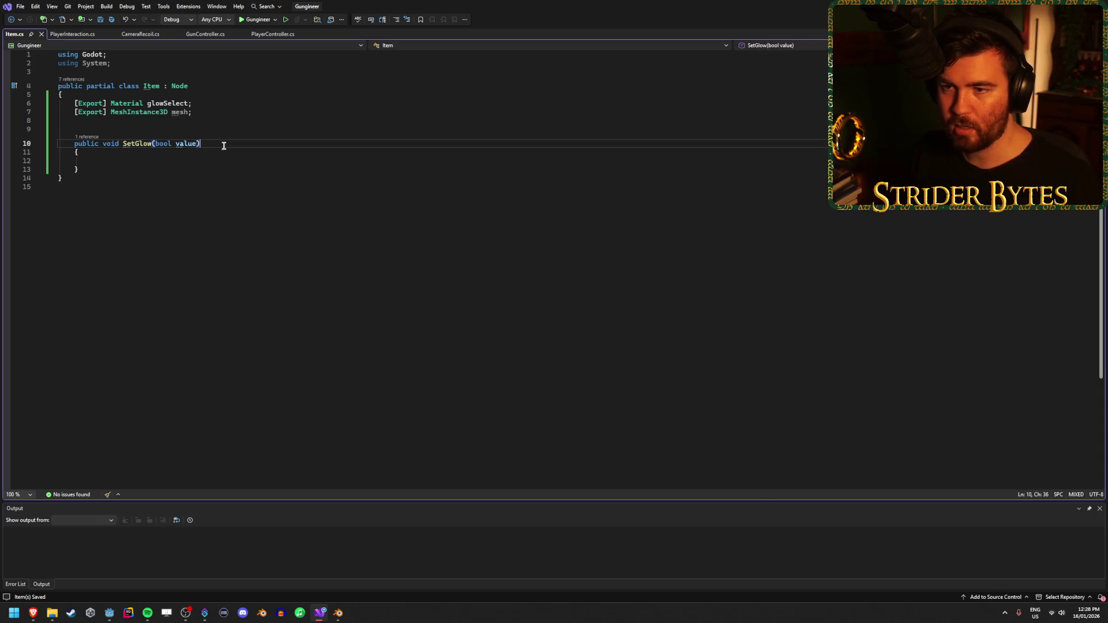
click(176, 160)
text(mesh.ma)
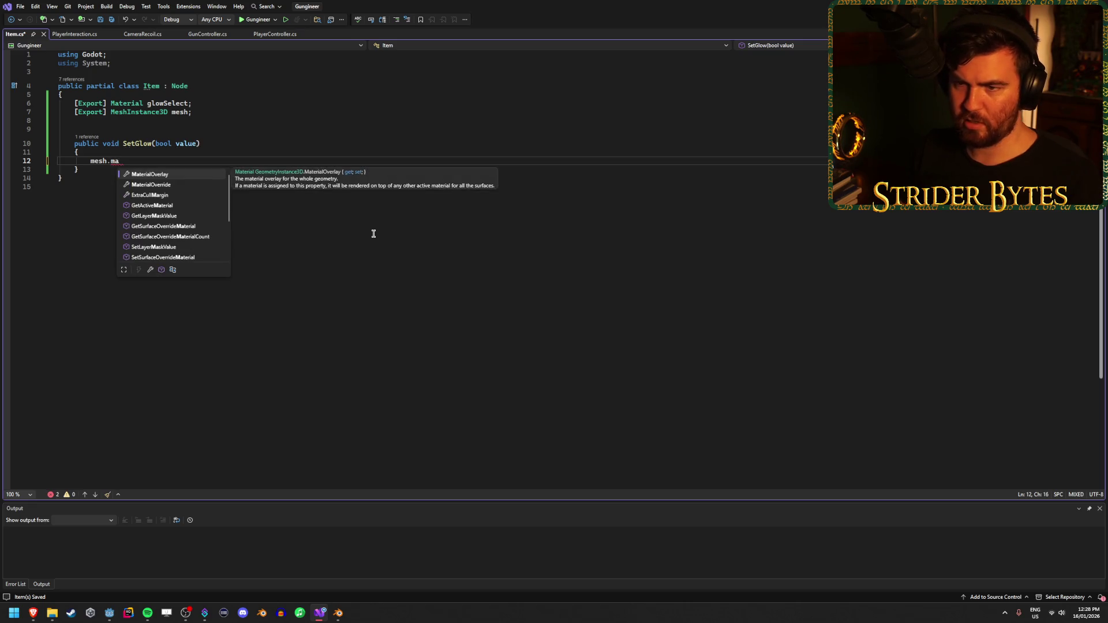
key(Tab)
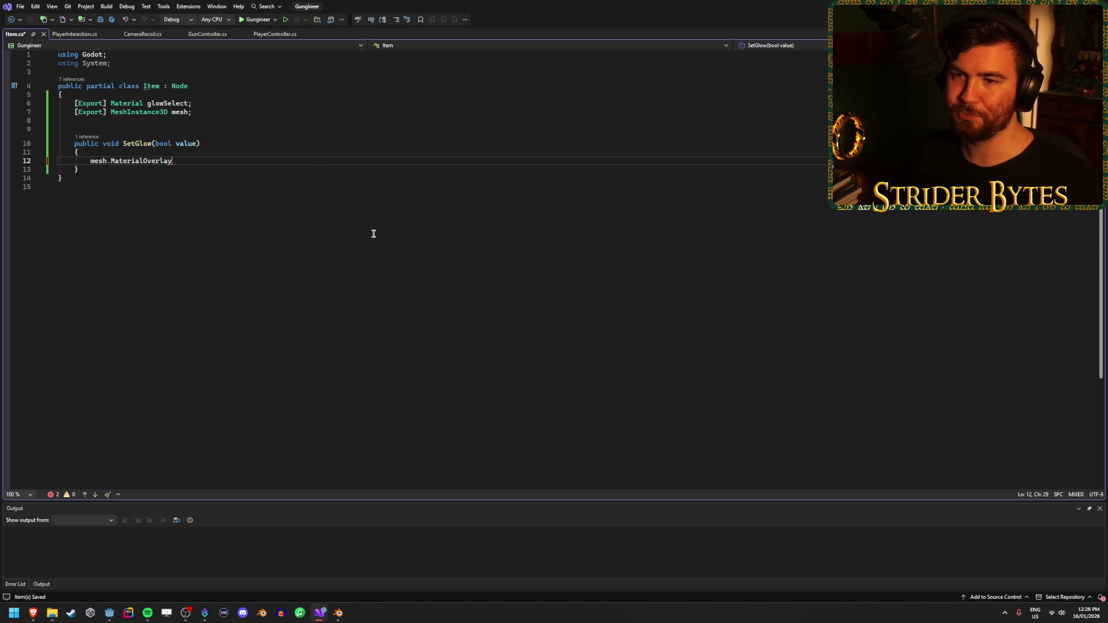
text(= )
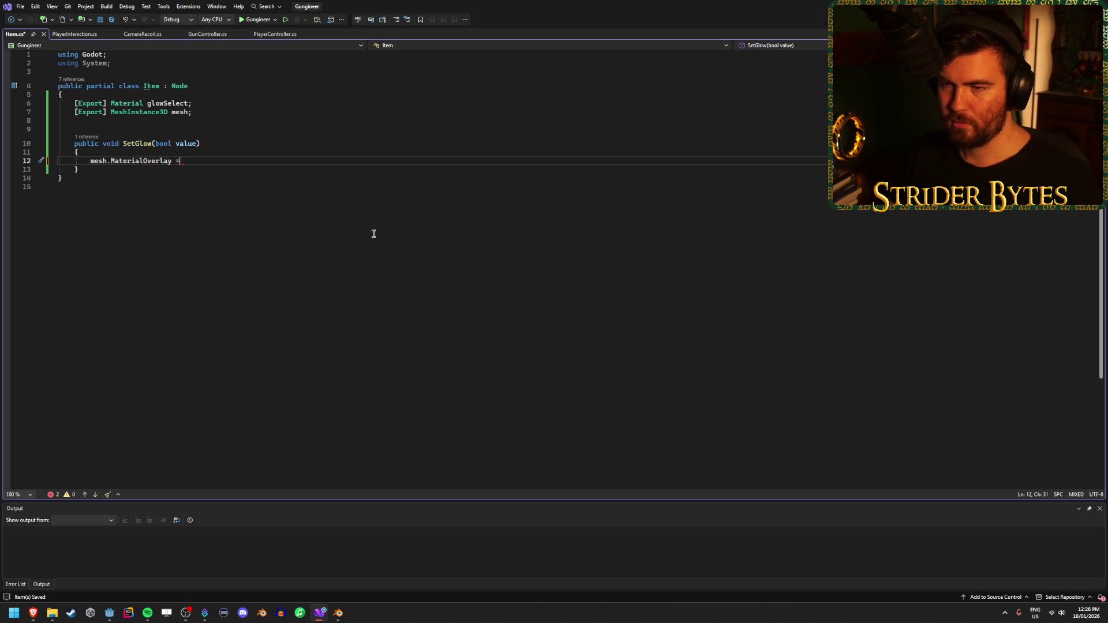
text(value )
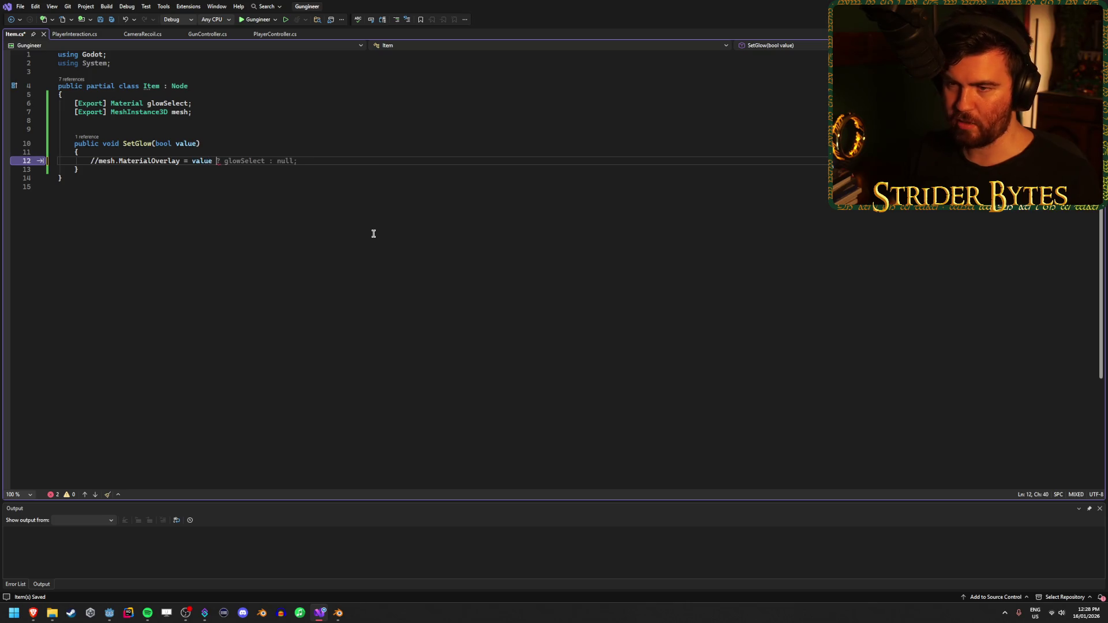
text(?)
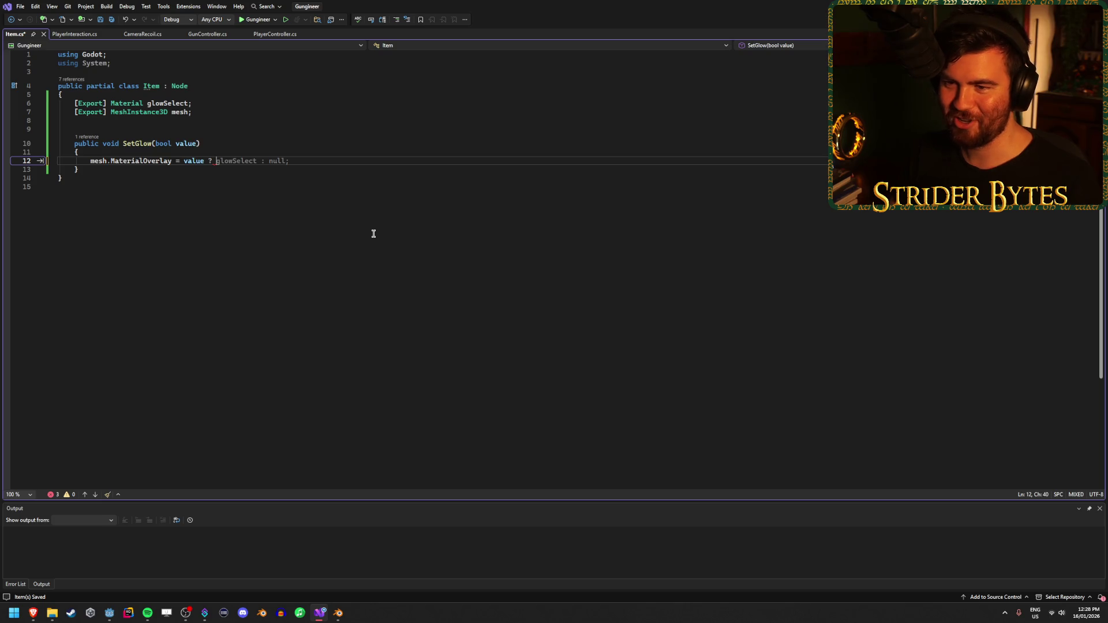
key(Tab)
key(ctrl+s)
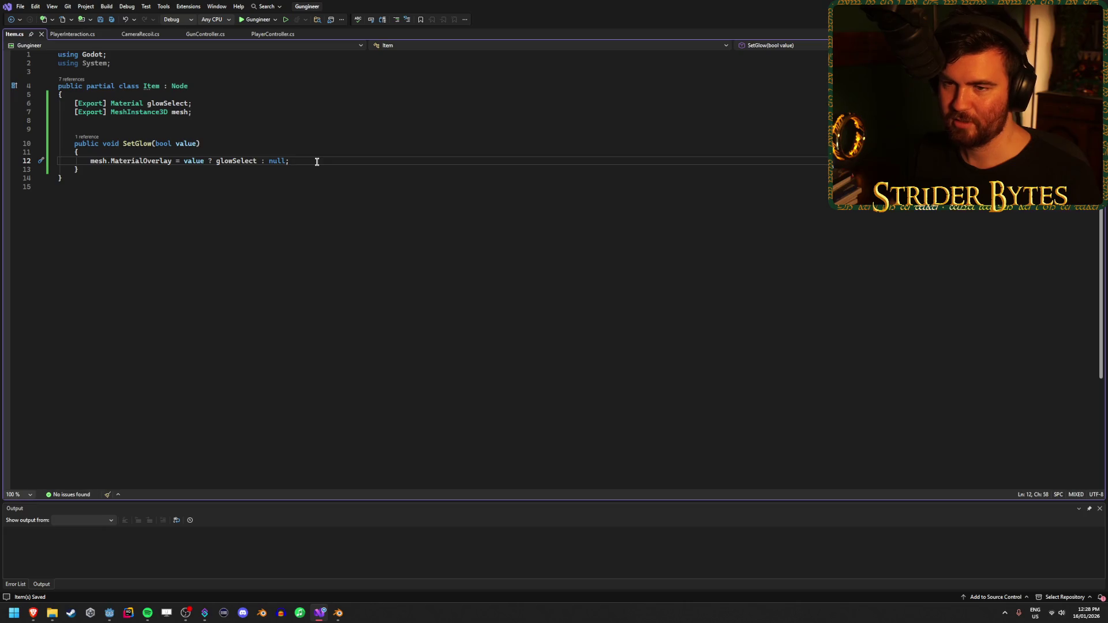
- Remove the extra blank line before SetGlow, then open the Workshop scene in Godot
click(166, 122)
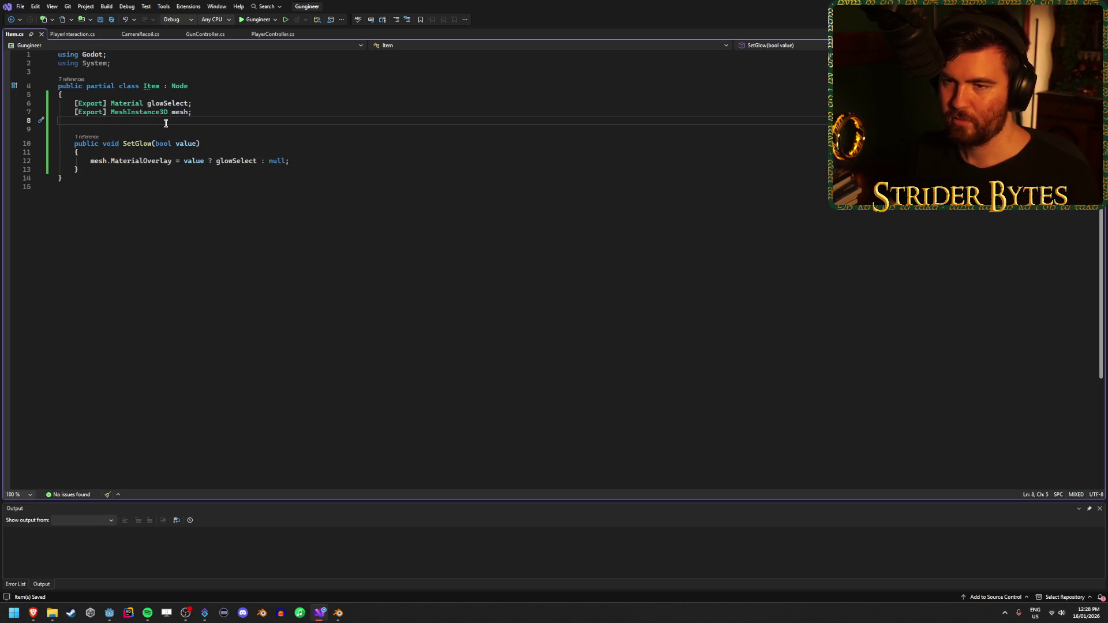
key(BackSpace)
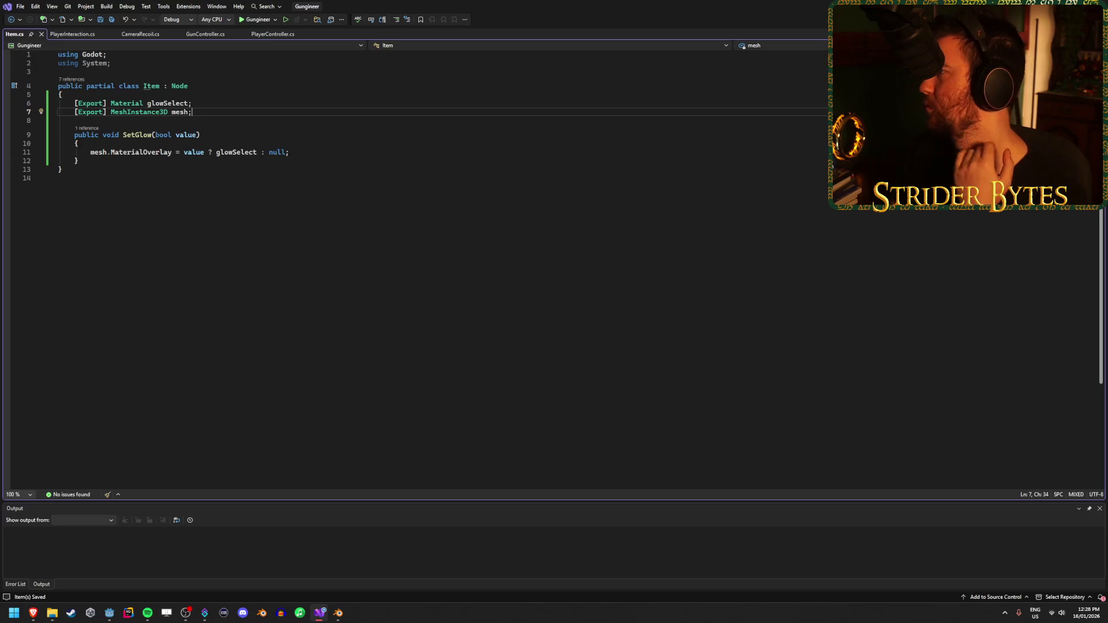
key(alt+Tab)
click(173, 39)
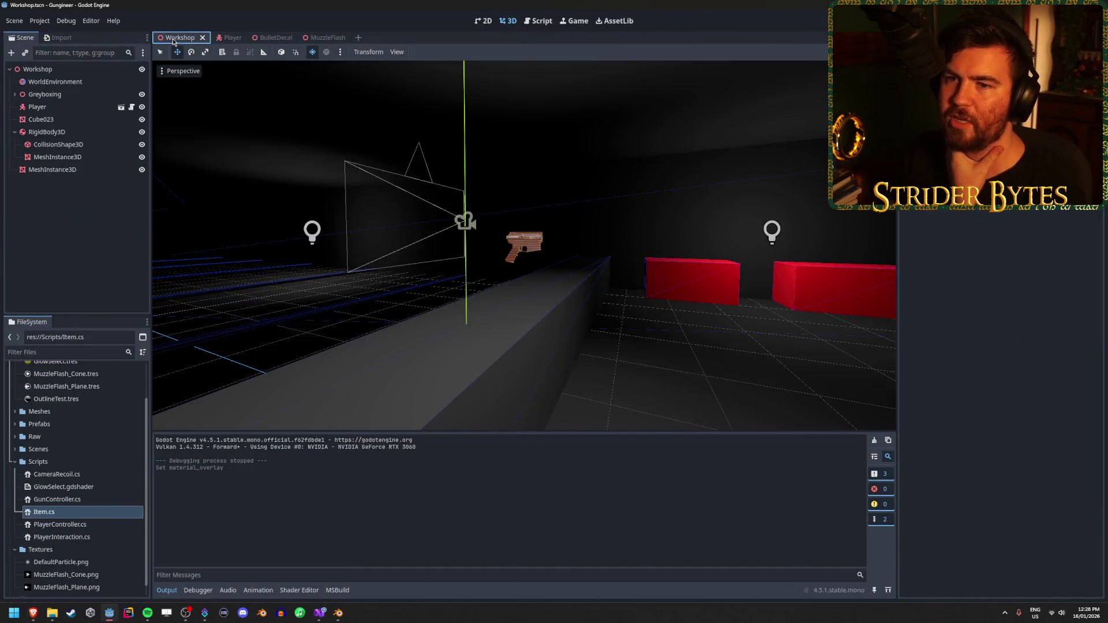
- Select the gun's MeshInstance3D and drag it along the red X axis
click(56, 170)
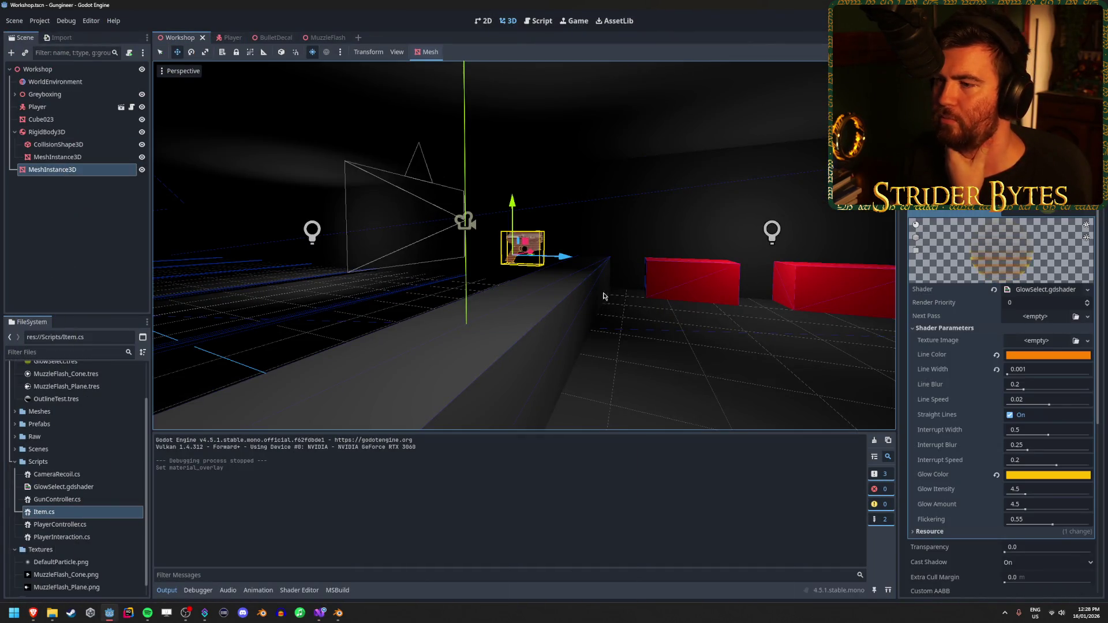
drag(566, 262, 742, 261)
key(f)
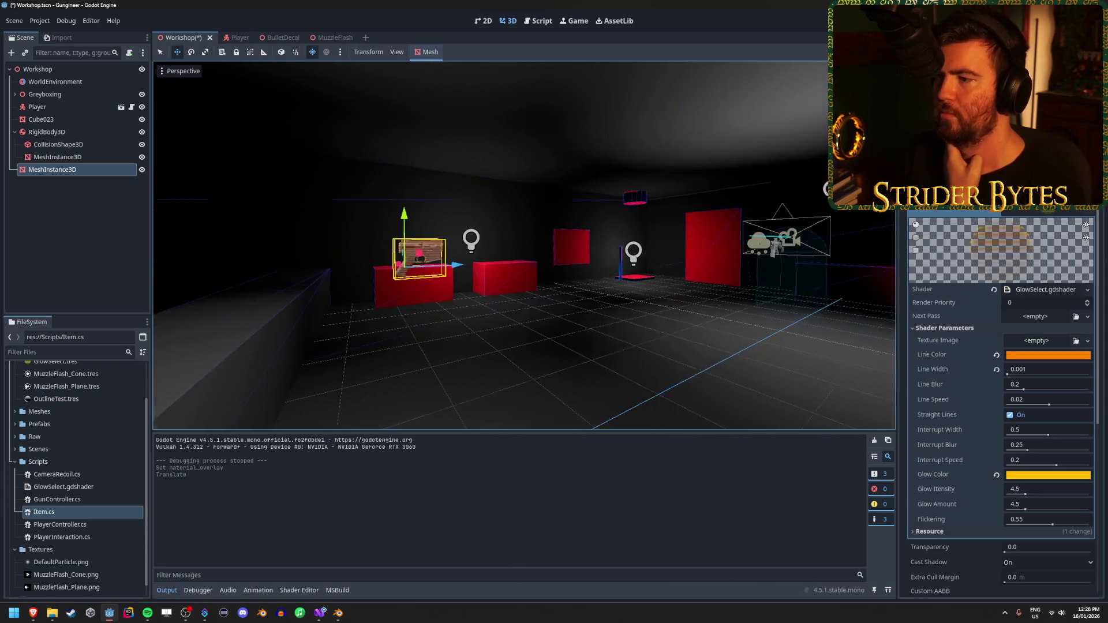
- Inspect the RigidBody3D and MeshInstance3D nodes, cancel an accidental delete, and reselect the gun mesh
click(51, 222)
click(87, 169)
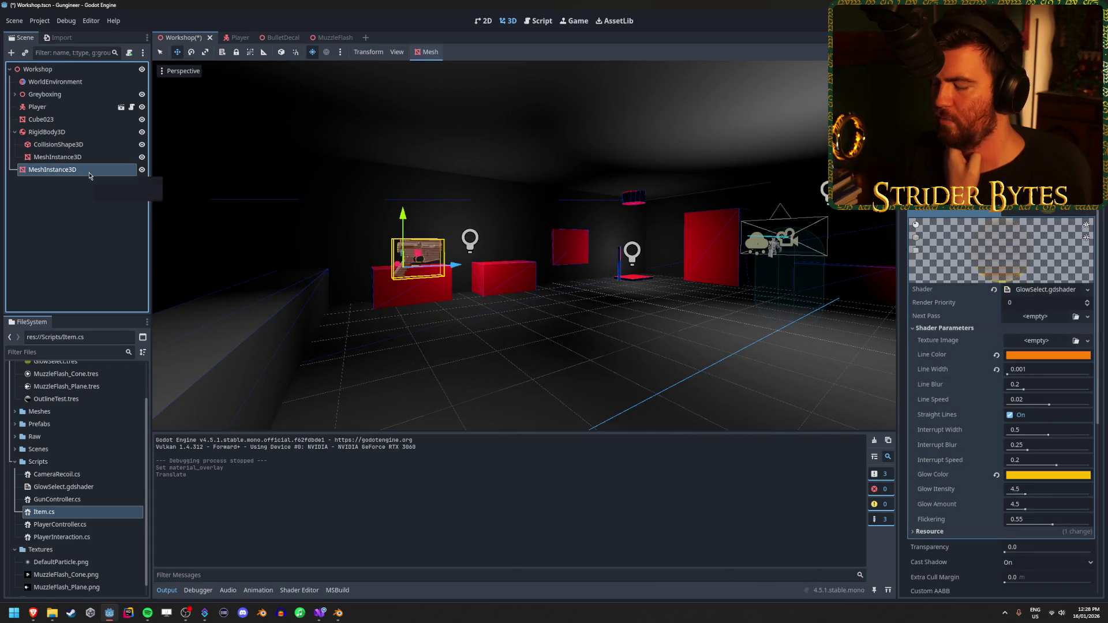
key(Delete)
key(Escape)
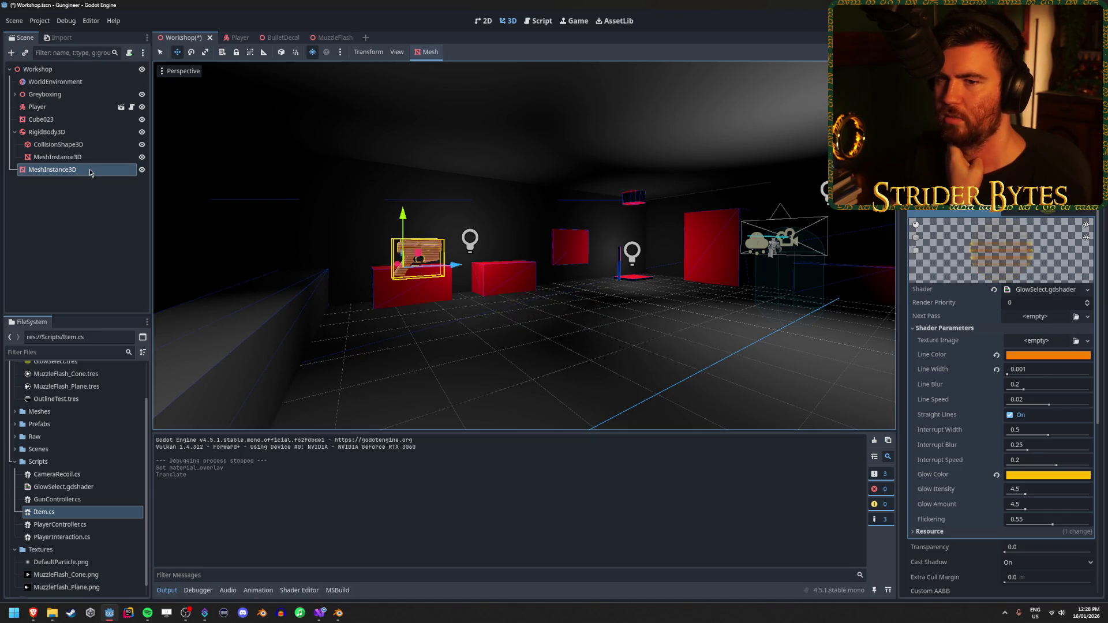
right_click(90, 170)
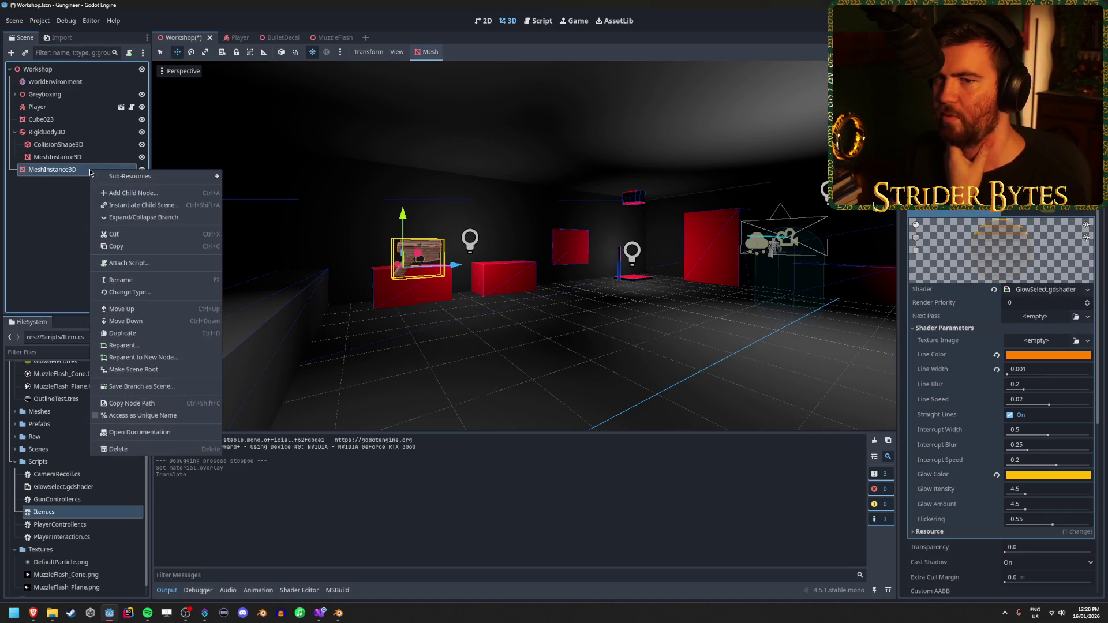
click(76, 172)
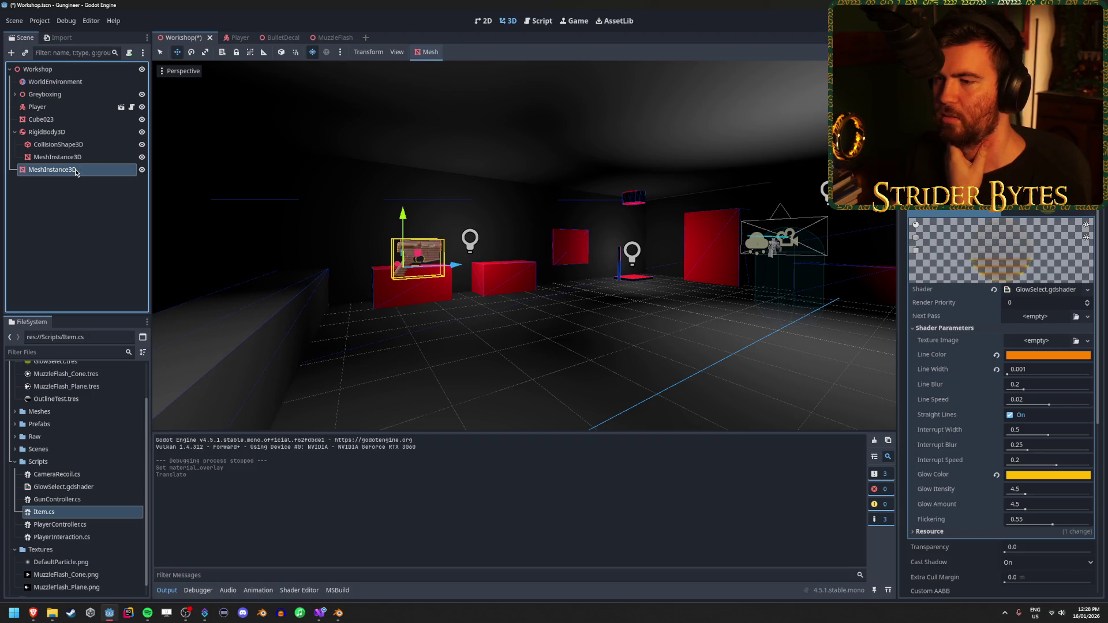
click(91, 133)
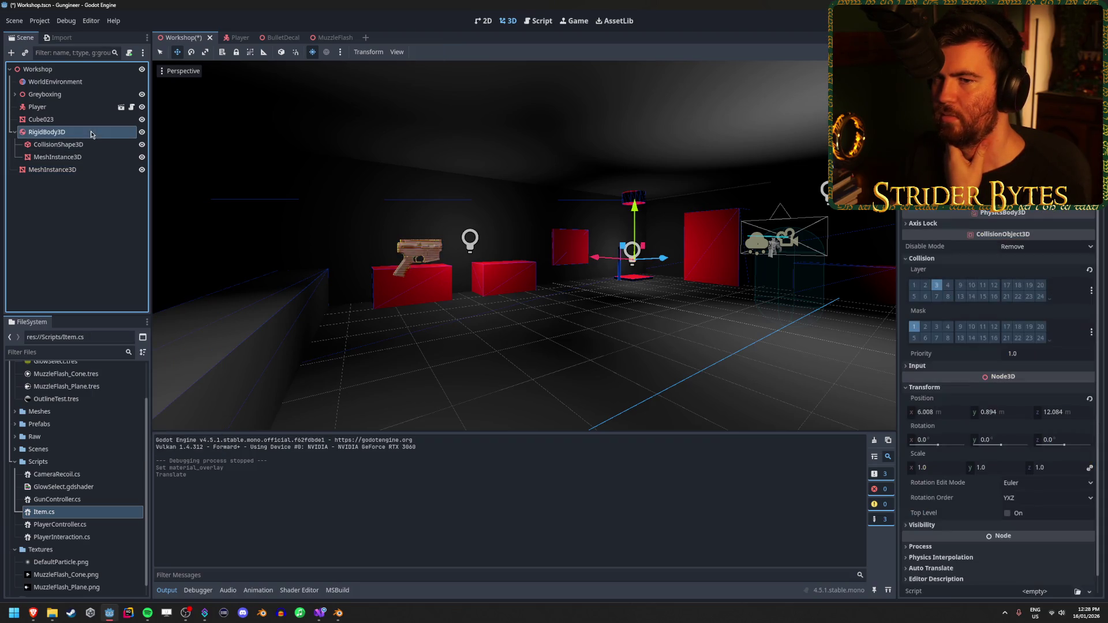
click(86, 170)
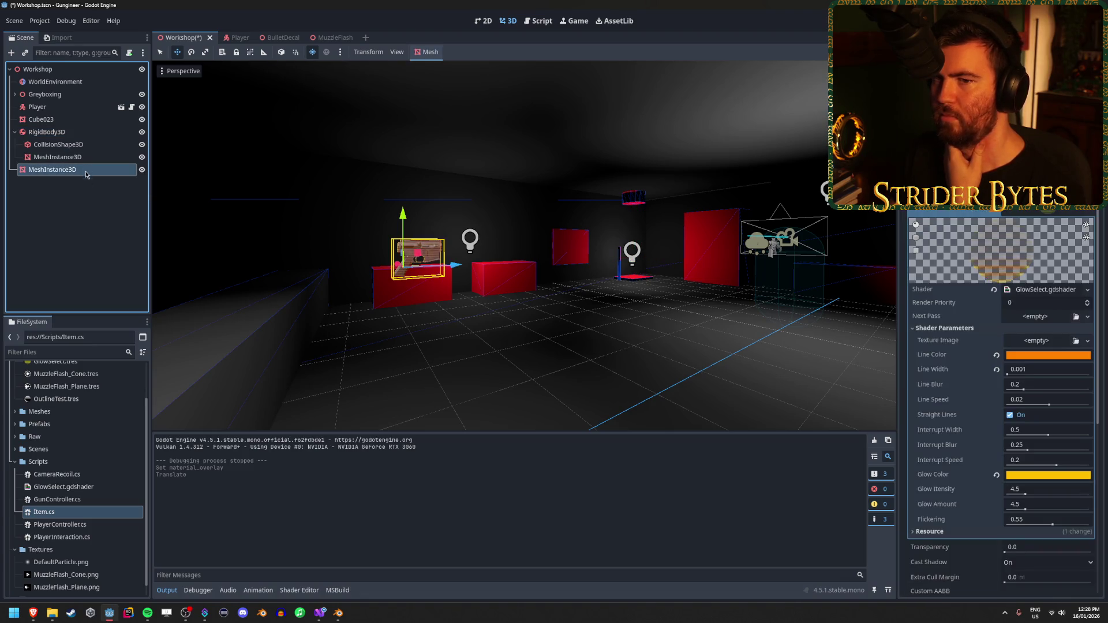
click(92, 133)
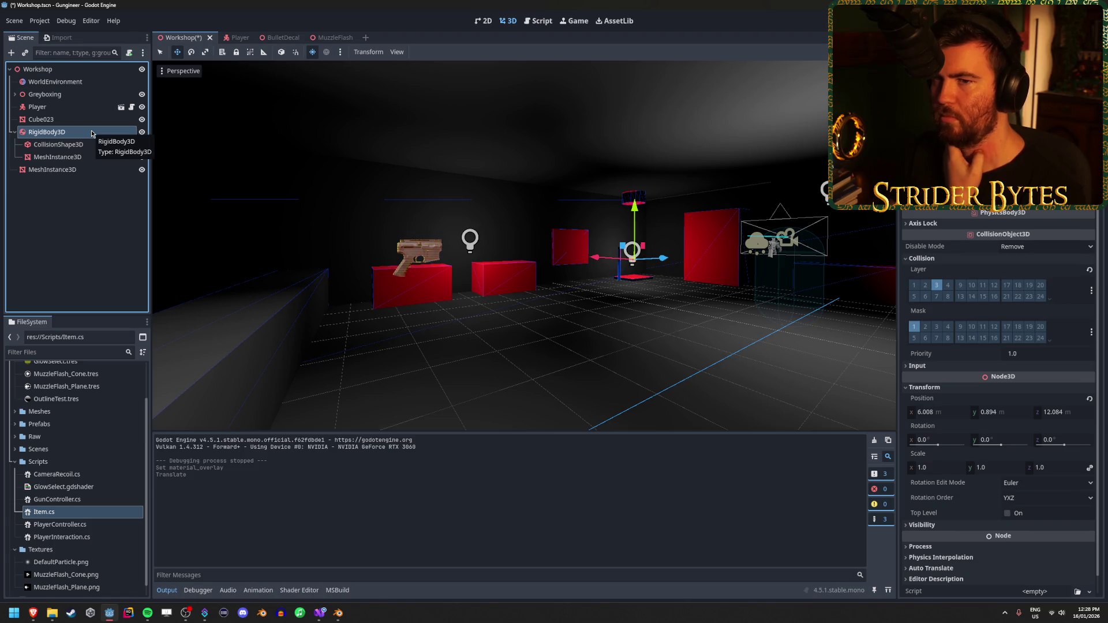
scroll(996, 467, down, 1)
scroll(996, 467, up, 1)
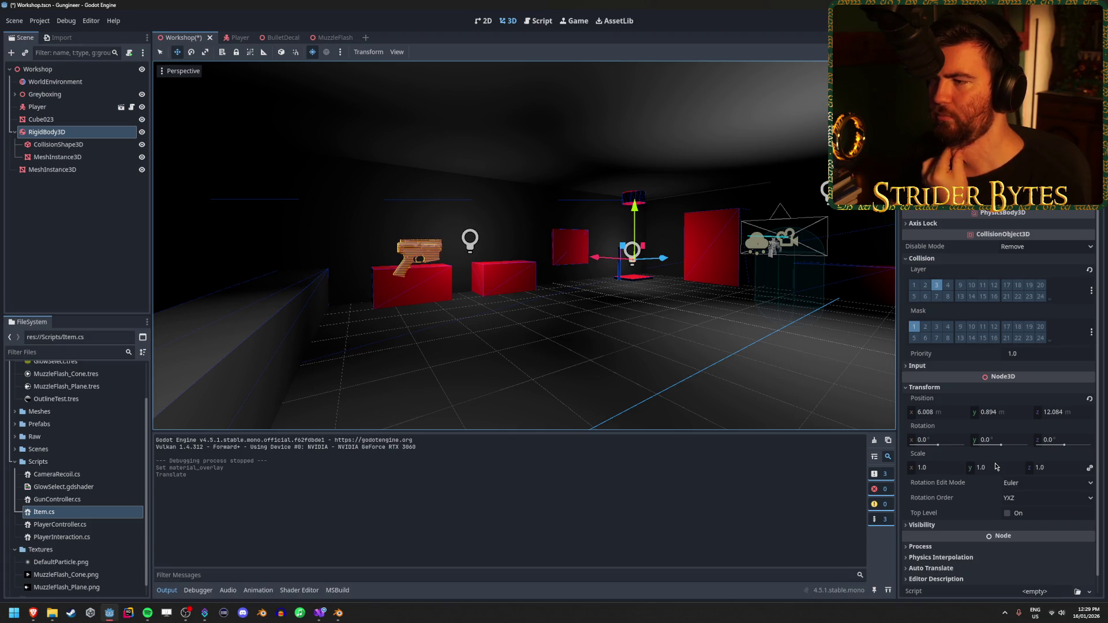
click(81, 171)
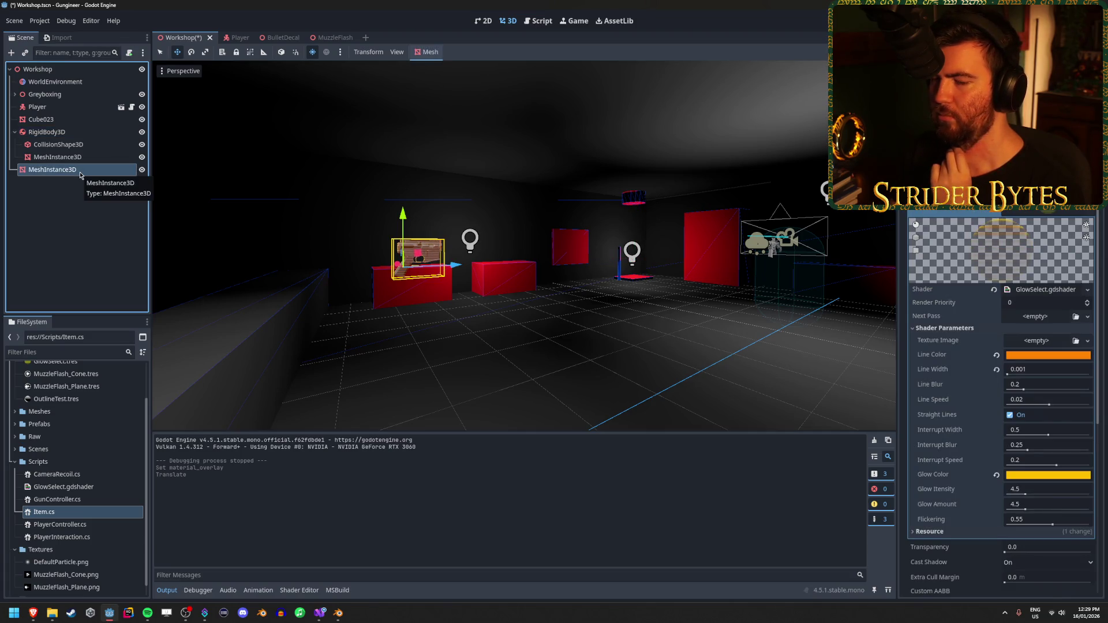
- Drag Item.cs onto the gun MeshInstance3D's Script field in the Inspector
scroll(979, 542, down, 5)
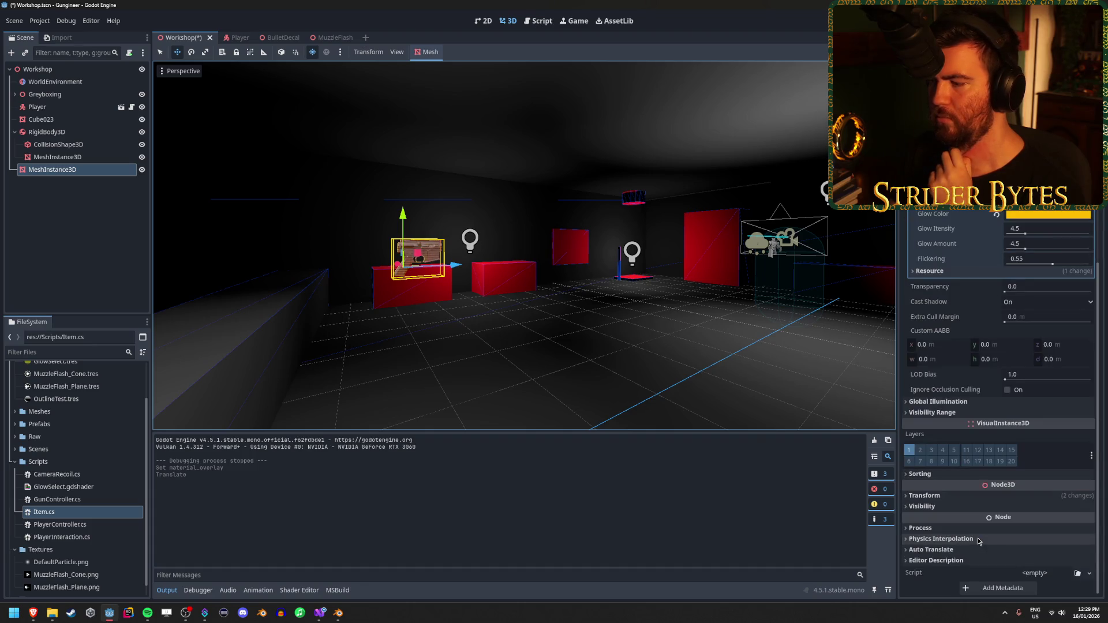
drag(70, 513, 1042, 573)
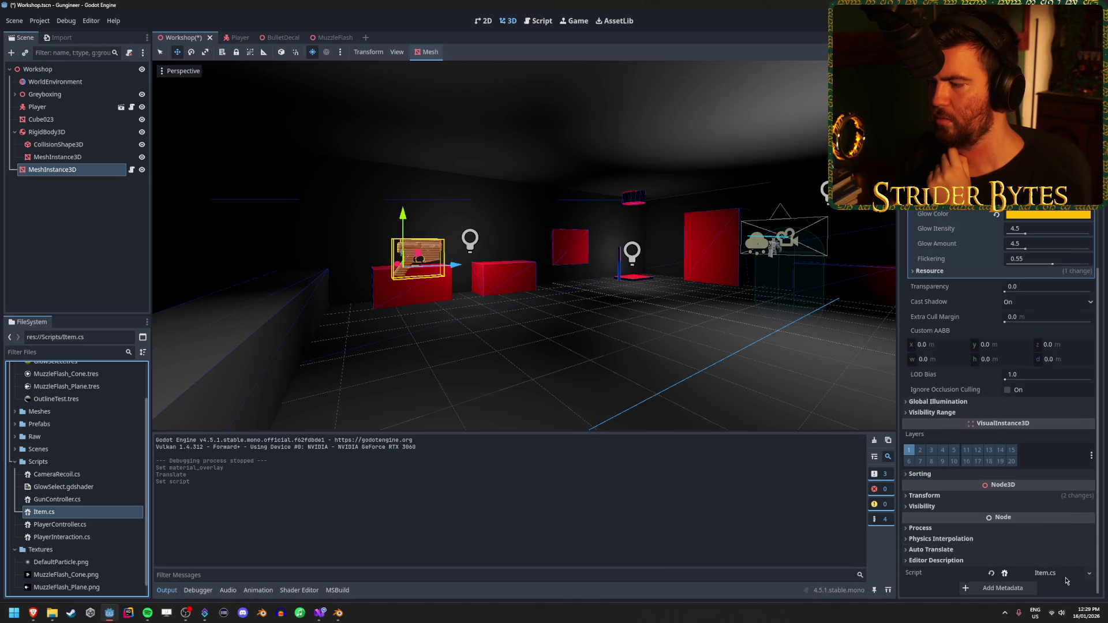
click(1090, 575)
click(1030, 577)
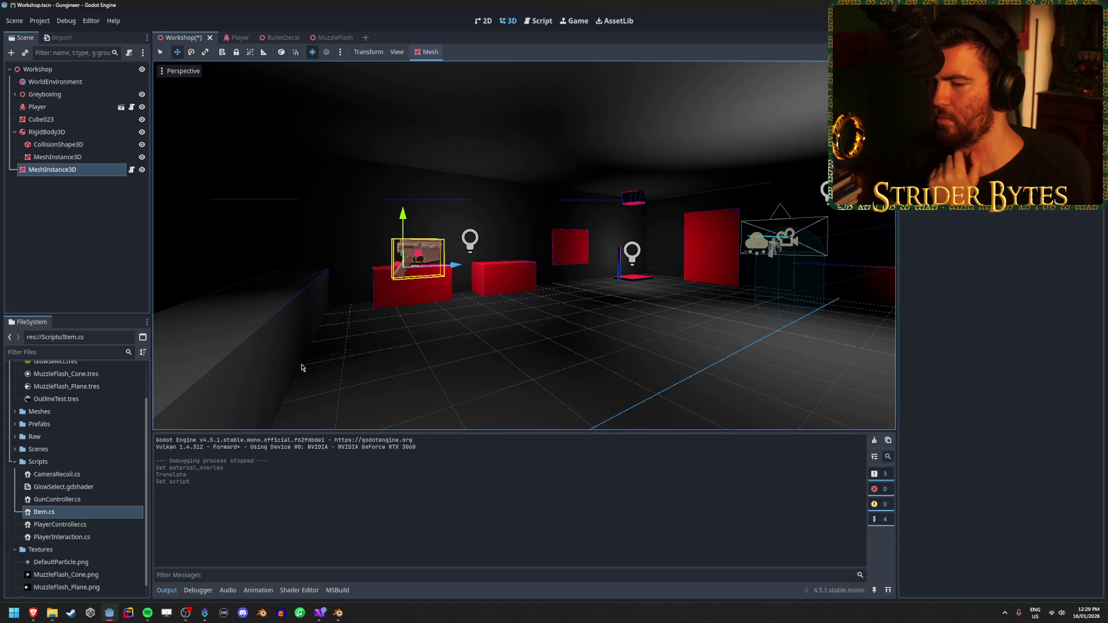
- Rebuild the .NET project and clear the gun mesh's Material Overlay
click(64, 157)
click(78, 171)
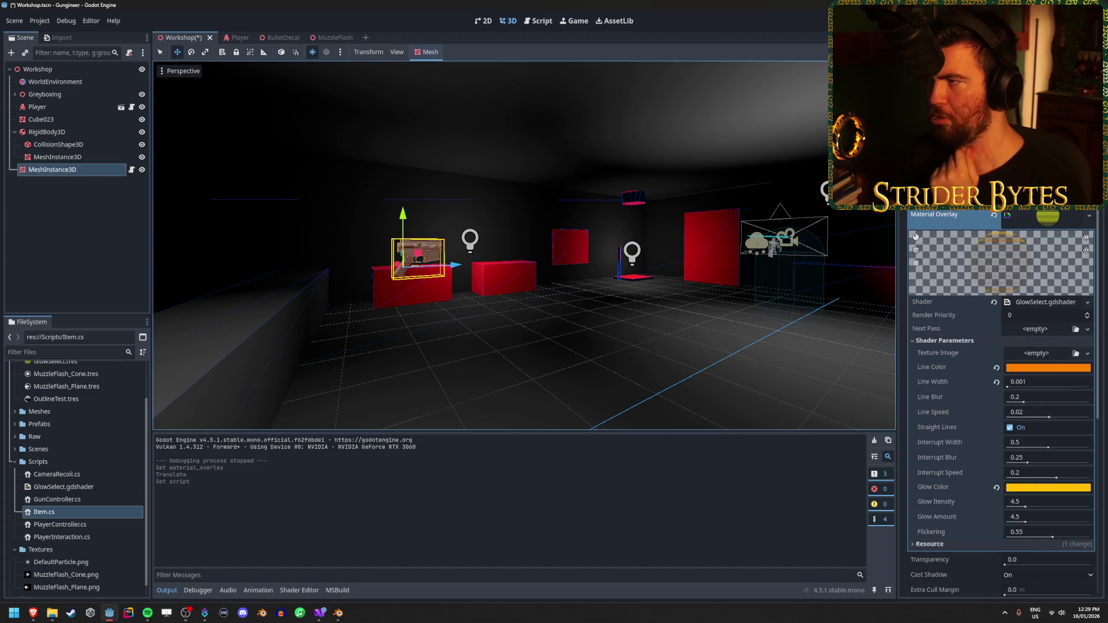
key(F5)
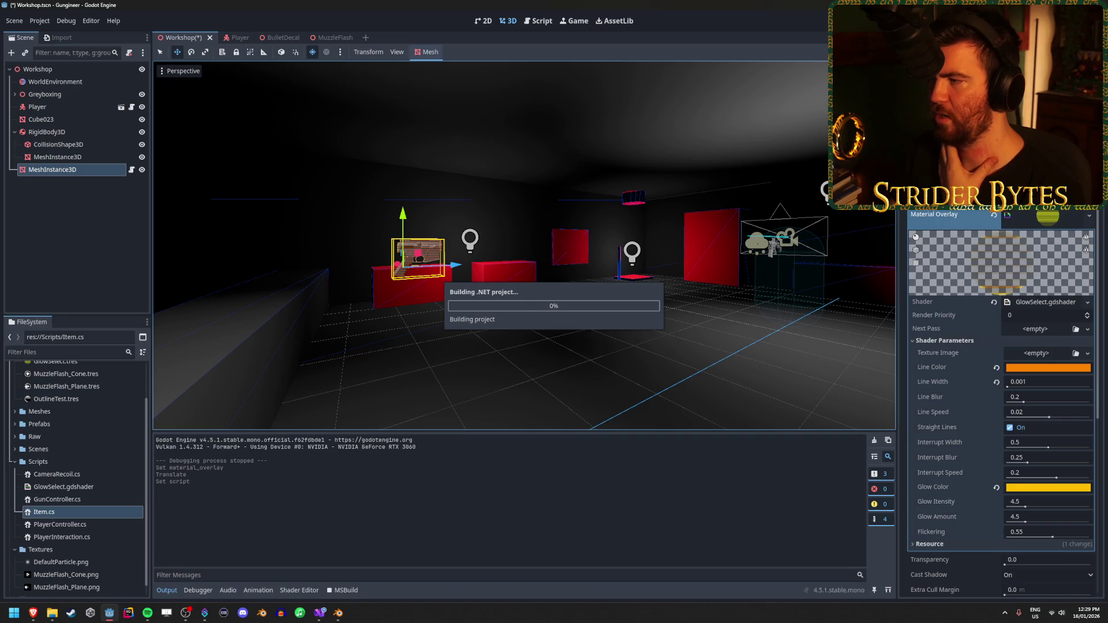
right_click(1053, 217)
click(994, 231)
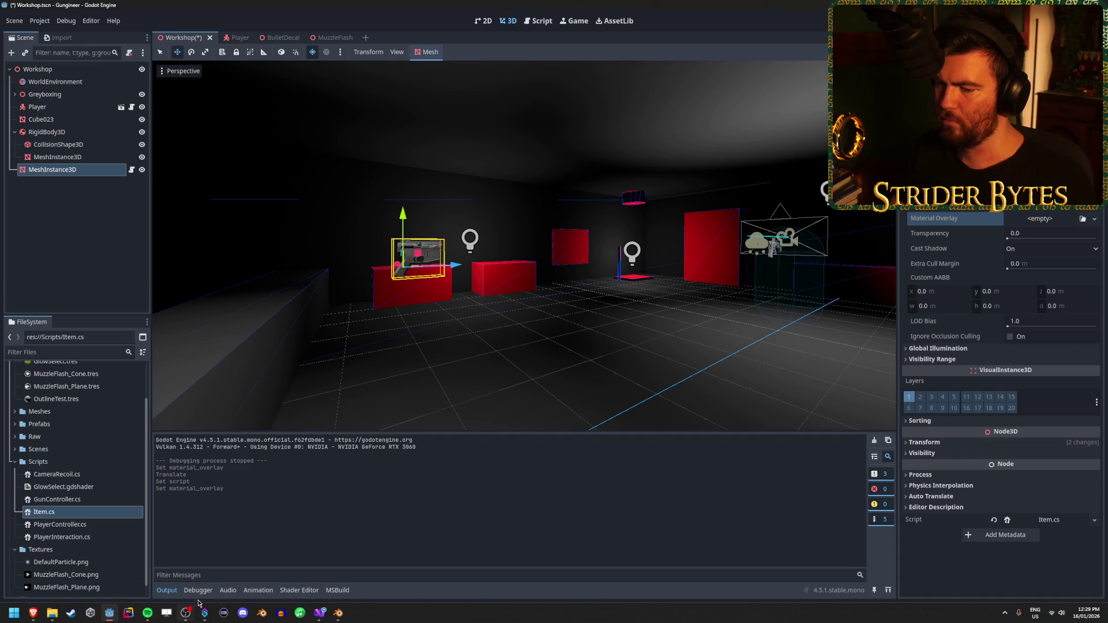
click(321, 616)
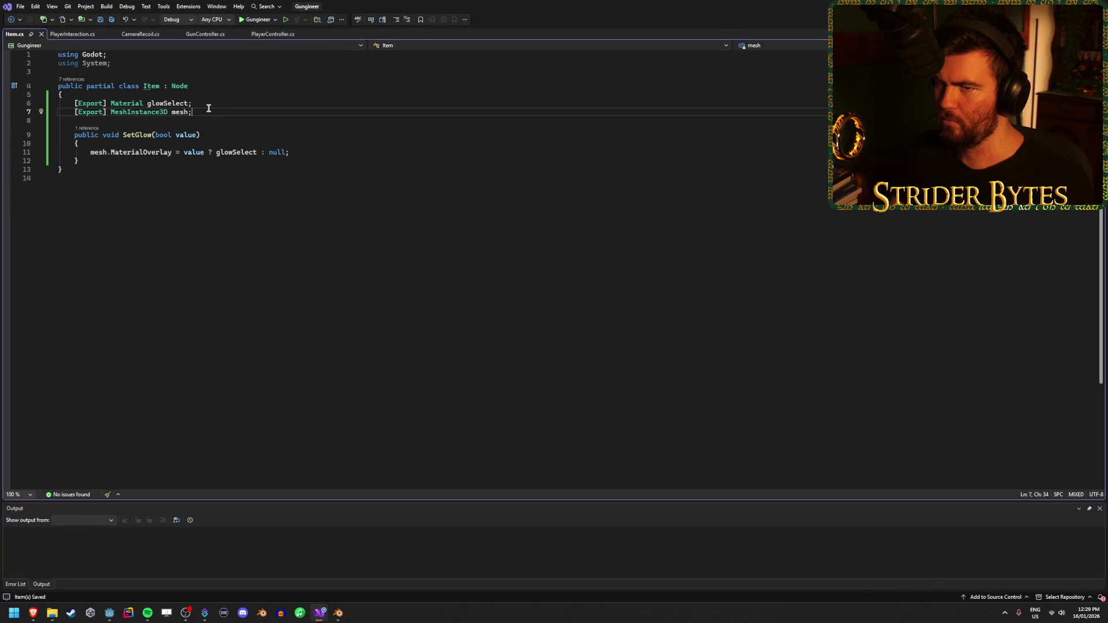
- Append 3D to Node on line 4 so Item extends Node3D
click(200, 86)
text(3D)
click(208, 120)
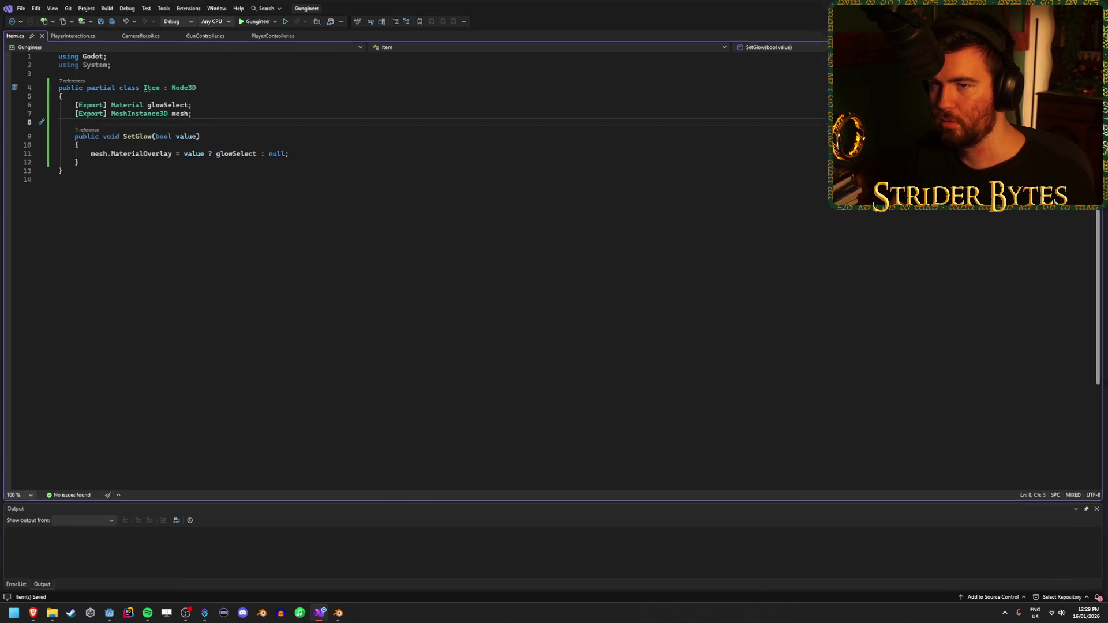
key(alt+Tab)
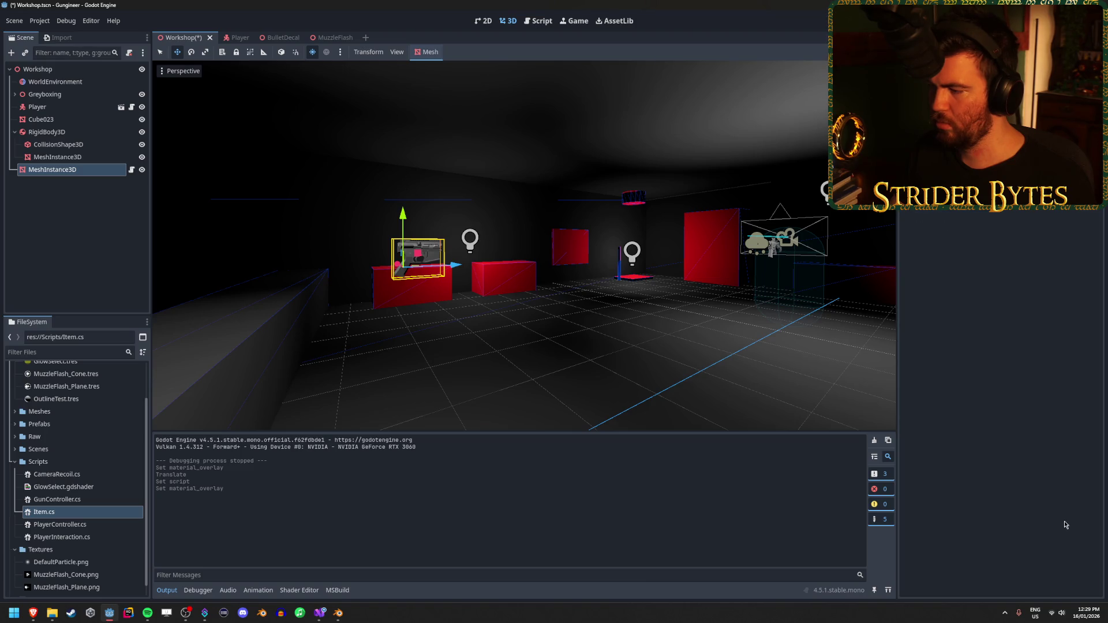
- Assign GlowSelect.tres to the Glow Select property of the gun mesh's Item script
click(79, 169)
click(80, 169)
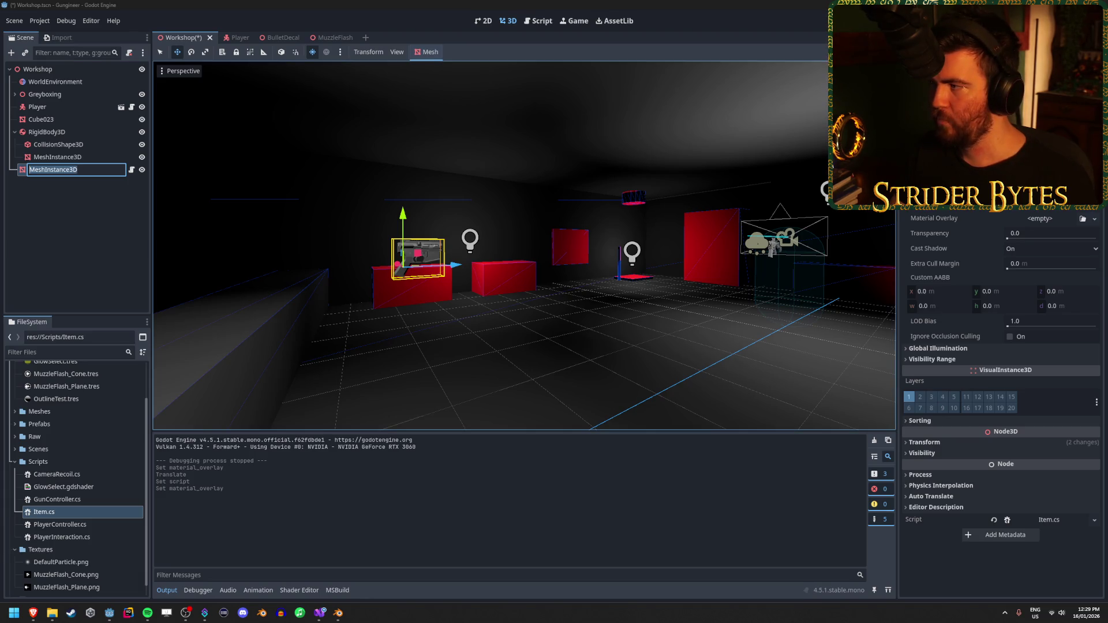
key(alt+Tab)
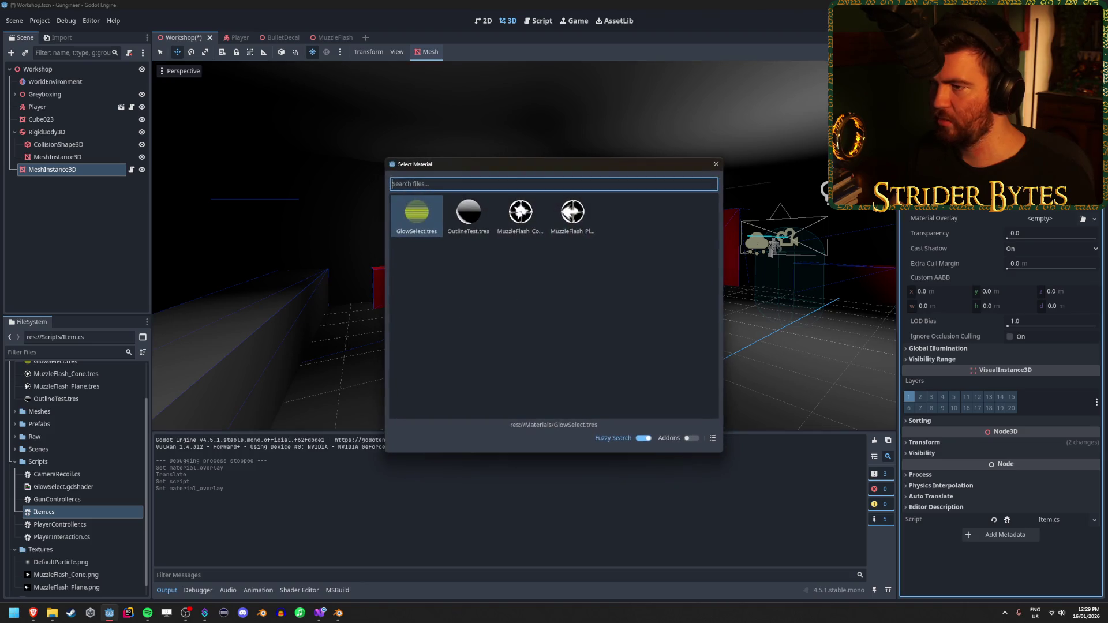
double_click(421, 221)
click(574, 116)
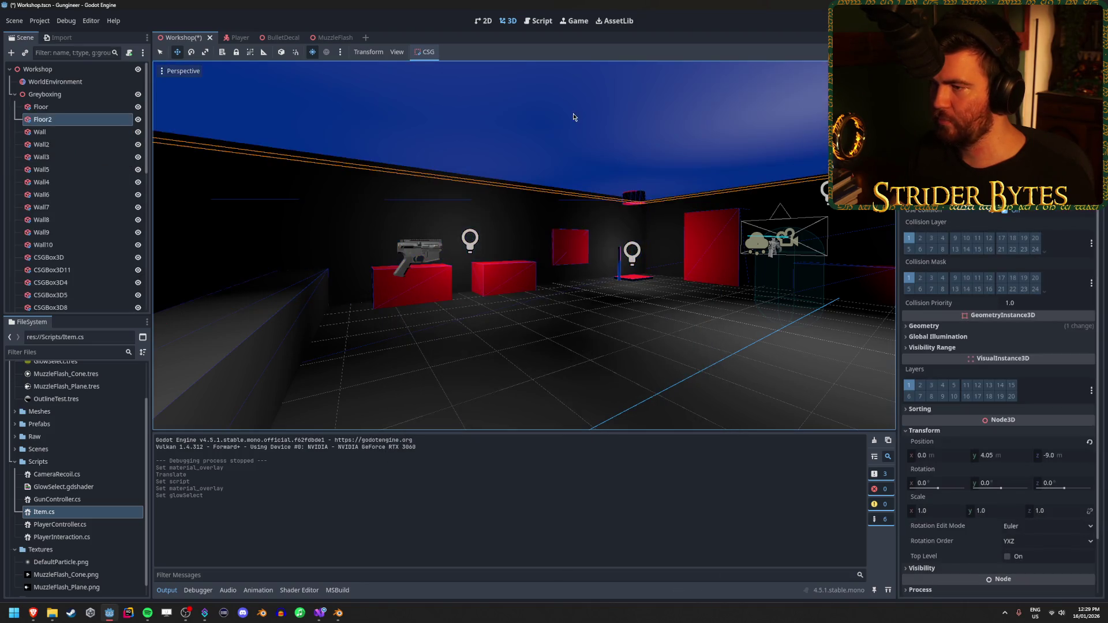
click(419, 257)
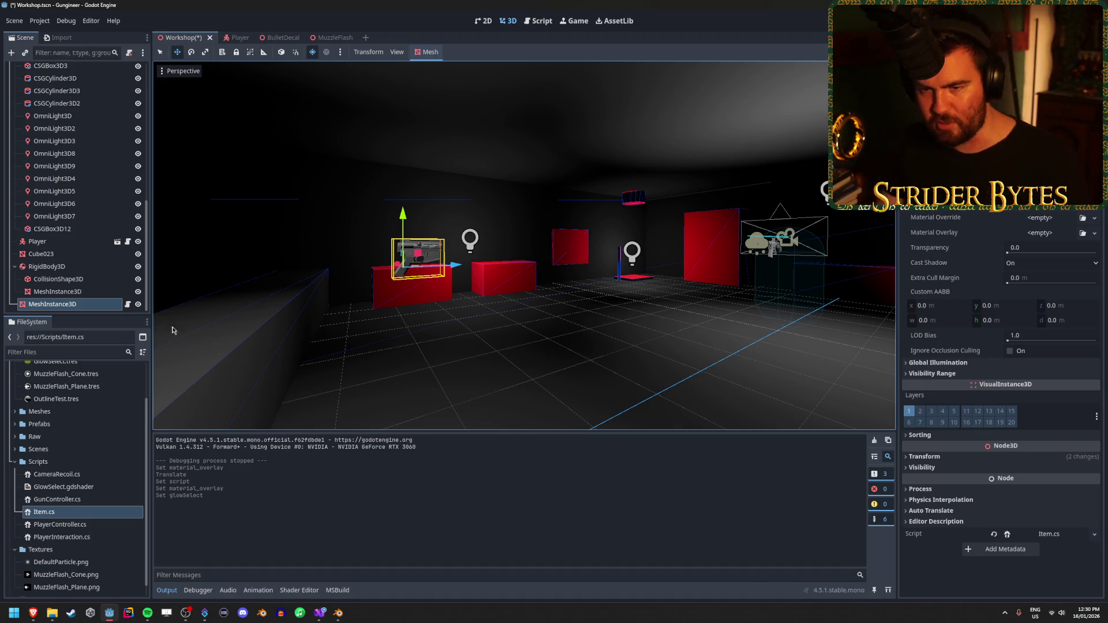
right_click(89, 304)
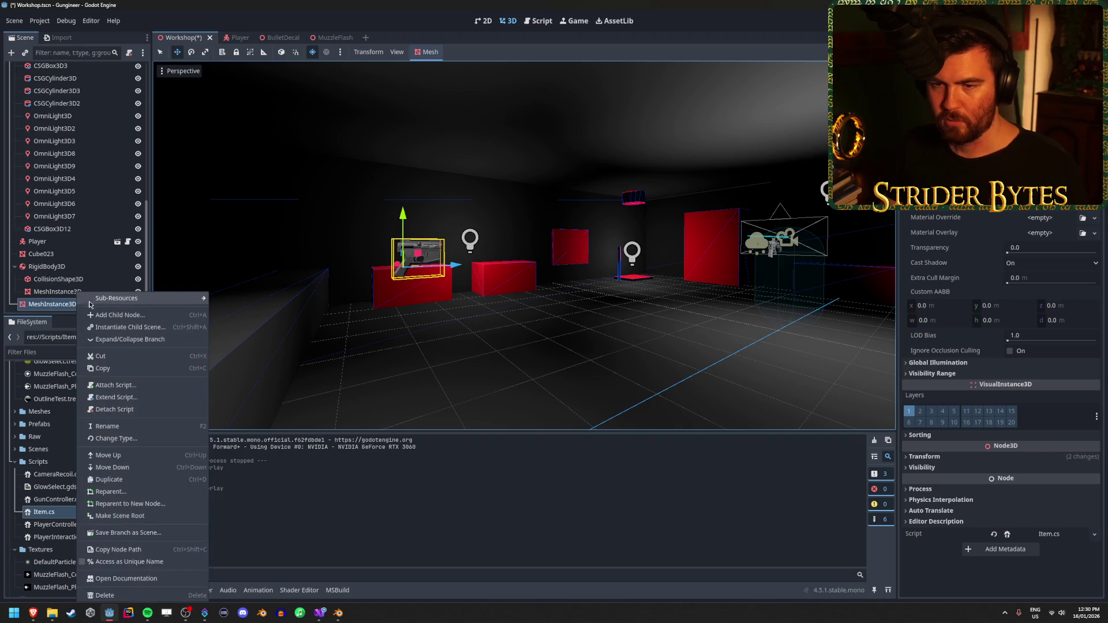
click(114, 315)
text(cpo)
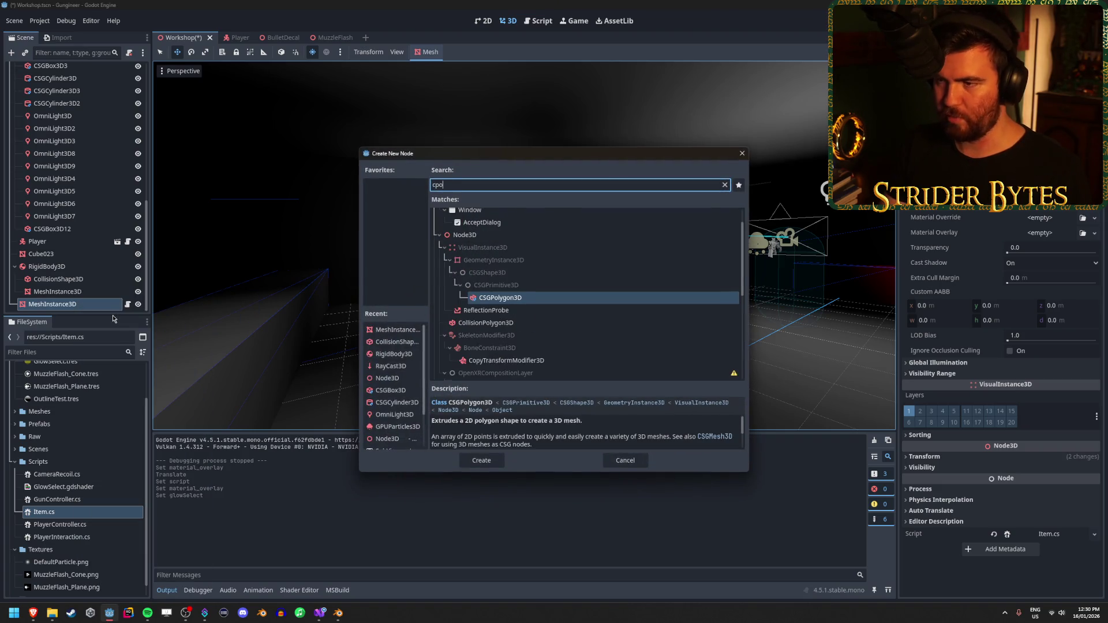
key(BackSpace)
key(BackSpace)
text(ol)
key(Return)
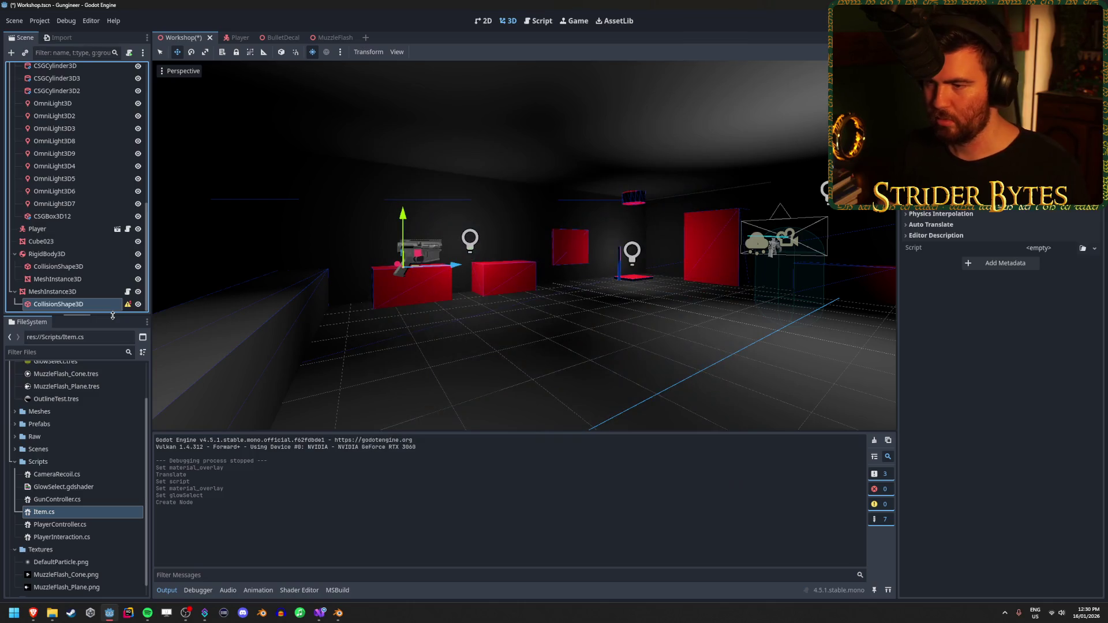
mouse_move(128, 307)
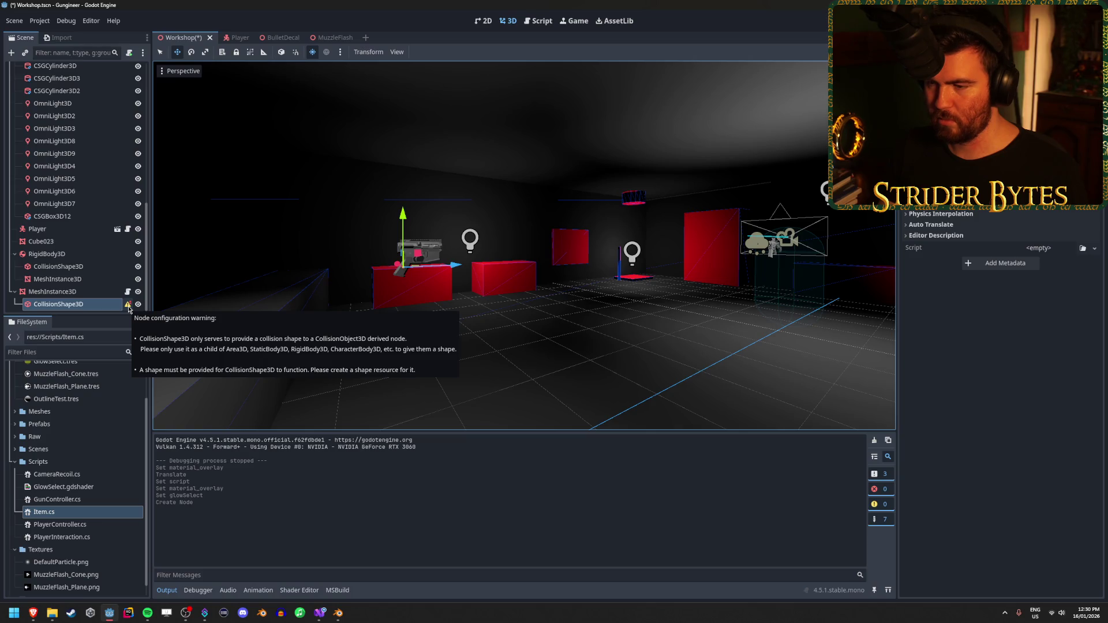
key(Delete)
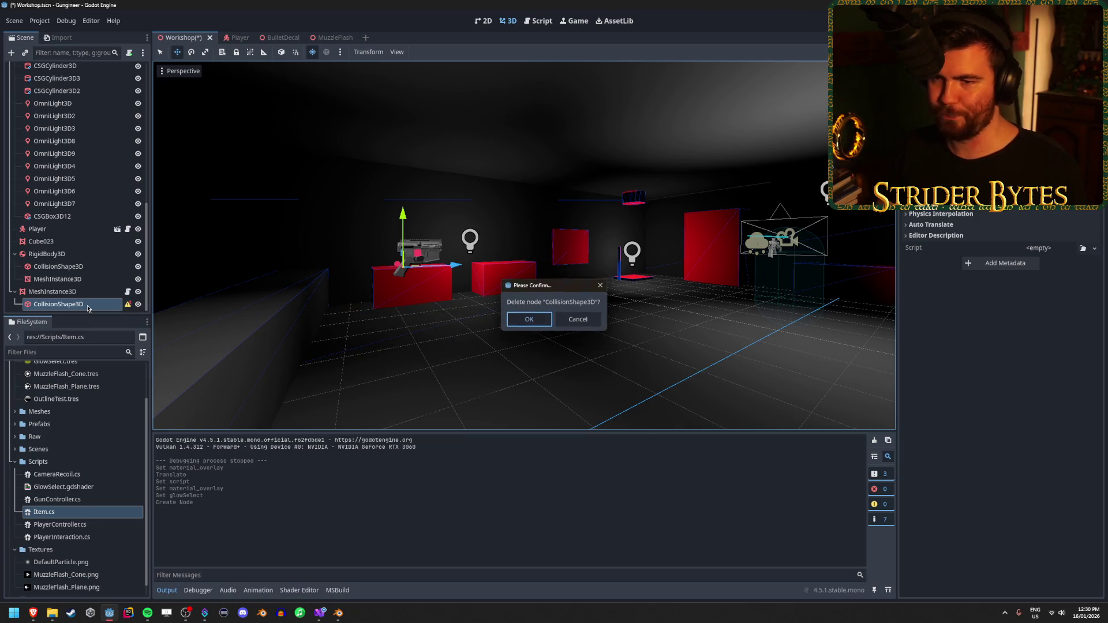
key(Return)
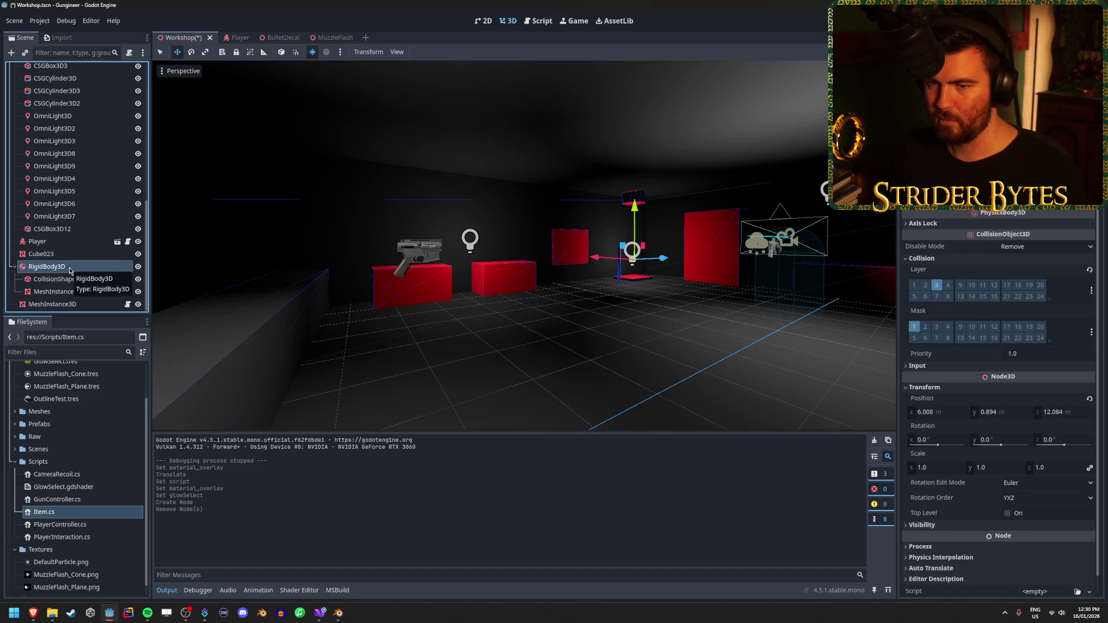
click(59, 304)
- Delete the standalone gun mesh and clear the white Material Overlay on RigidBody3D's mesh
key(Delete)
key(Return)
double_click(80, 281)
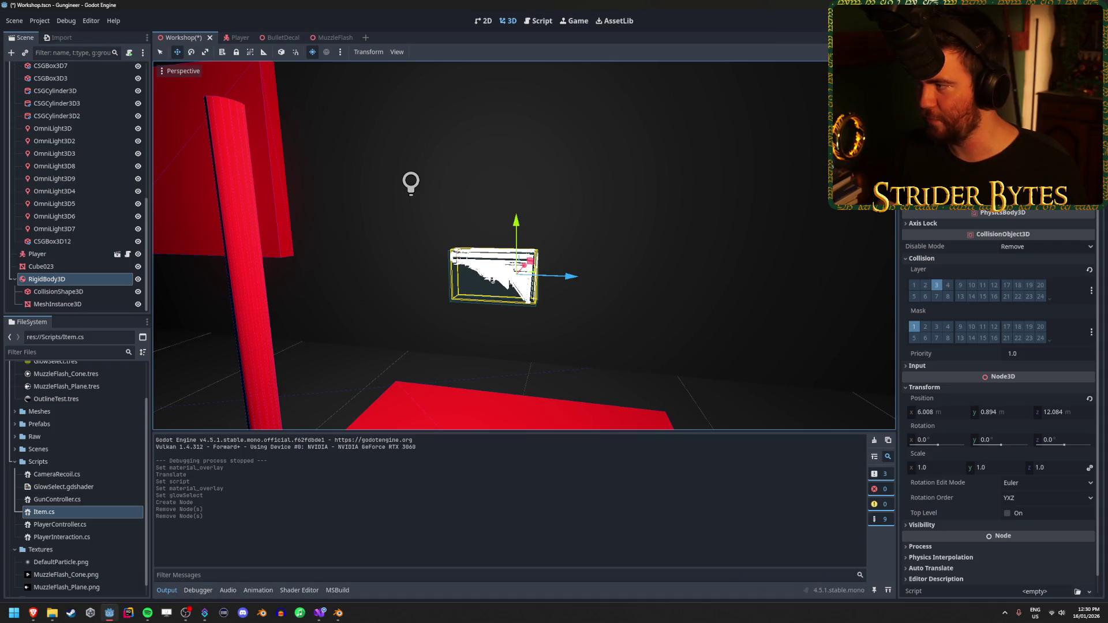
click(58, 304)
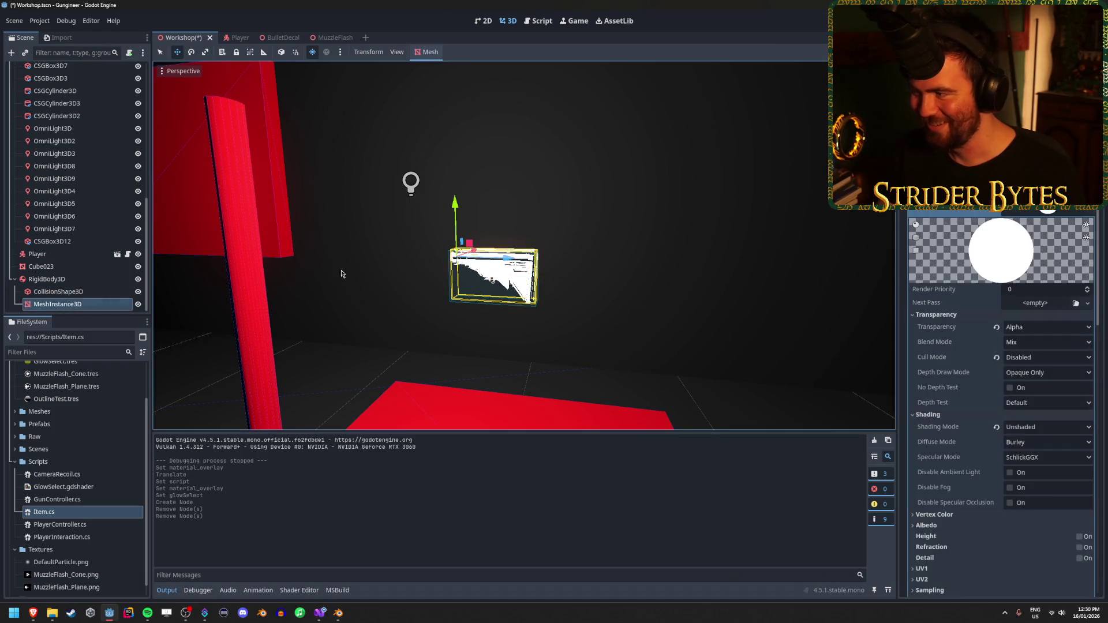
click(1027, 210)
double_click(114, 300)
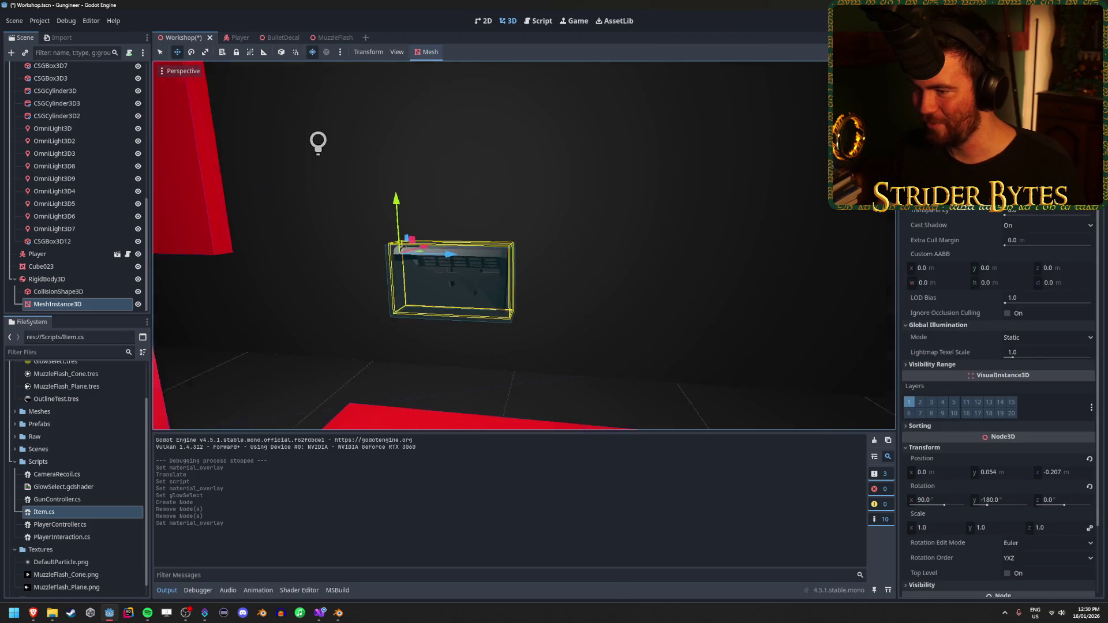
- Load a script into RigidBody3D's Script field
click(86, 280)
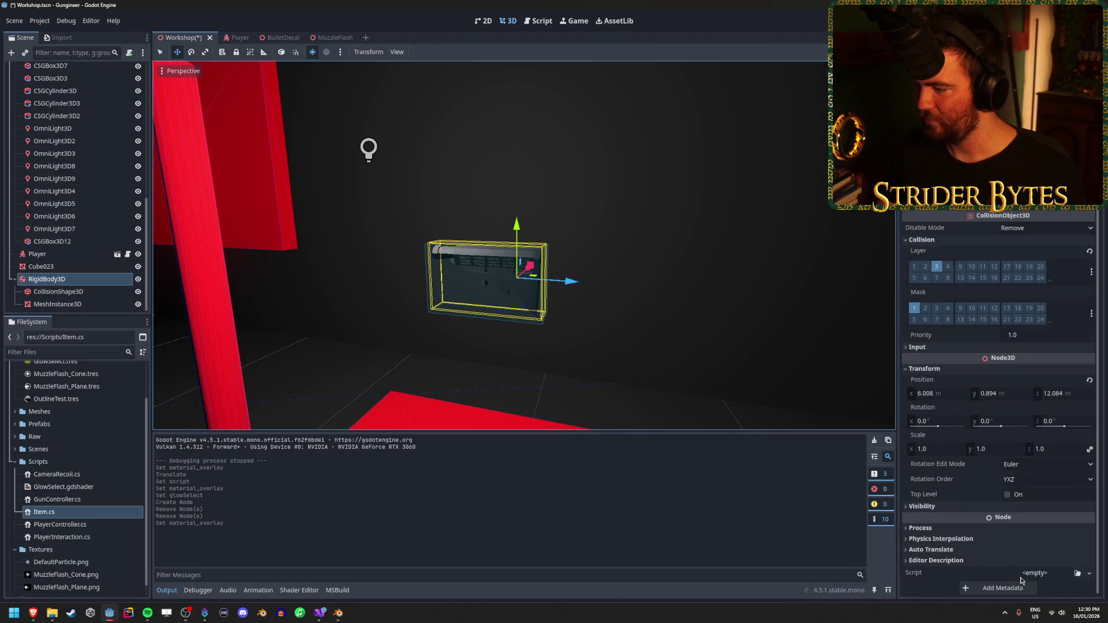
click(1077, 573)
double_click(444, 219)
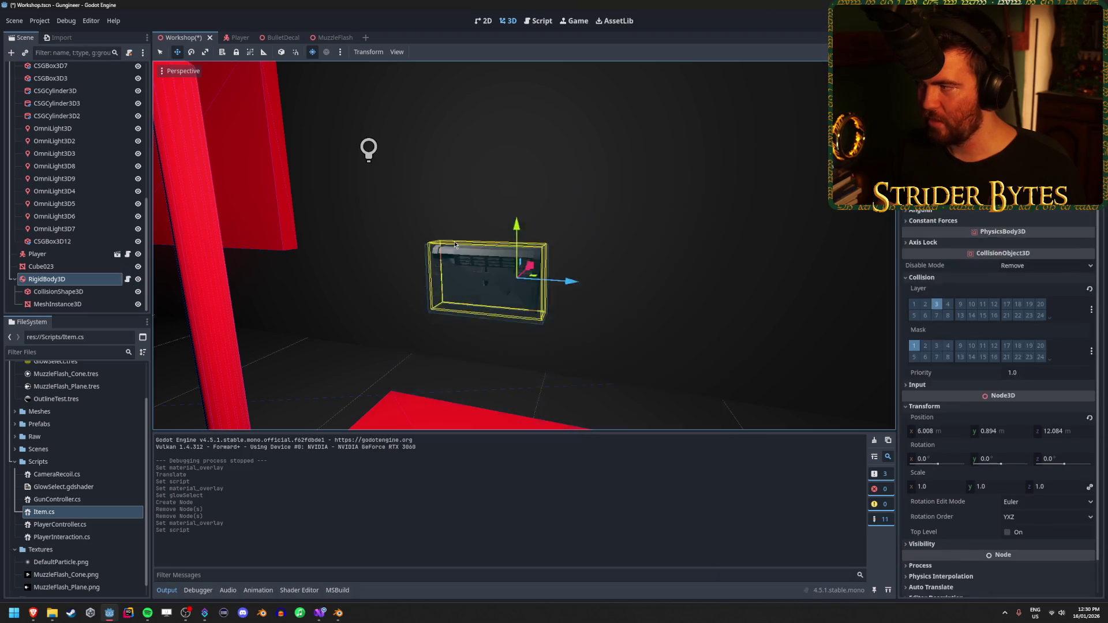
click(569, 249)
scroll(71, 296, down, 5)
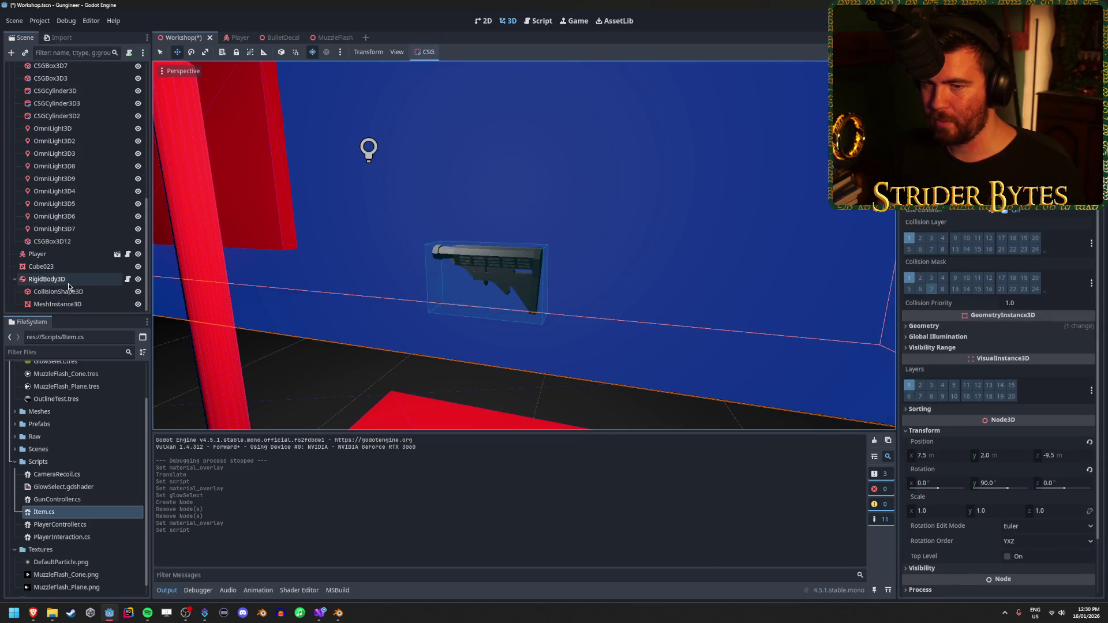
click(72, 292)
click(71, 304)
scroll(75, 202, up, 10)
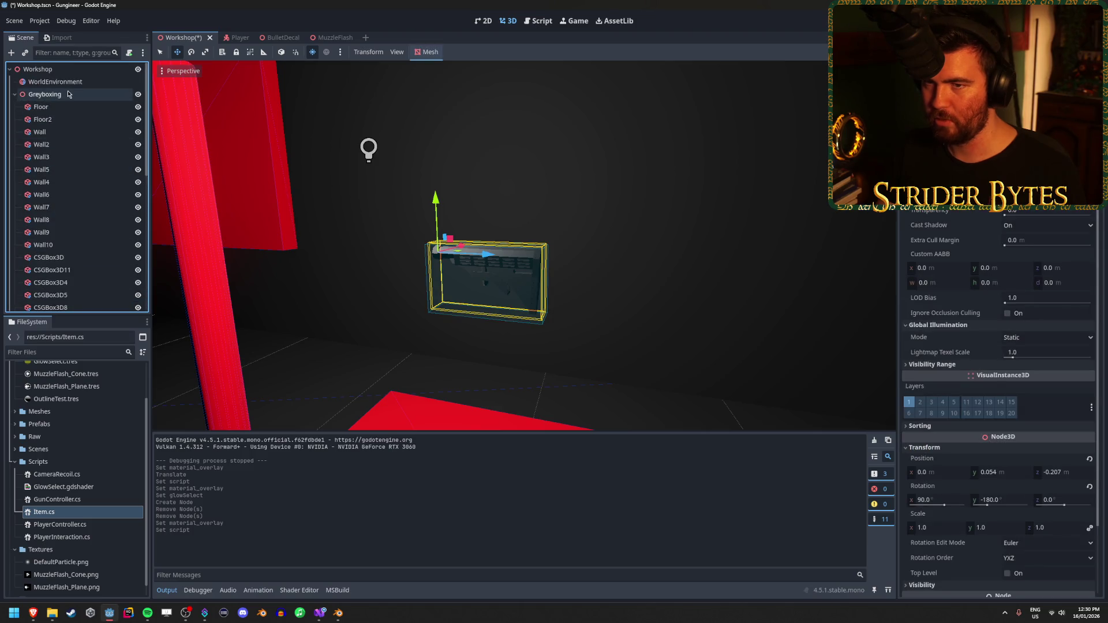
- Lock the Greyboxing node so it can't be picked in the viewport
click(48, 94)
click(14, 94)
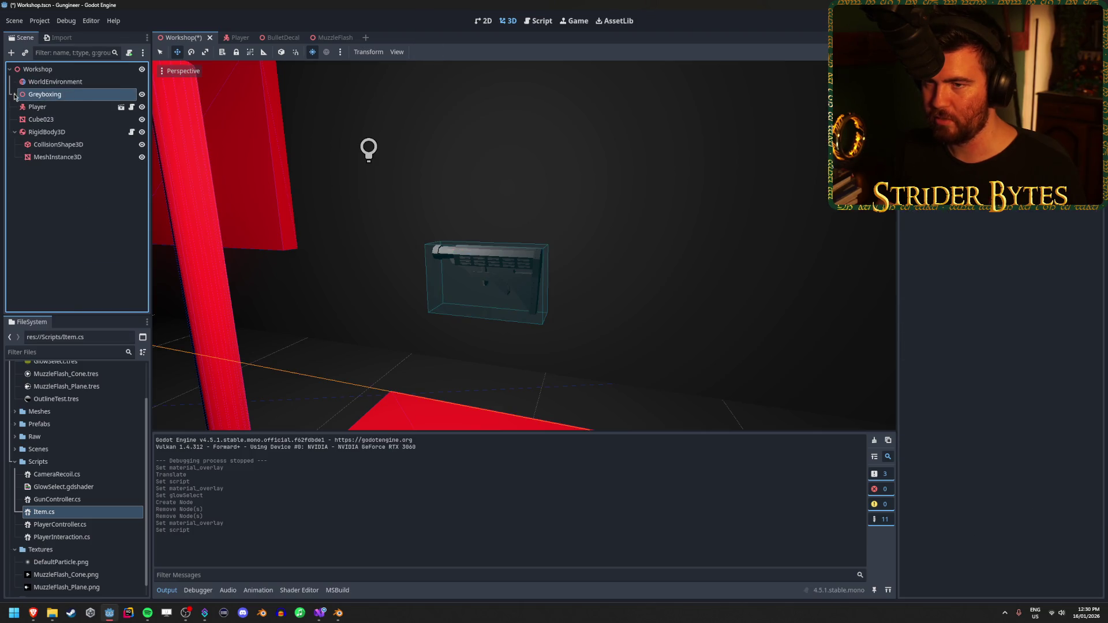
click(236, 52)
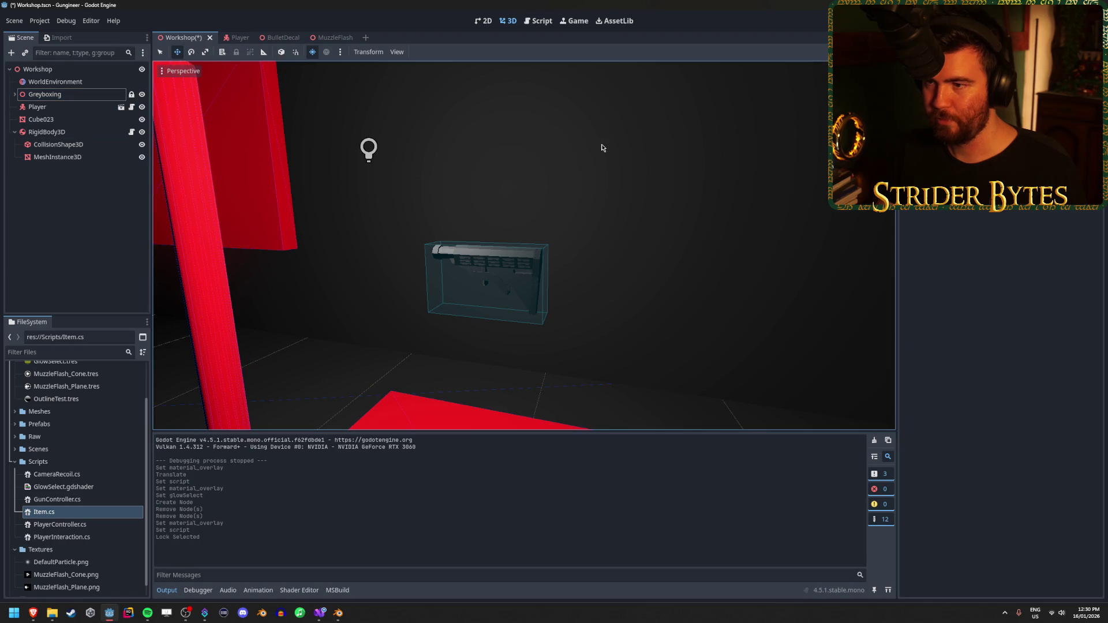
click(686, 150)
- Lock every greybox piece from Floor through CSGBox3D12
click(57, 107)
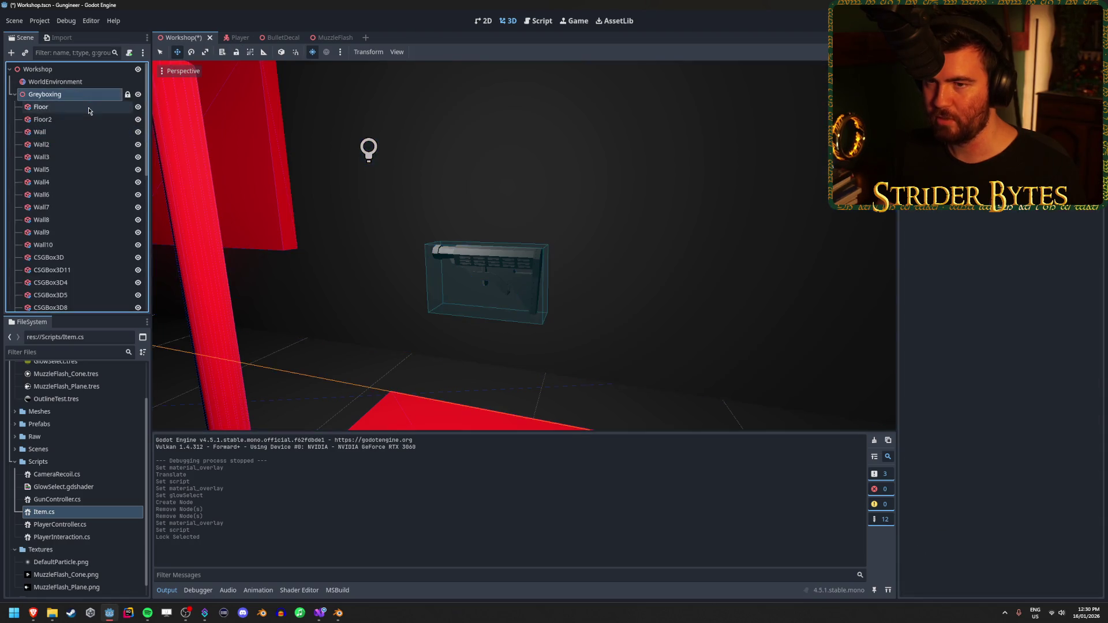
scroll(76, 214, down, 4)
scroll(76, 214, down, 3)
shift+click(74, 239)
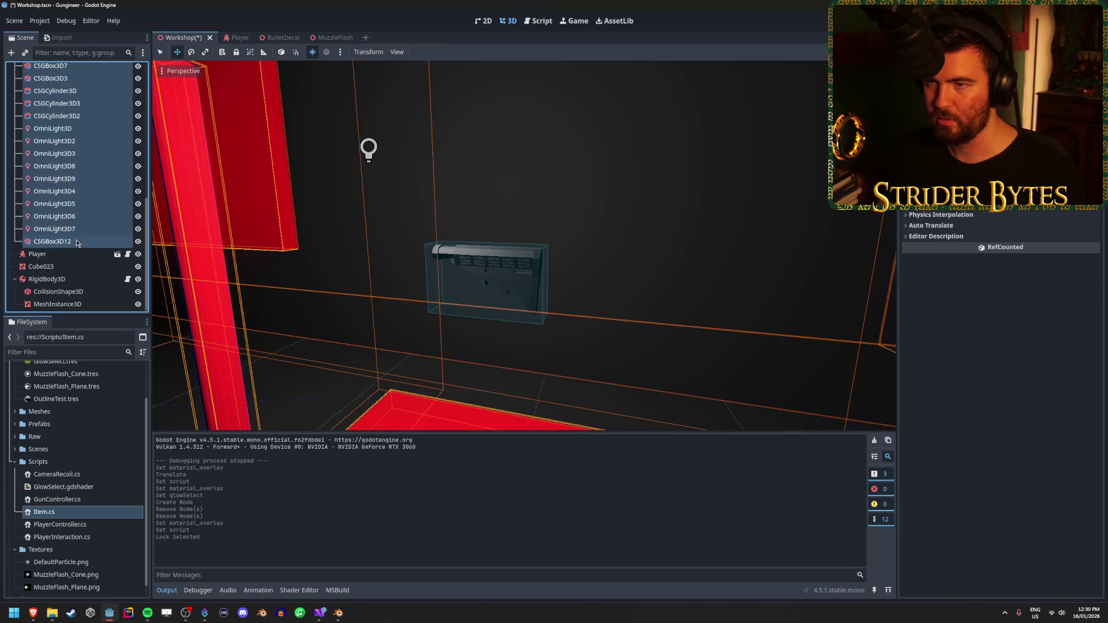
click(236, 52)
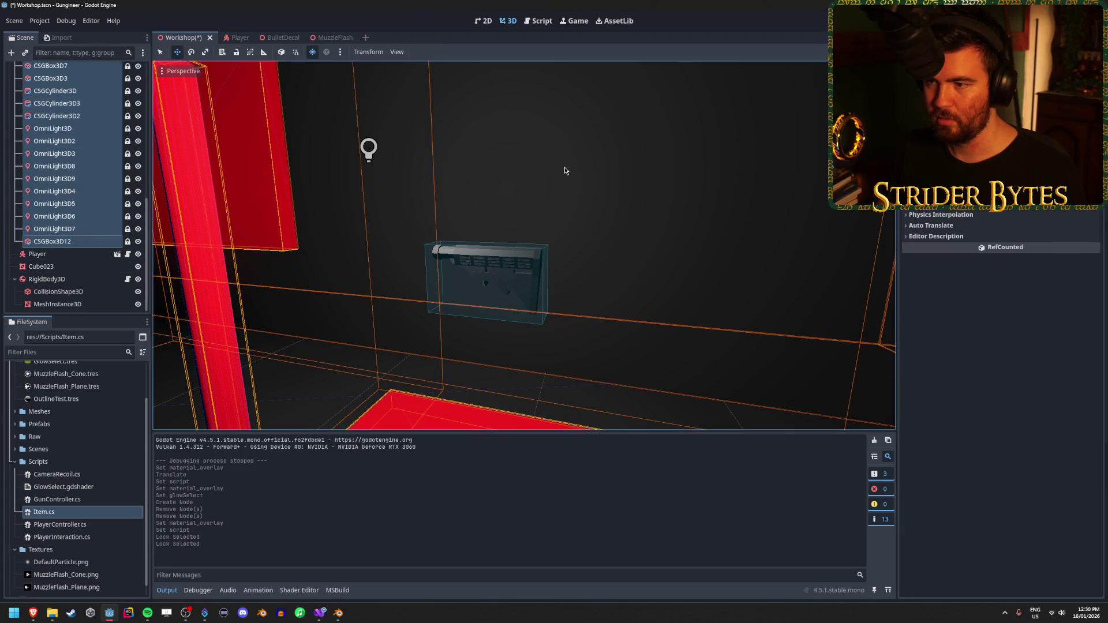
click(690, 157)
- Collapse the Greyboxing group and save the Workshop scene
scroll(75, 173, up, 8)
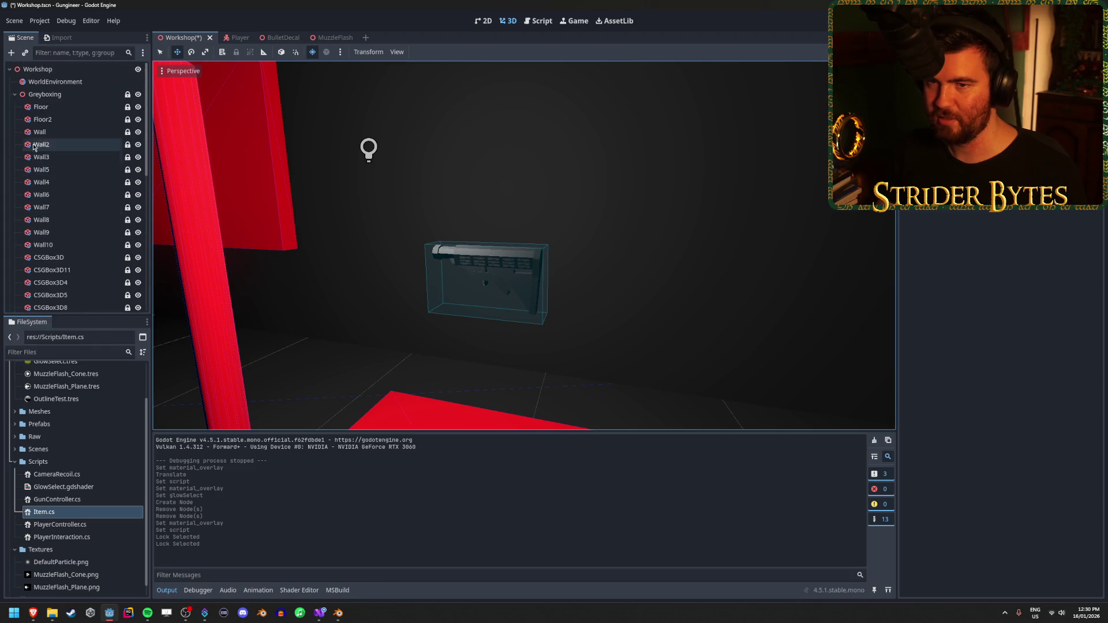
click(15, 94)
key(ctrl+s)
click(441, 260)
click(635, 158)
key(ctrl+z)
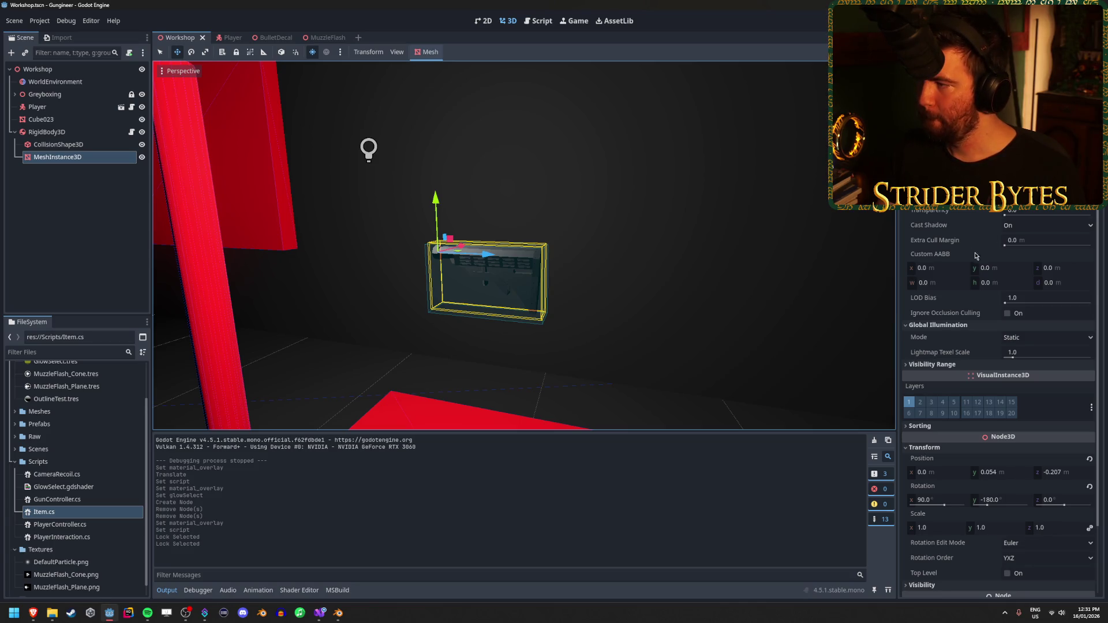
- Give RigidBody3D's Item script its MeshInstance3D mesh and GlowSelect.tres glow material, then save
click(47, 131)
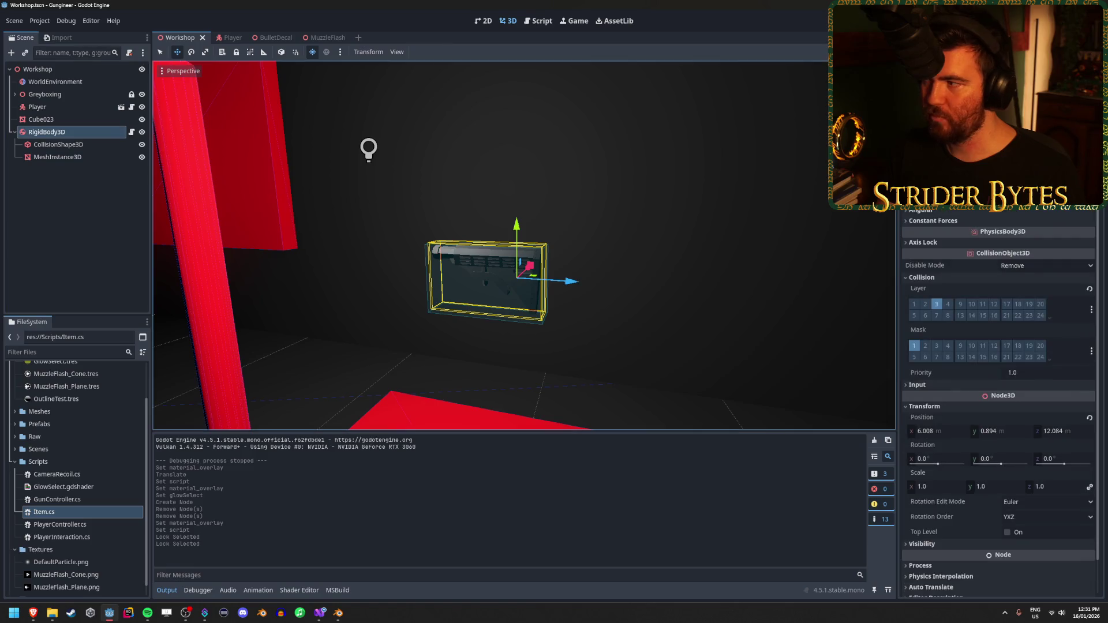
drag(947, 214, 58, 157)
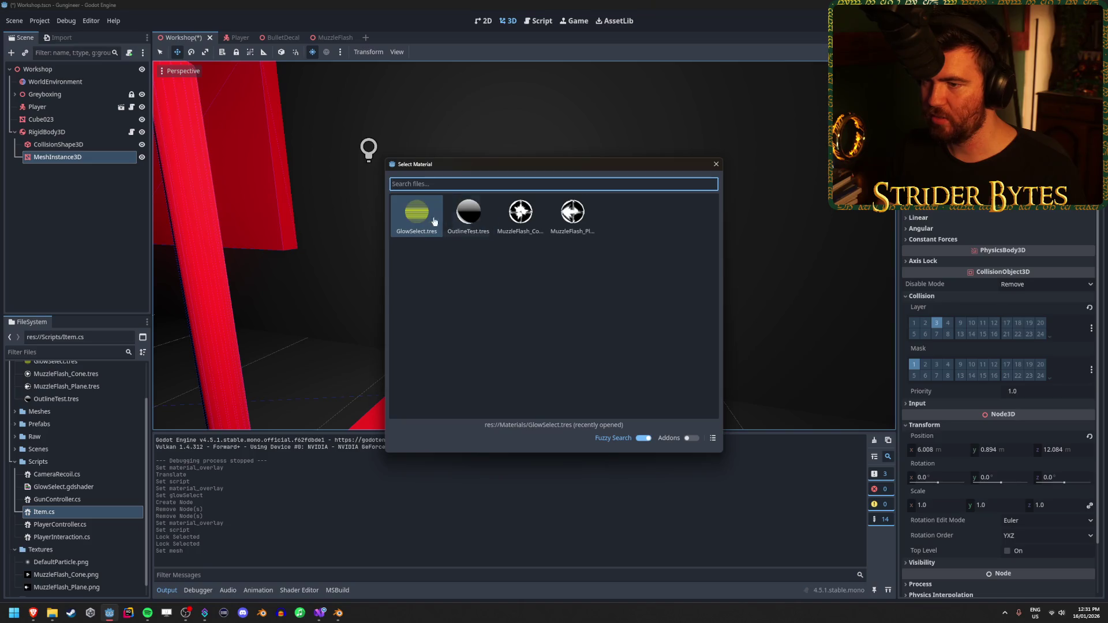
double_click(415, 216)
key(ctrl+s)
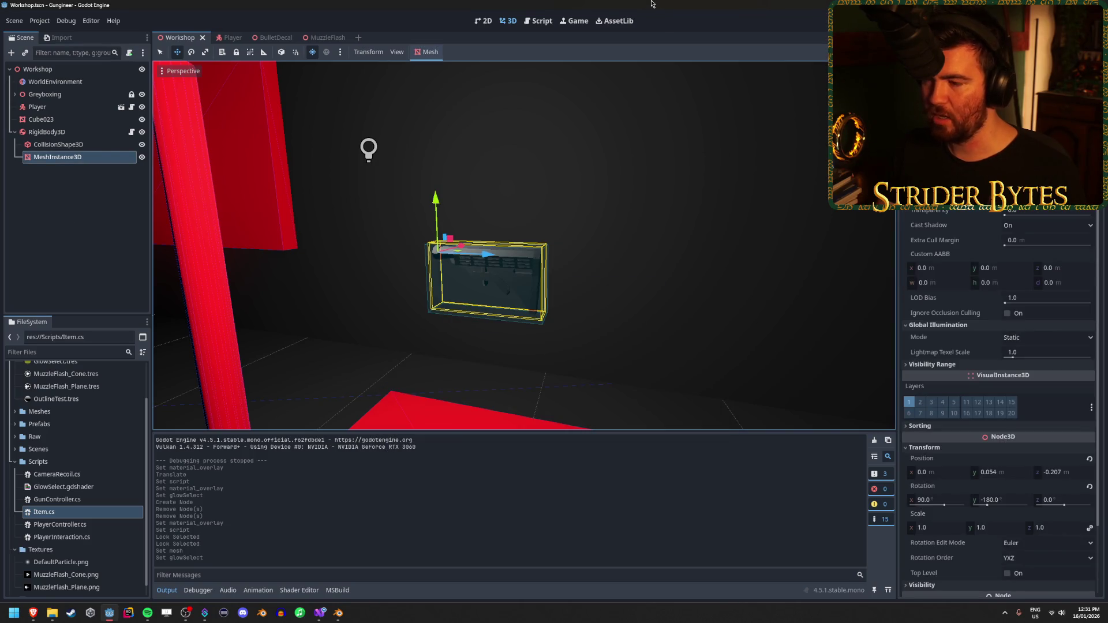
click(320, 613)
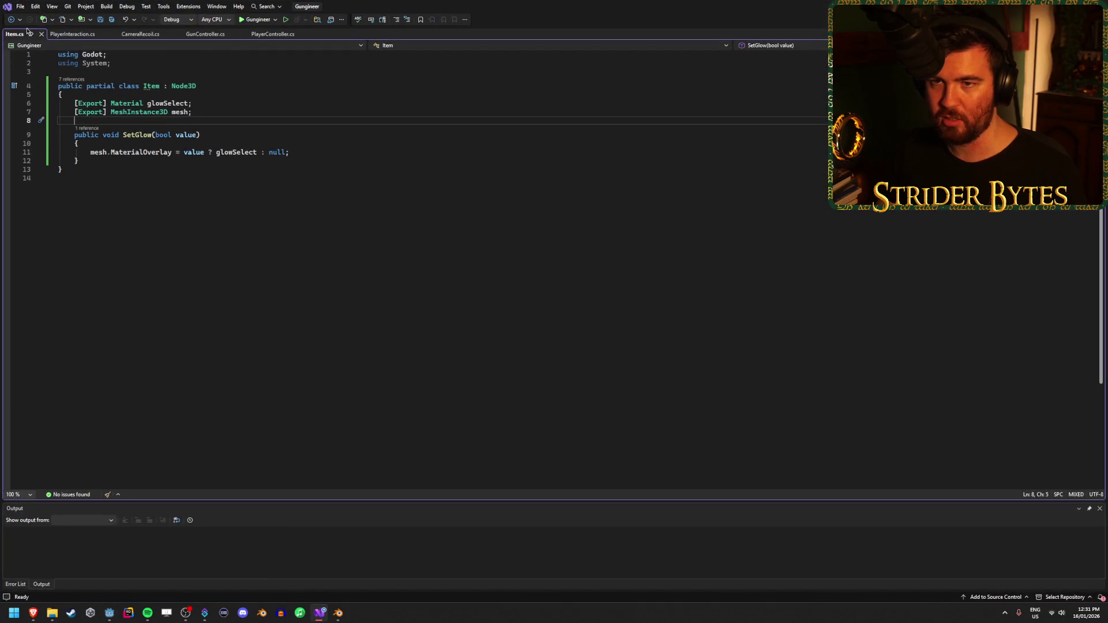
- Open PlayerInteraction.cs and review the collider lookup line in Interact
click(72, 34)
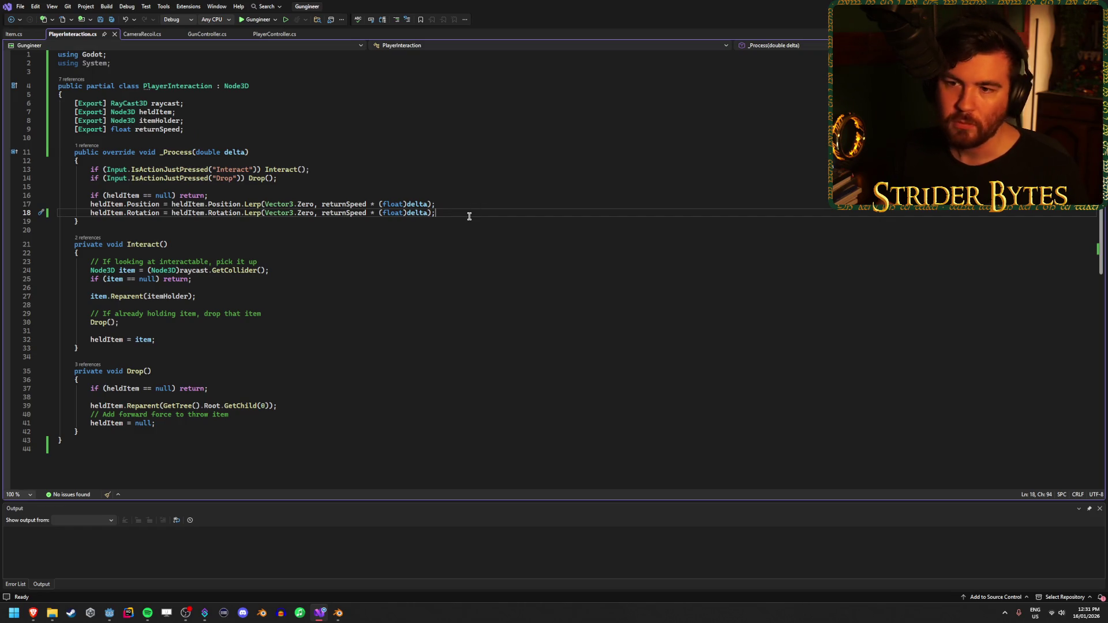
click(236, 122)
click(248, 133)
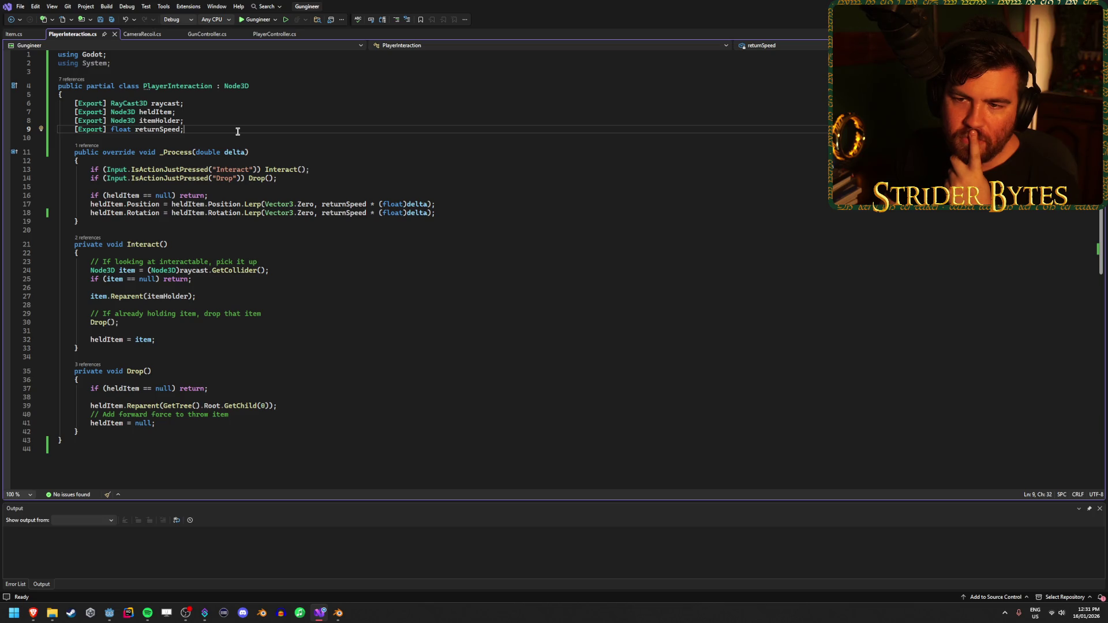
click(277, 270)
click(276, 263)
click(287, 271)
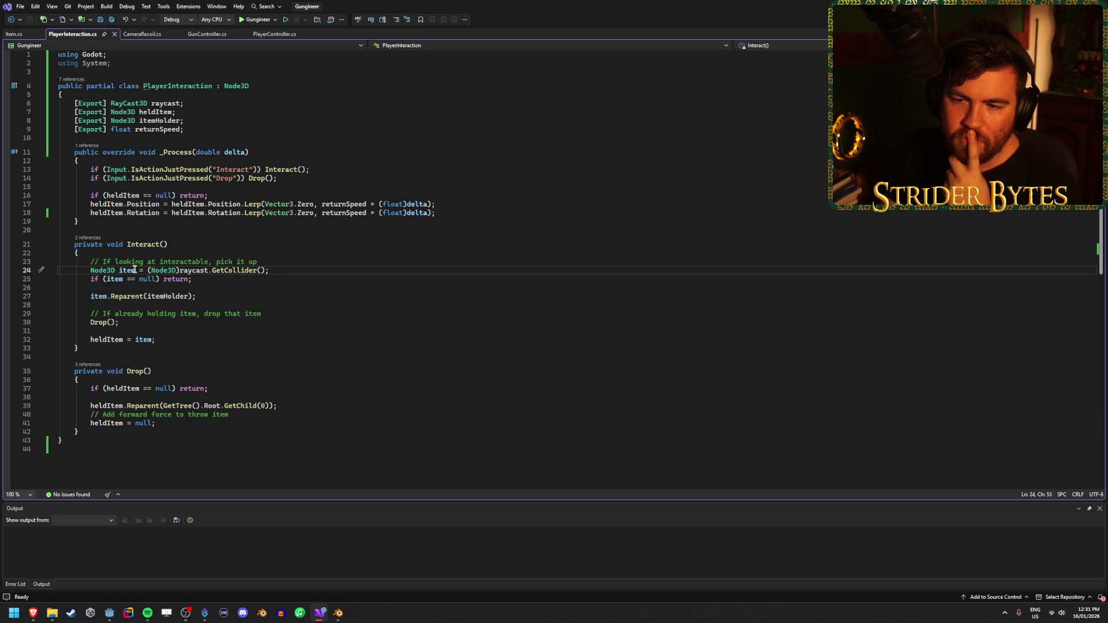
mouse_move(233, 271)
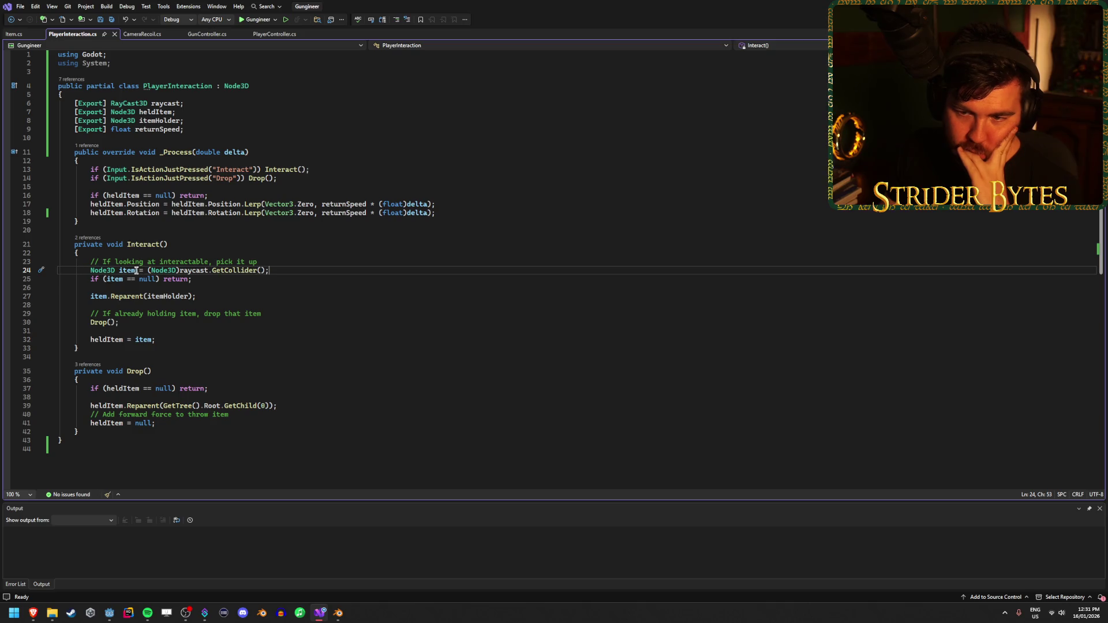
- Insert a new line below the exported raycast field
click(210, 129)
click(218, 114)
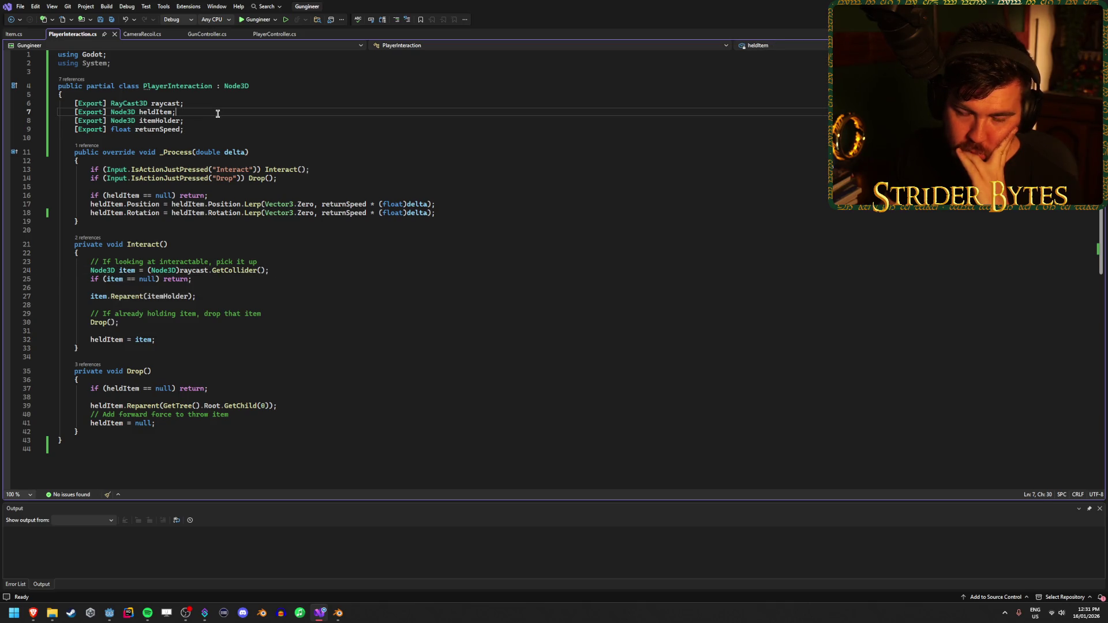
click(227, 104)
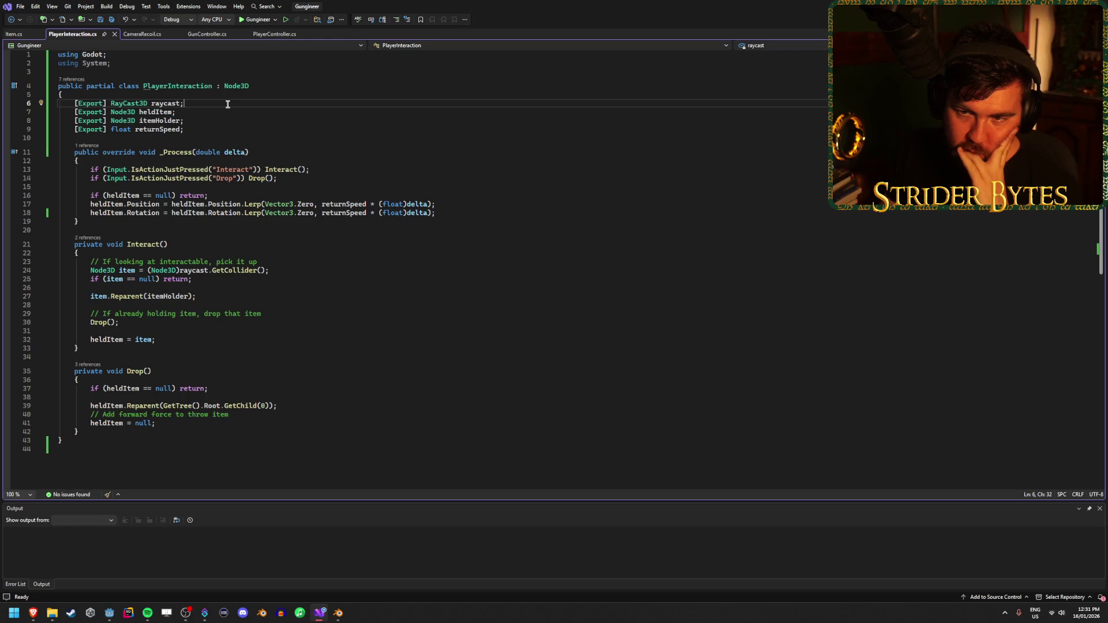
key(Return)
- Remove the stray bracket line below the raycast field and save
text([)
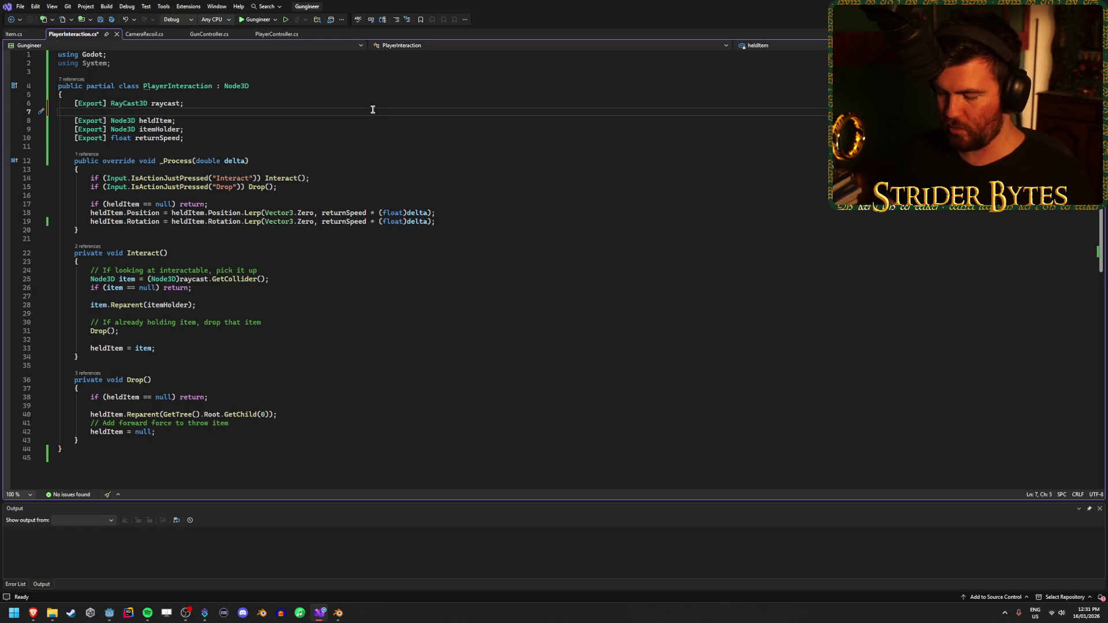
key(BackSpace)
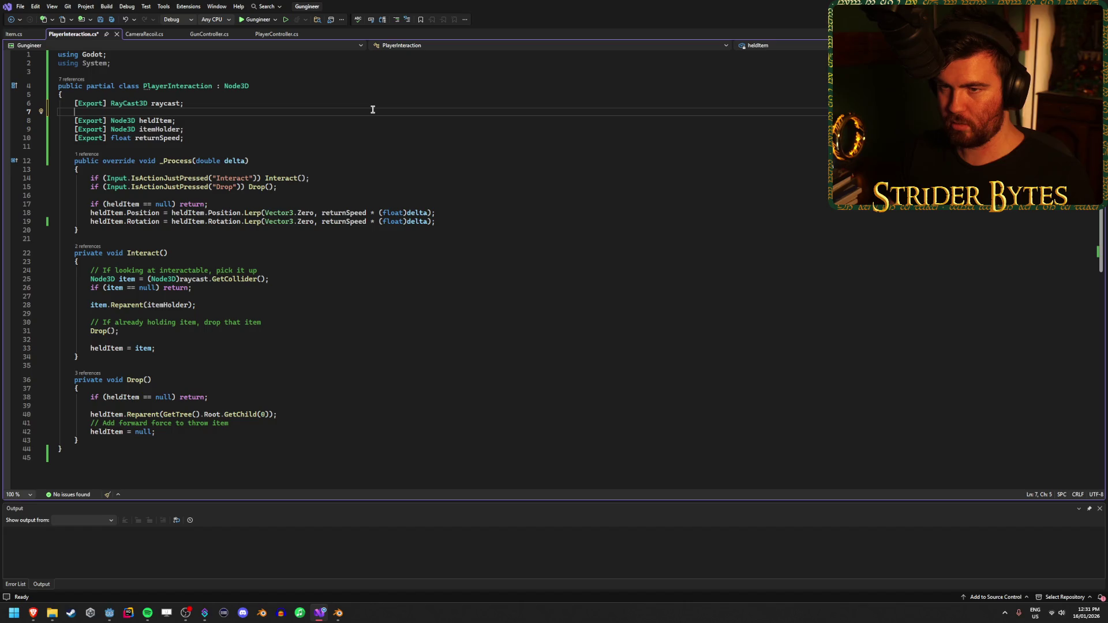
key(BackSpace)
key(ctrl+s)
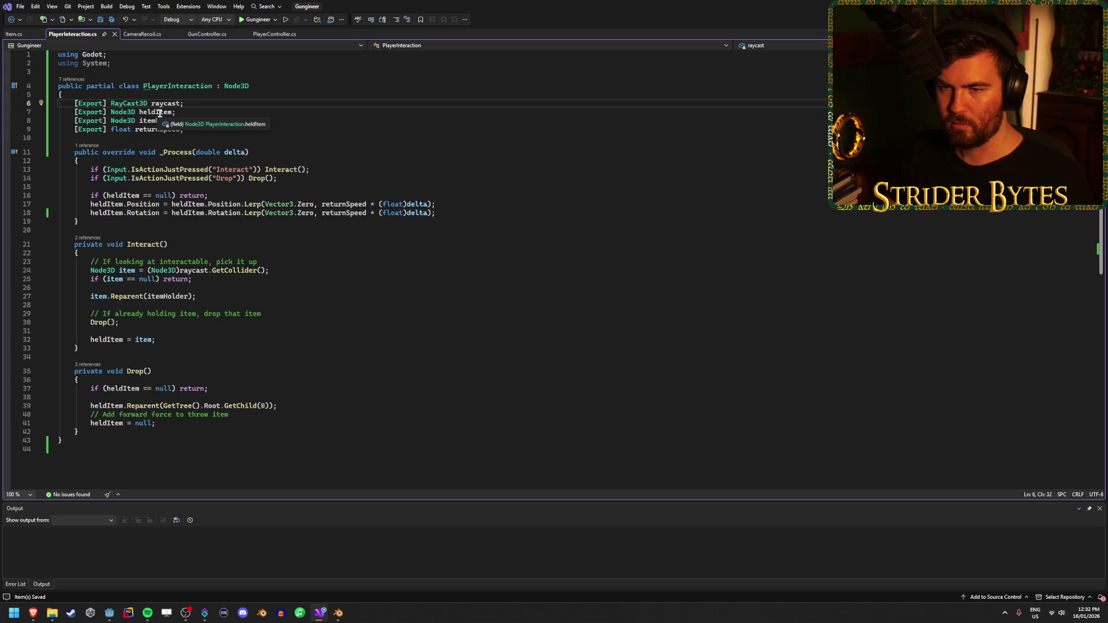
- Strip [Export] from heldItem and move it below the exported fields
click(212, 117)
click(203, 110)
drag(109, 112, 77, 115)
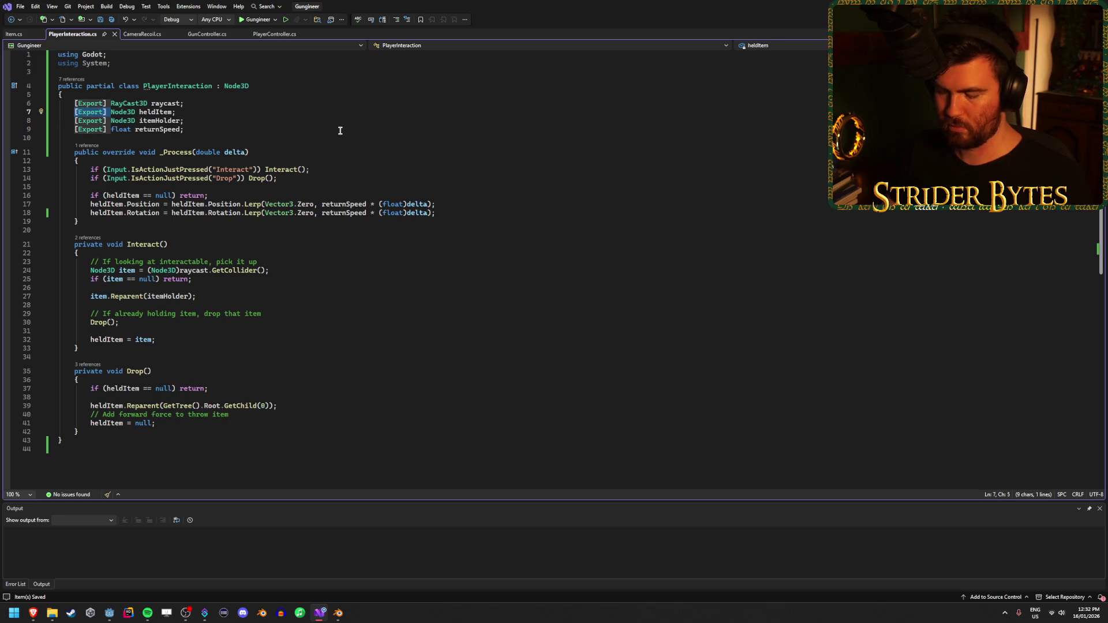
key(BackSpace)
click(250, 119)
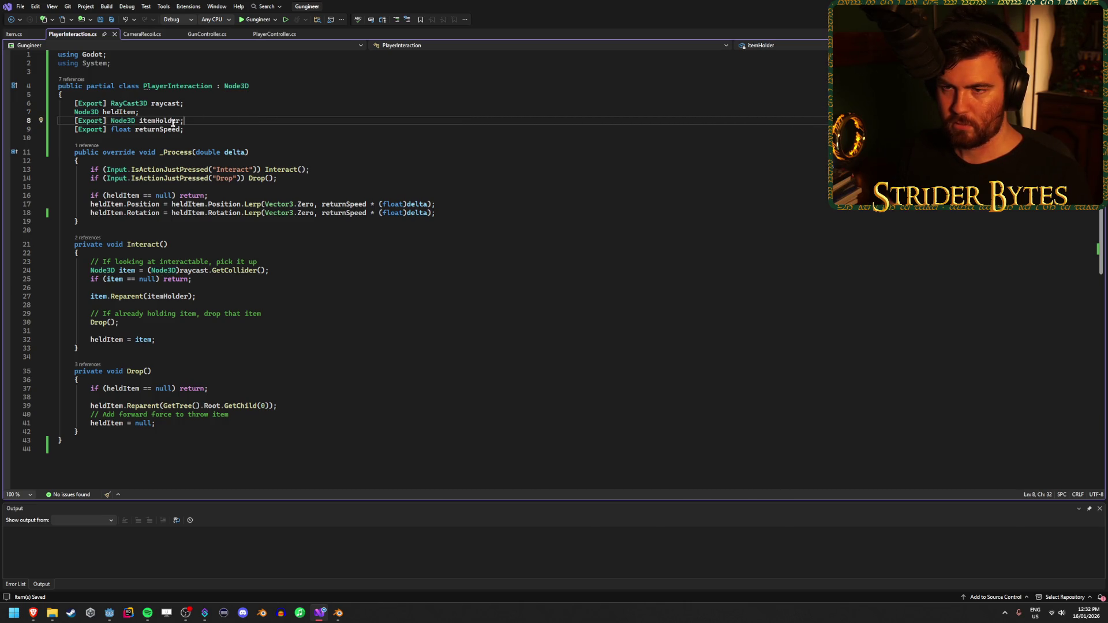
click(200, 129)
click(204, 110)
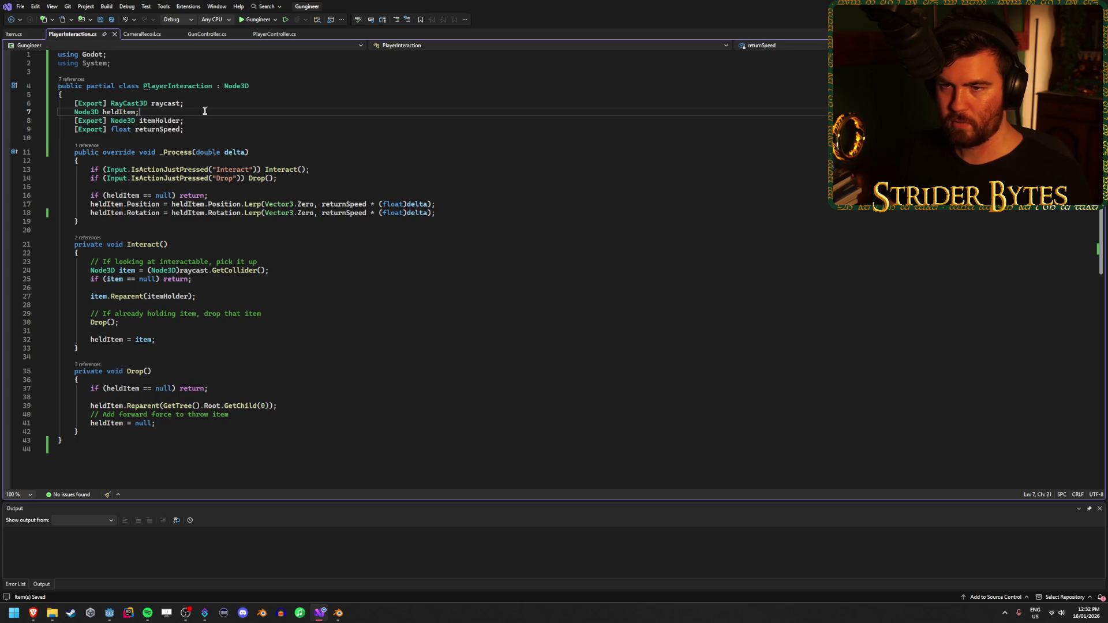
key(alt+Down)
key(alt+Down)
key(alt+Down)
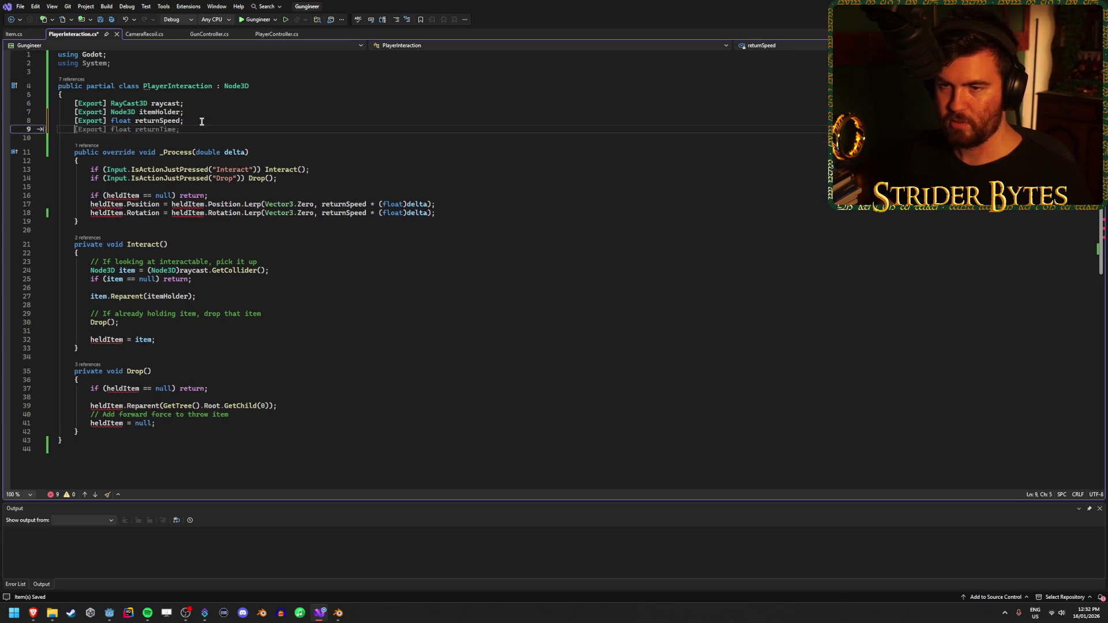
- Declare 'Node3D selectedItem;' under heldItem and save the file
key(Return)
key(ctrl+s)
text(Node3D)
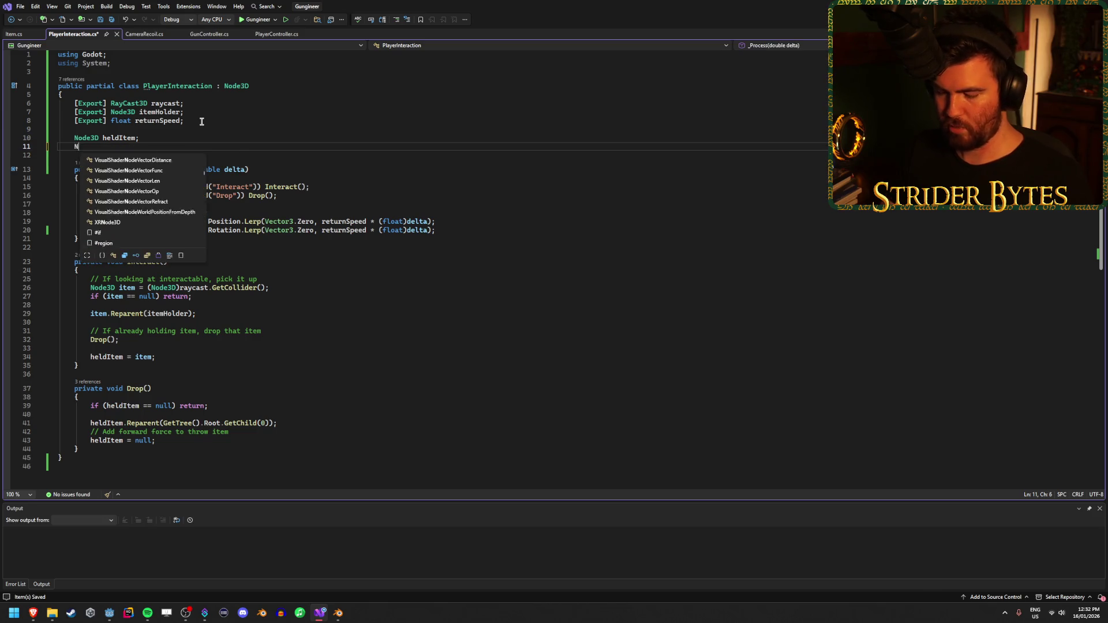
text( selectedIt)
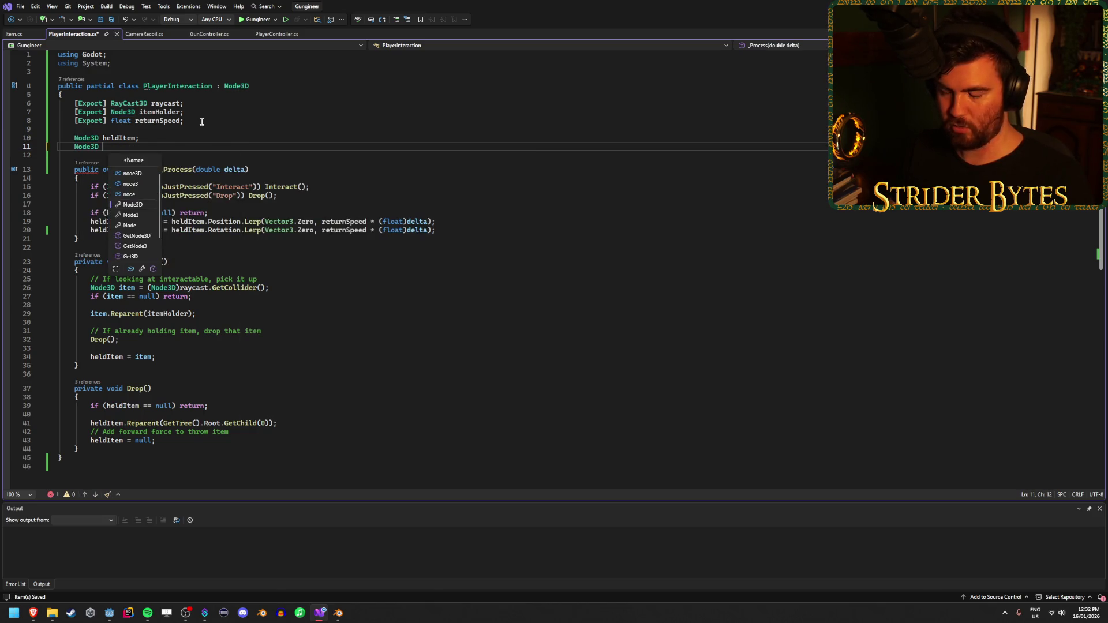
text(em)
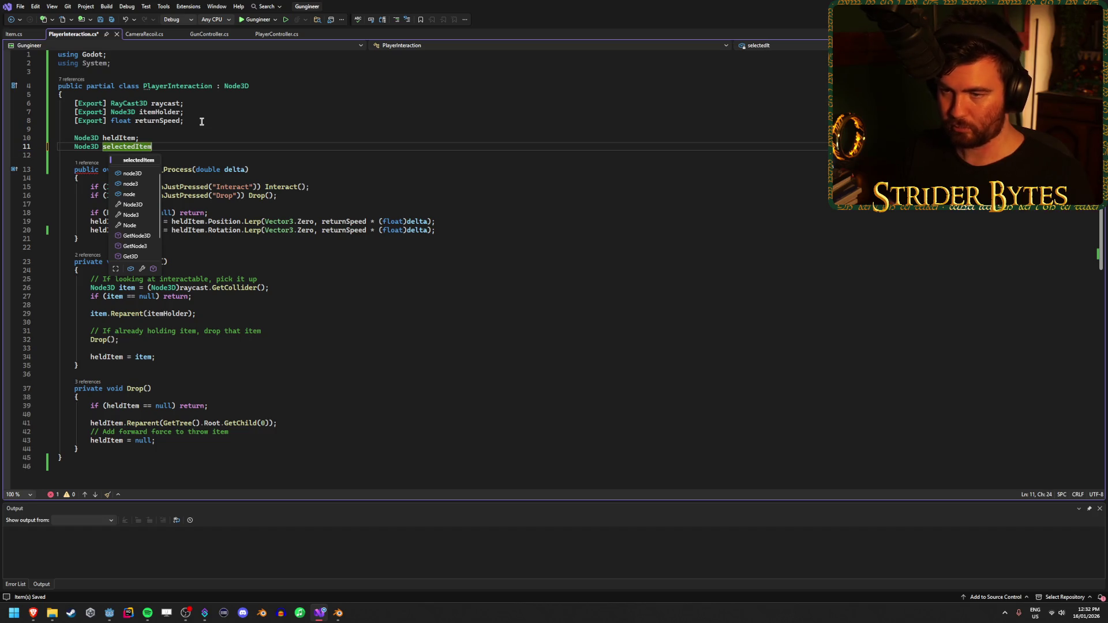
text(;)
key(ctrl+s)
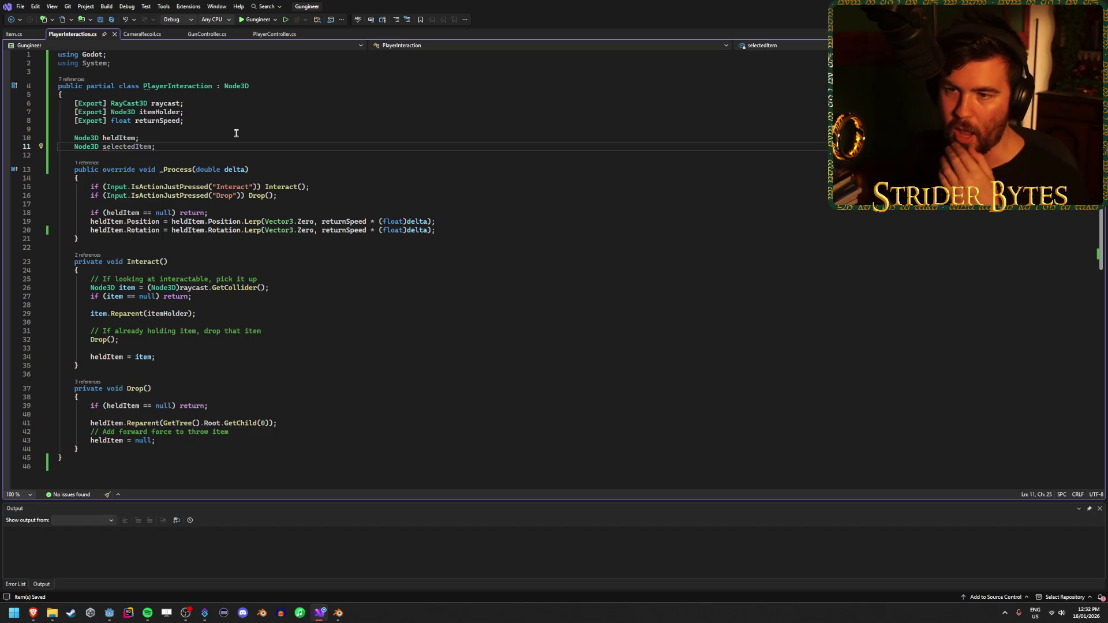
- Copy raycast.GetCollider(); from Interact onto a new line at the end of _Process
click(448, 230)
key(Return)
key(Return)
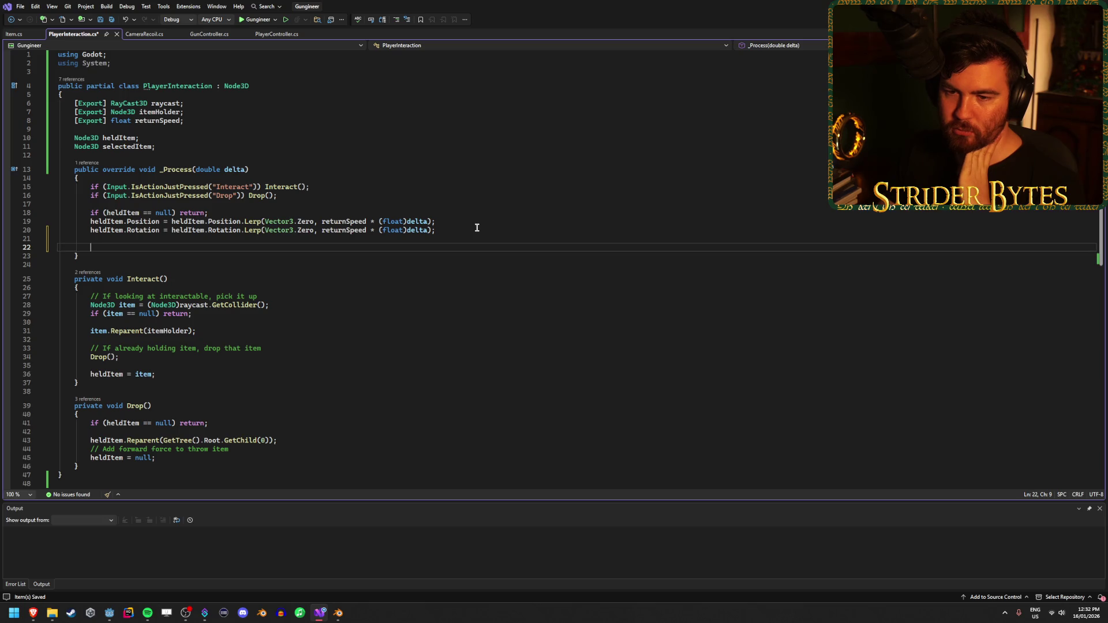
drag(269, 305, 178, 305)
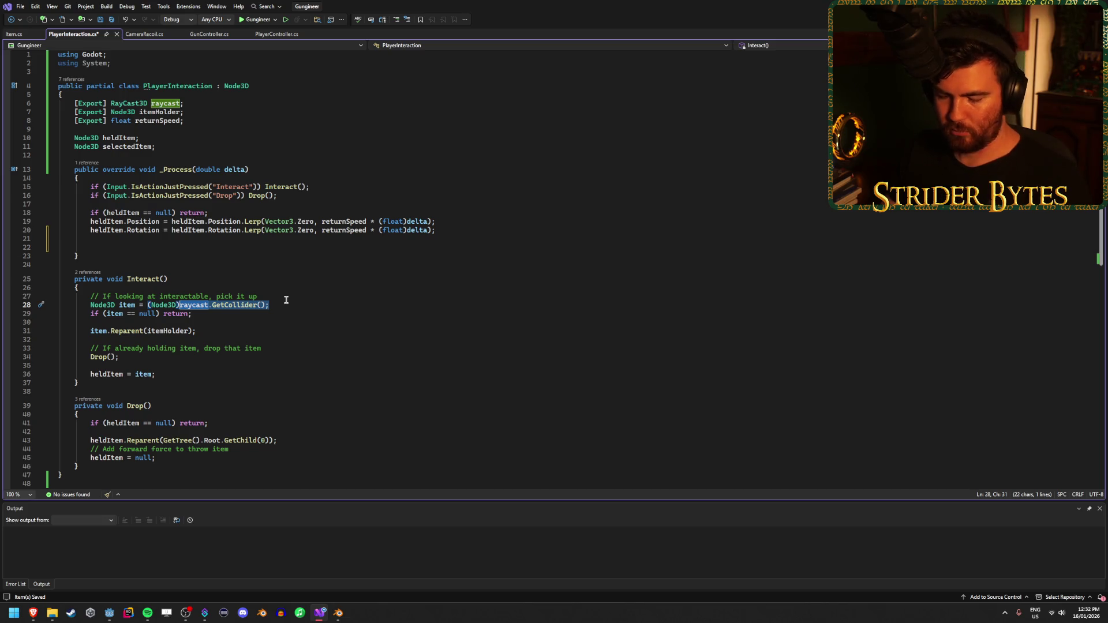
key(ctrl+c)
click(159, 249)
key(ctrl+v)
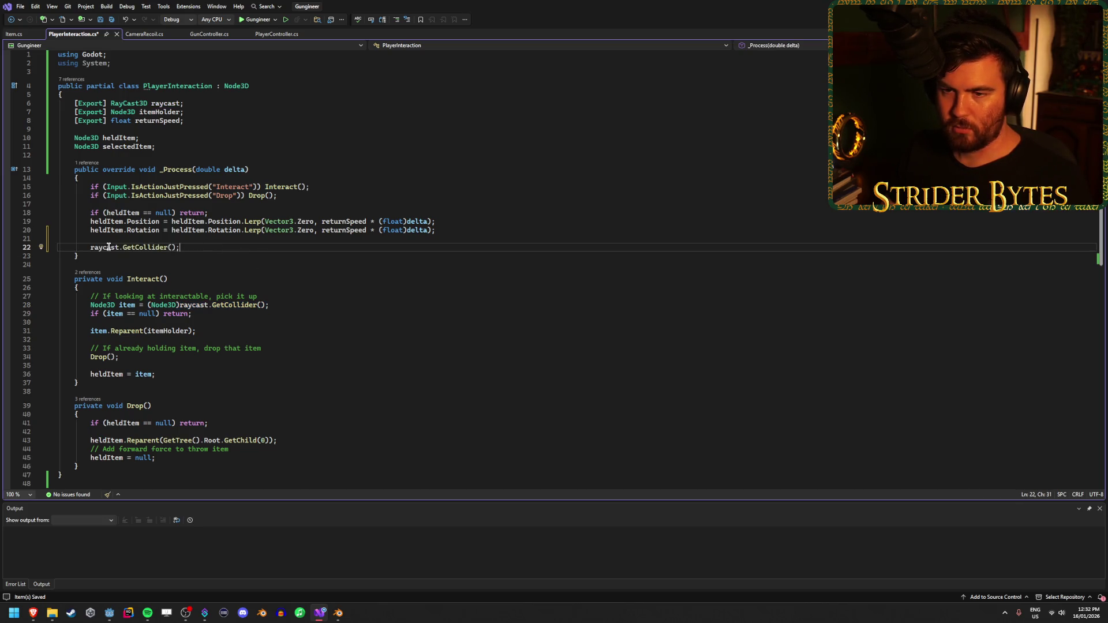
- Position the caret just before the pasted raycast call to add a declaration
click(89, 247)
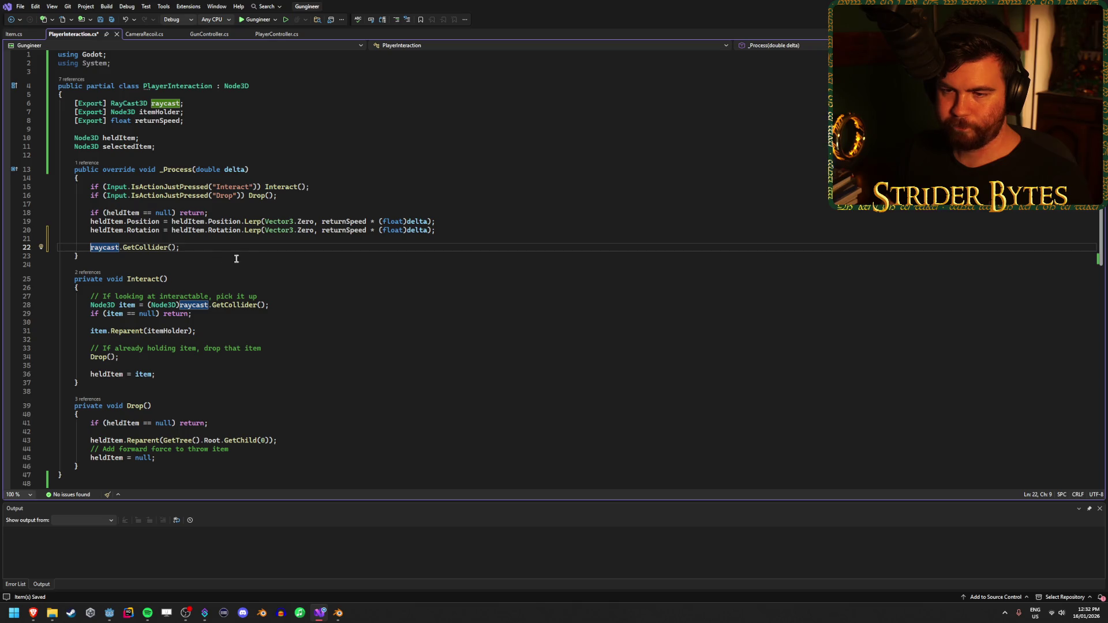
click(198, 247)
click(186, 255)
click(188, 247)
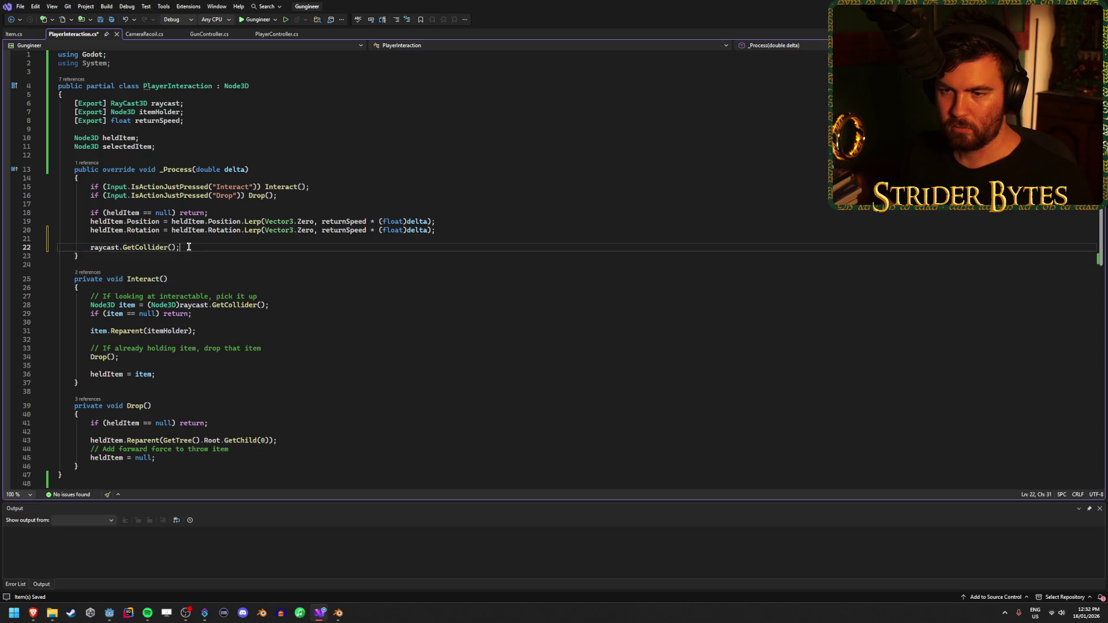
key(Down)
click(185, 247)
key(Home)
key(End)
key(Down)
click(191, 247)
click(92, 247)
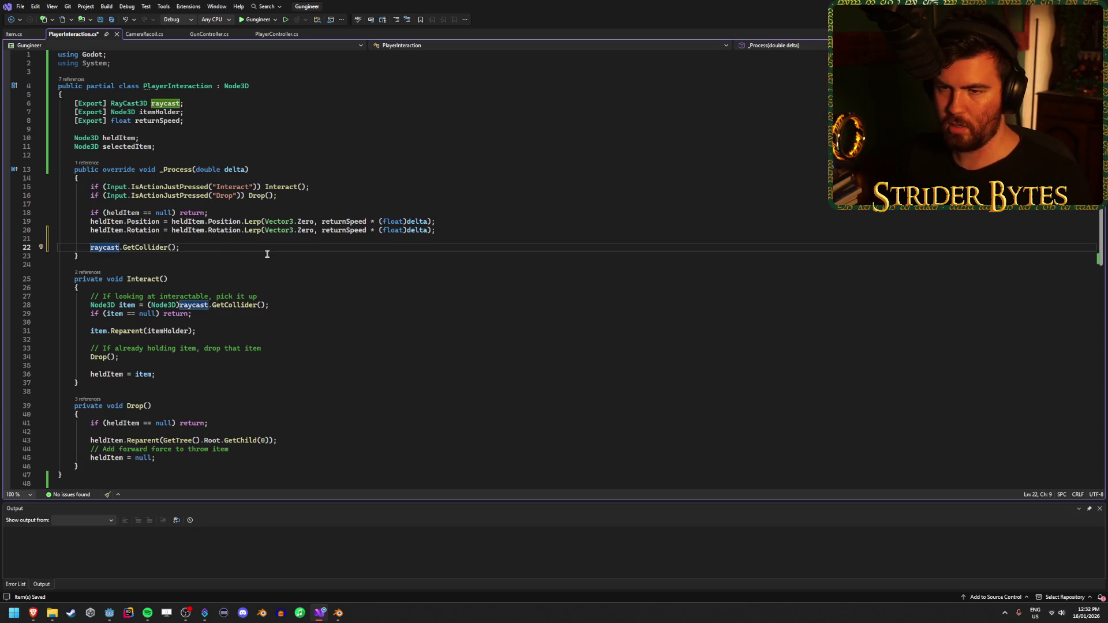
- Rewrite the call as Node3D newItem = (Node3D)raycast.GetCollider(); and add blank lines below
text(Node3D )
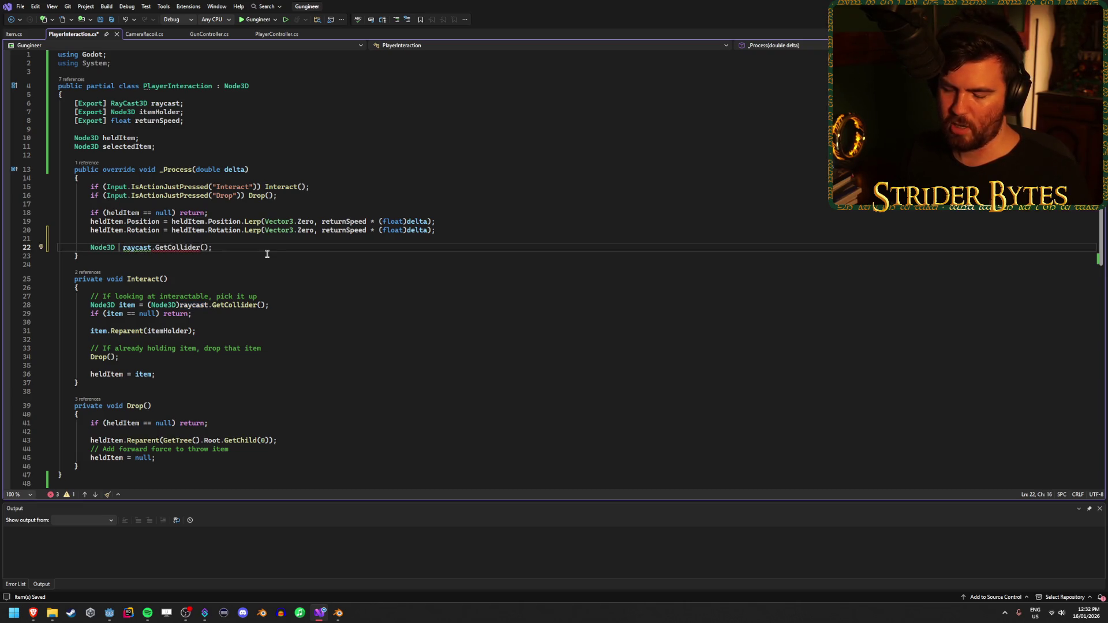
text(newItem =)
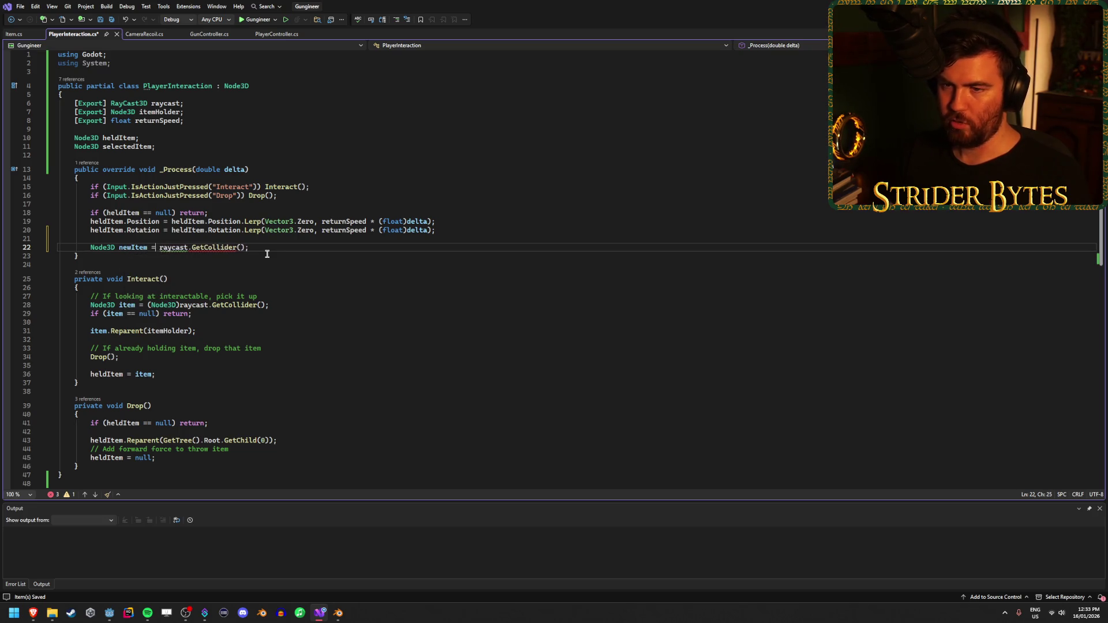
click(269, 247)
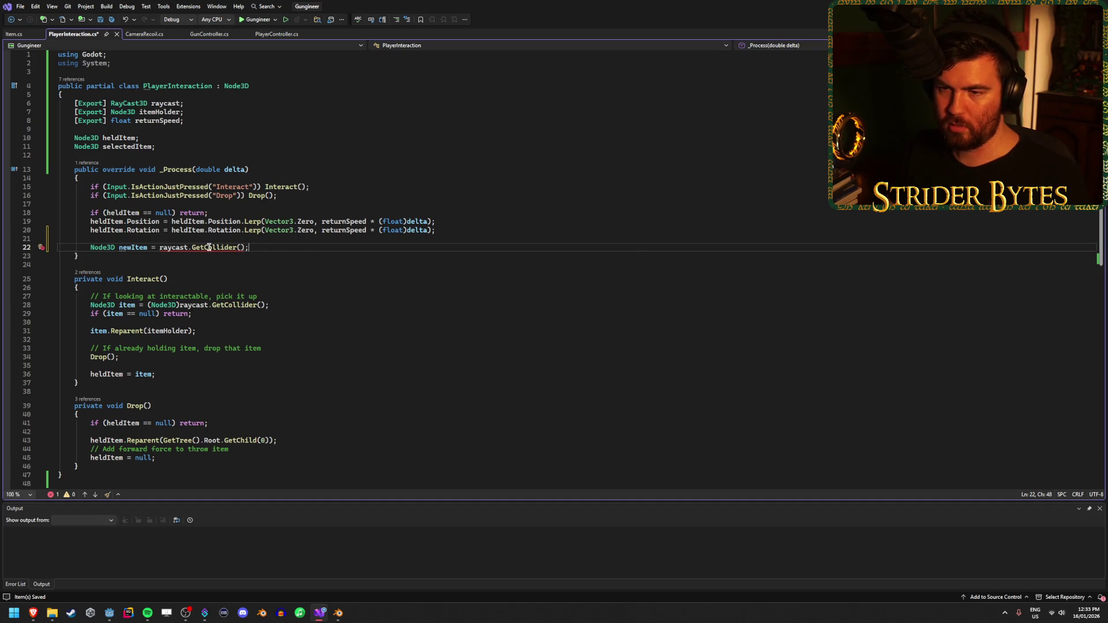
click(161, 247)
key(Left)
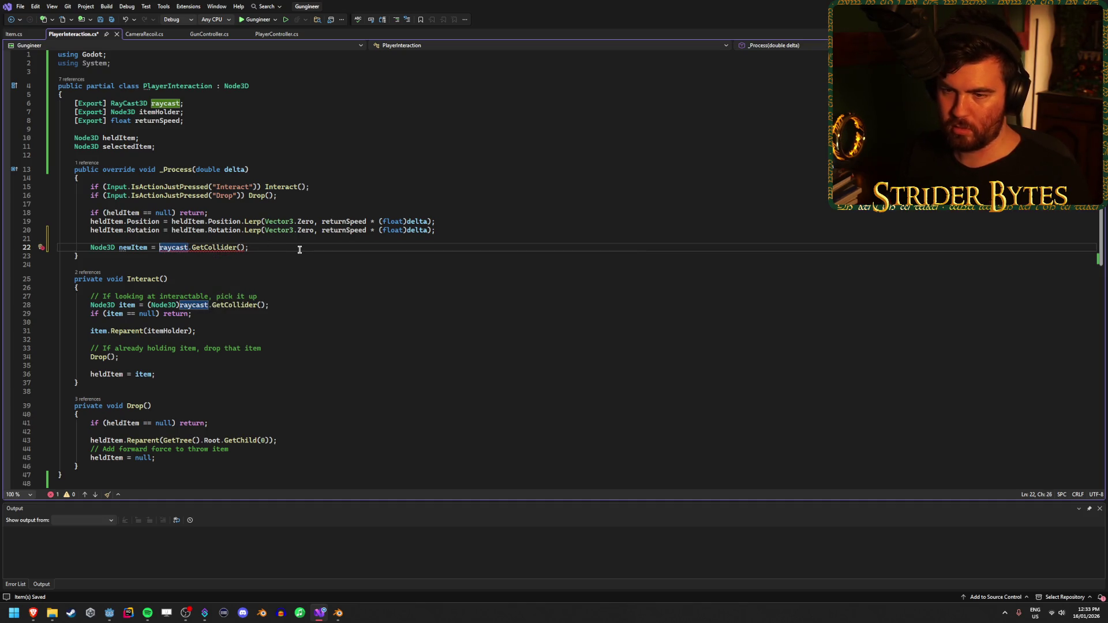
text((Node3D)
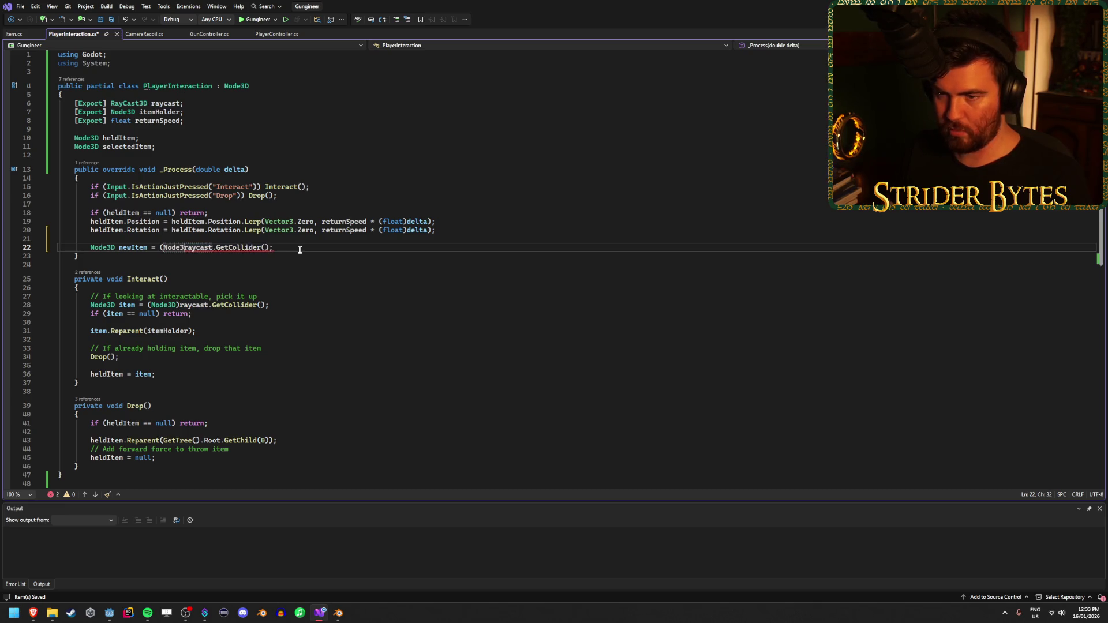
text())
key(End)
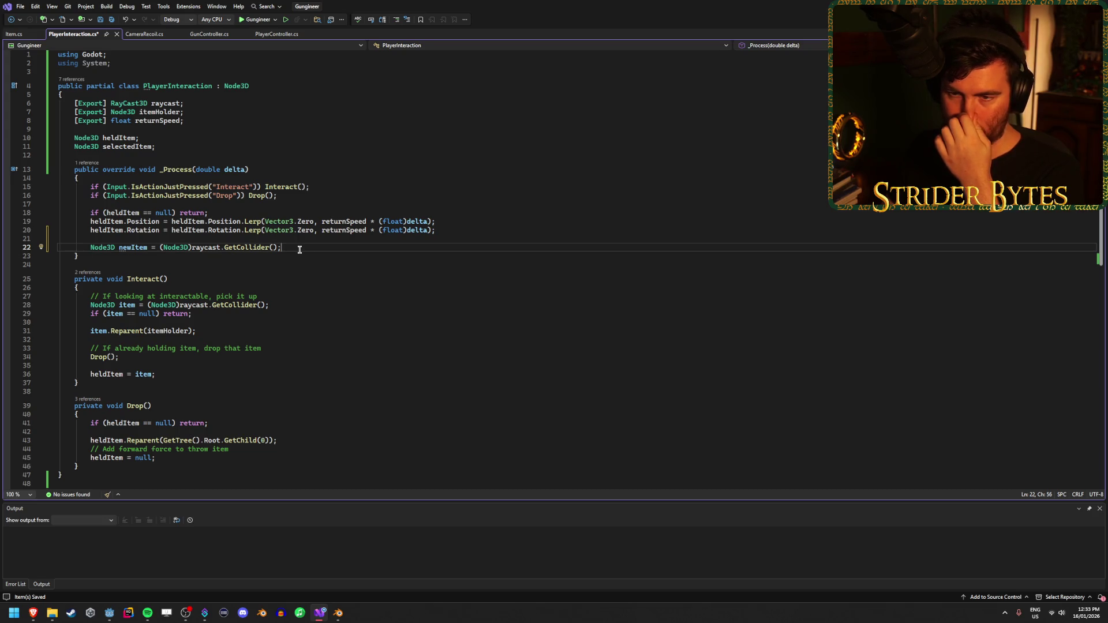
key(Return)
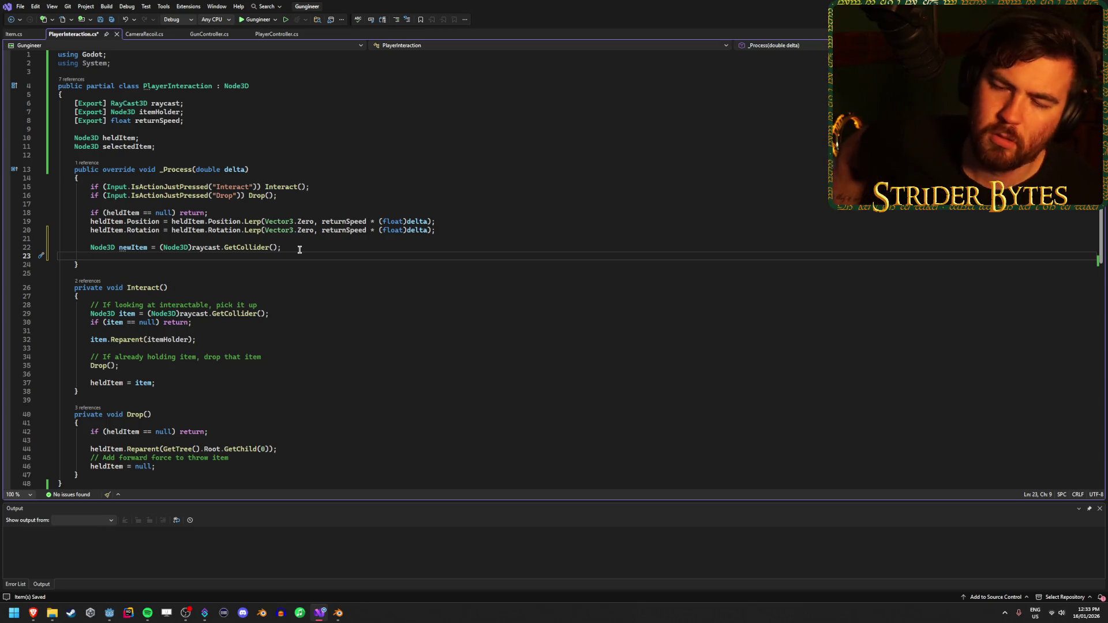
key(Return)
- Write comments for setting glow true when looking at an item and false otherwise
text(// )
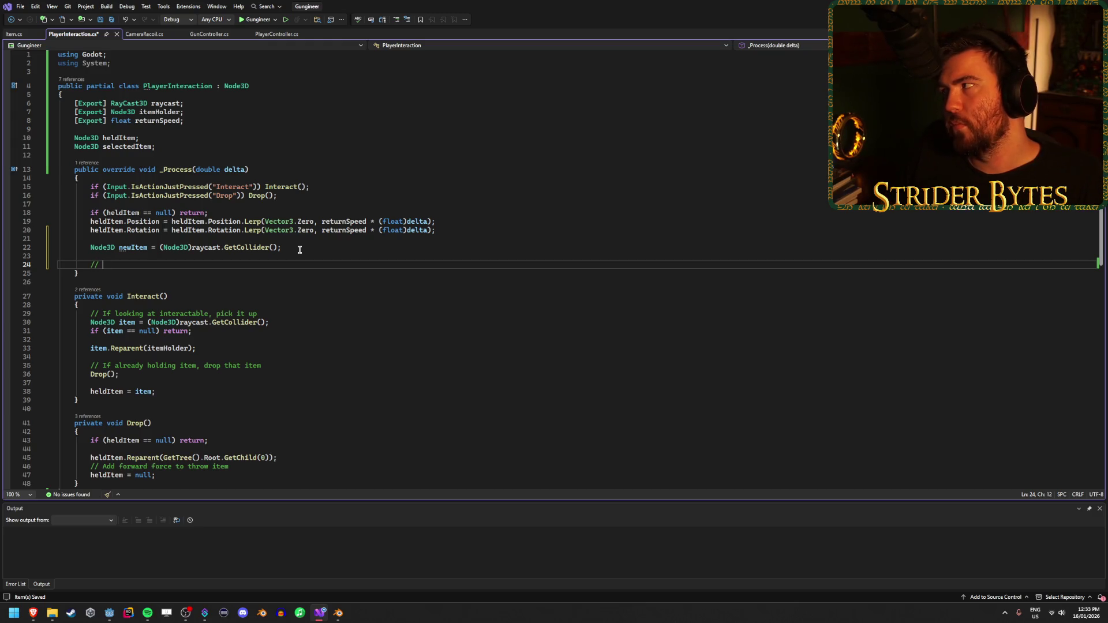
text(If)
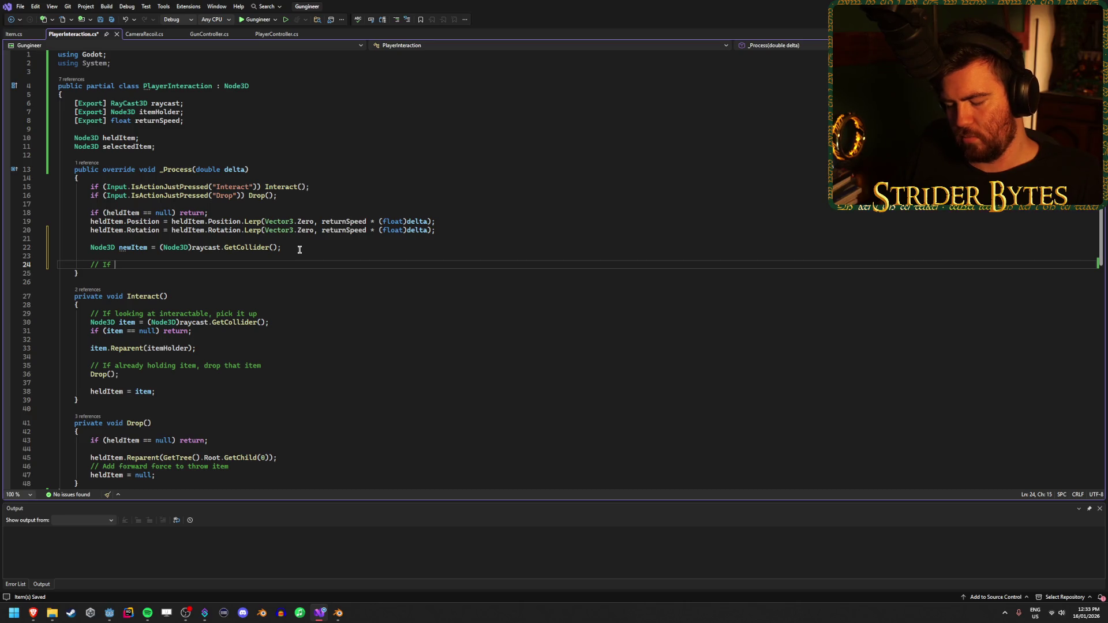
text(you look a)
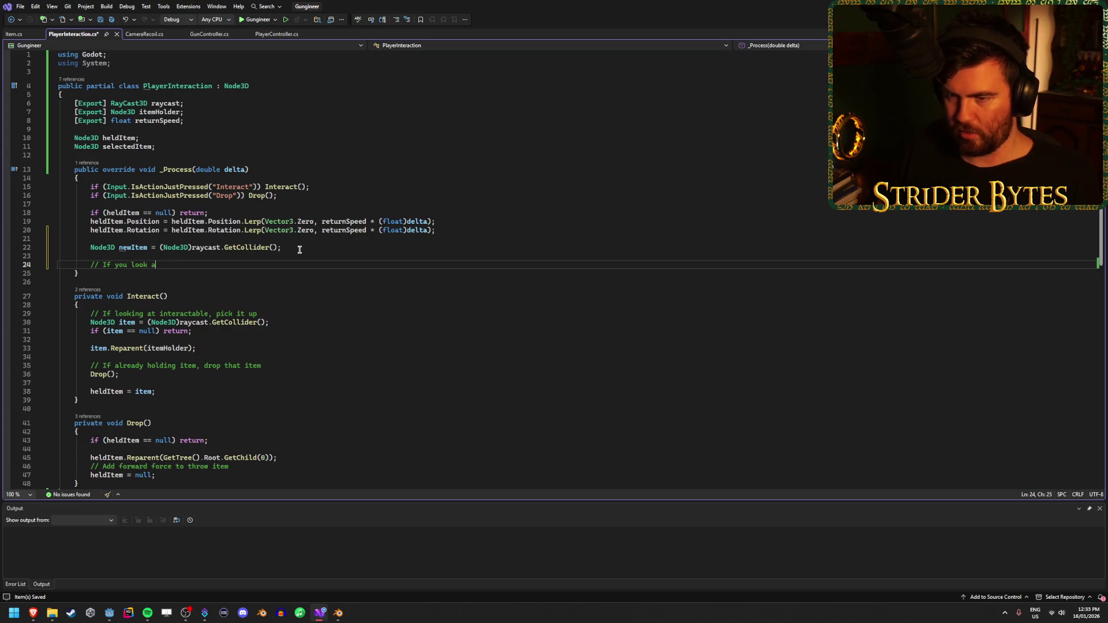
text(i)
key(BackSpace)
key(BackSpace)
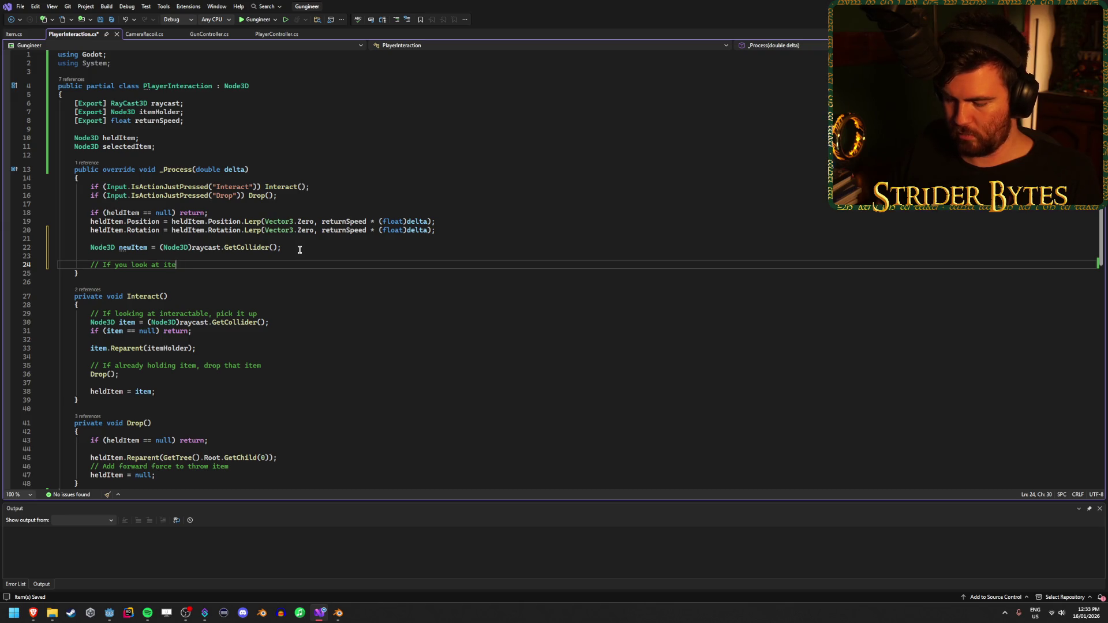
text(et glow to tru)
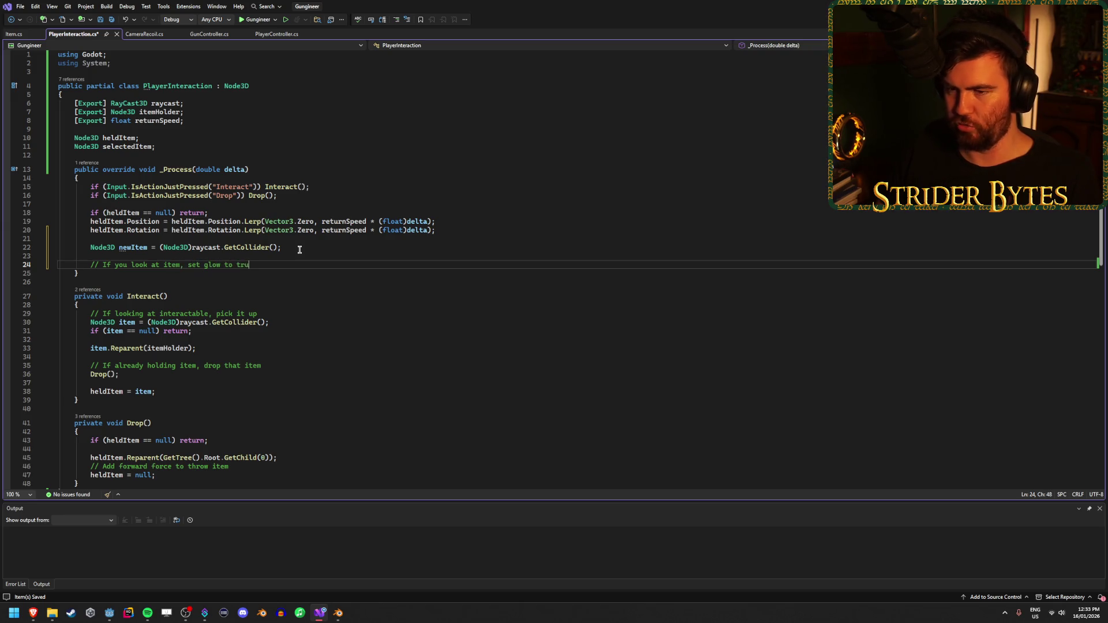
key(Return)
key(Return)
text(// )
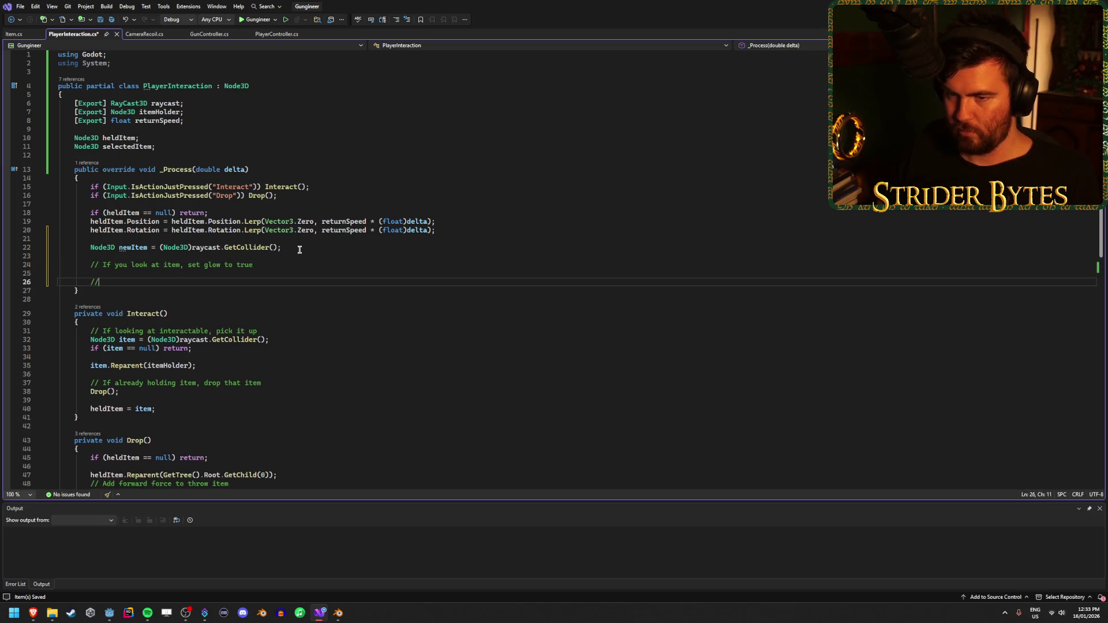
text(Ifg )
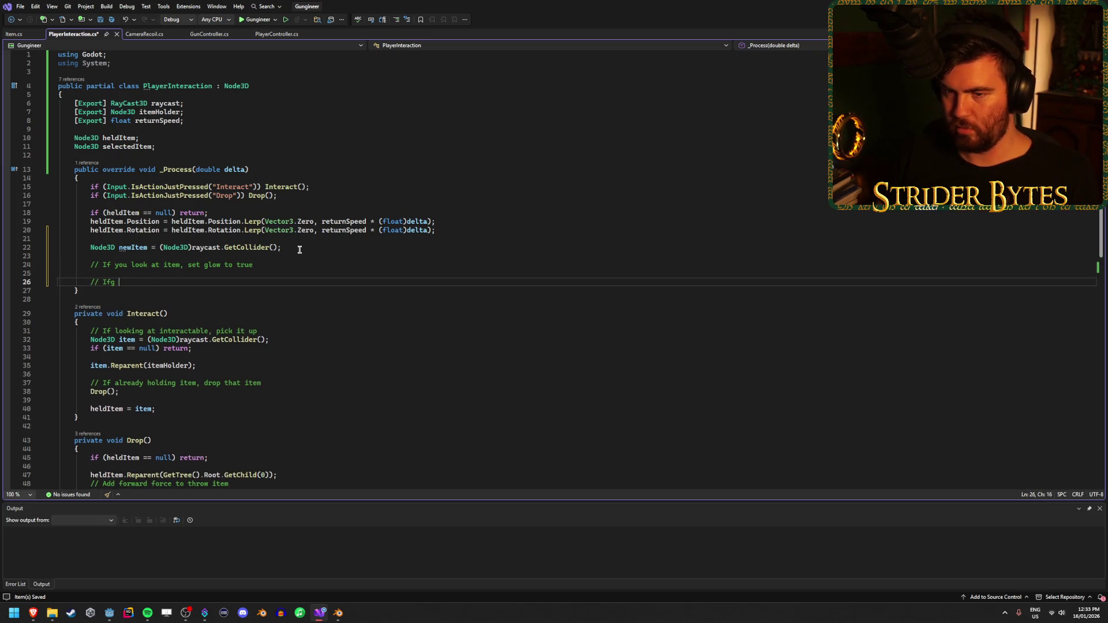
text(no )
text(ger looking at)
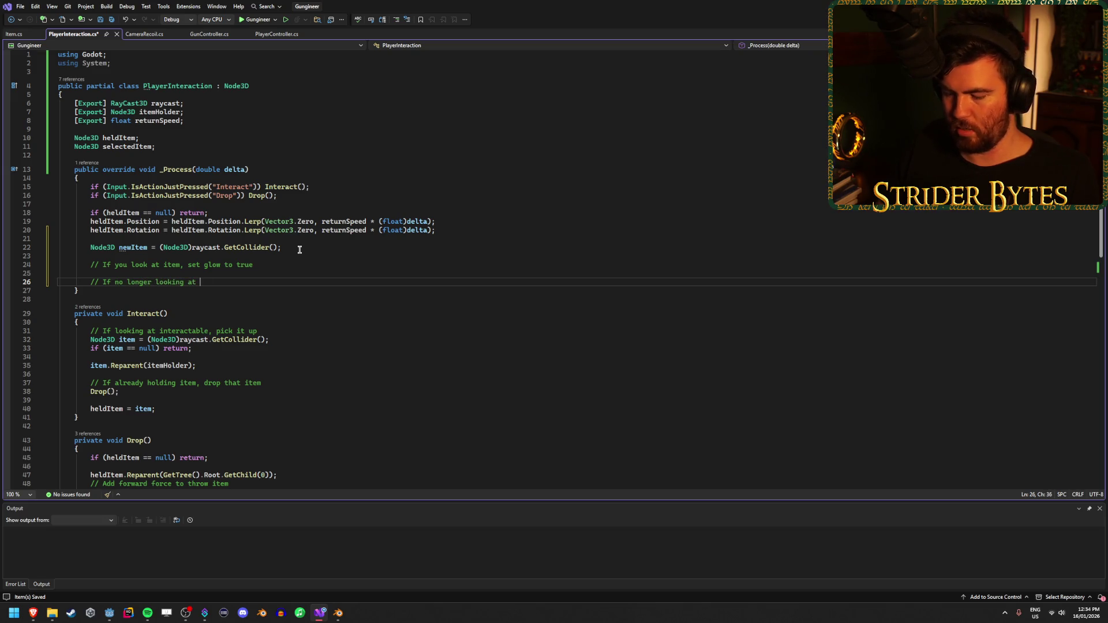
text(set glow to false)
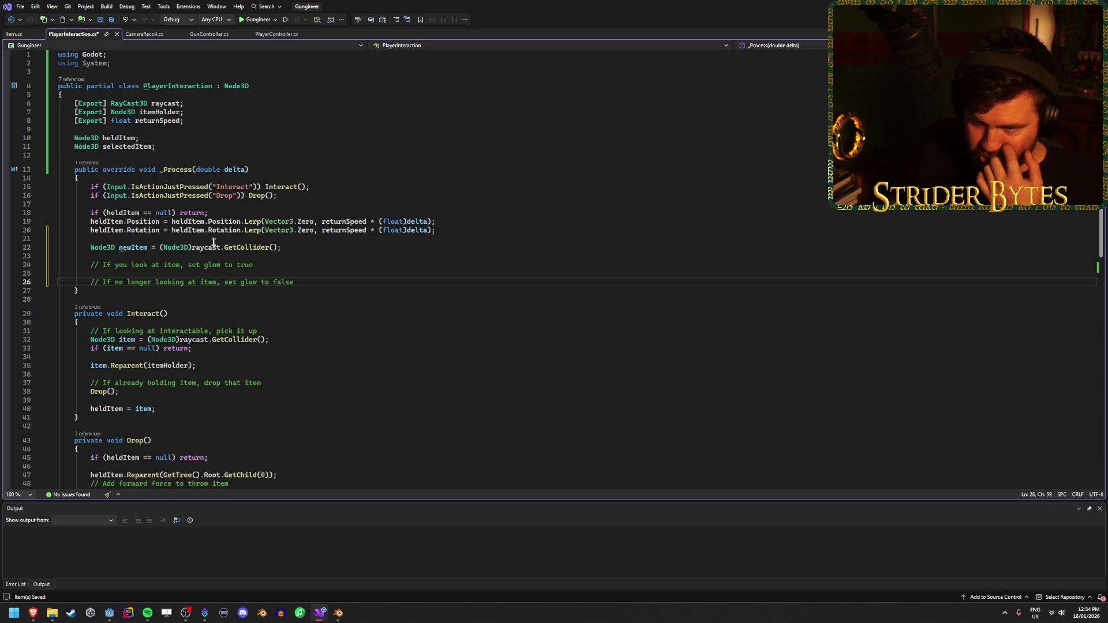
- Begin an 'if (newItem == sel' check after the newItem assignment
key(Up)
key(Up)
key(Up)
key(Up)
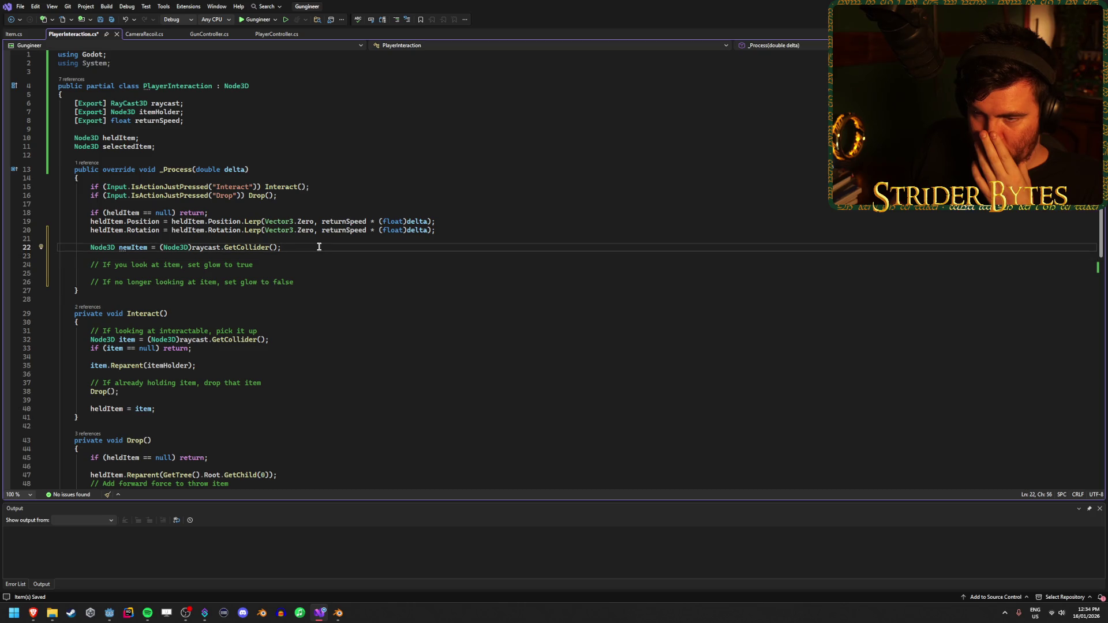
click(316, 256)
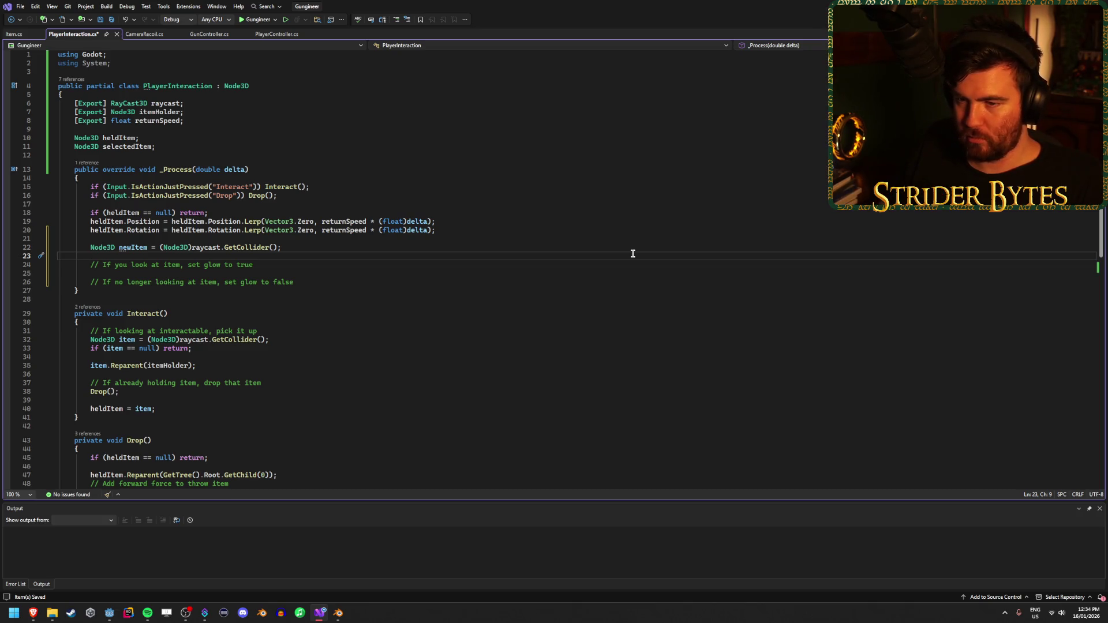
text(if (newIt)
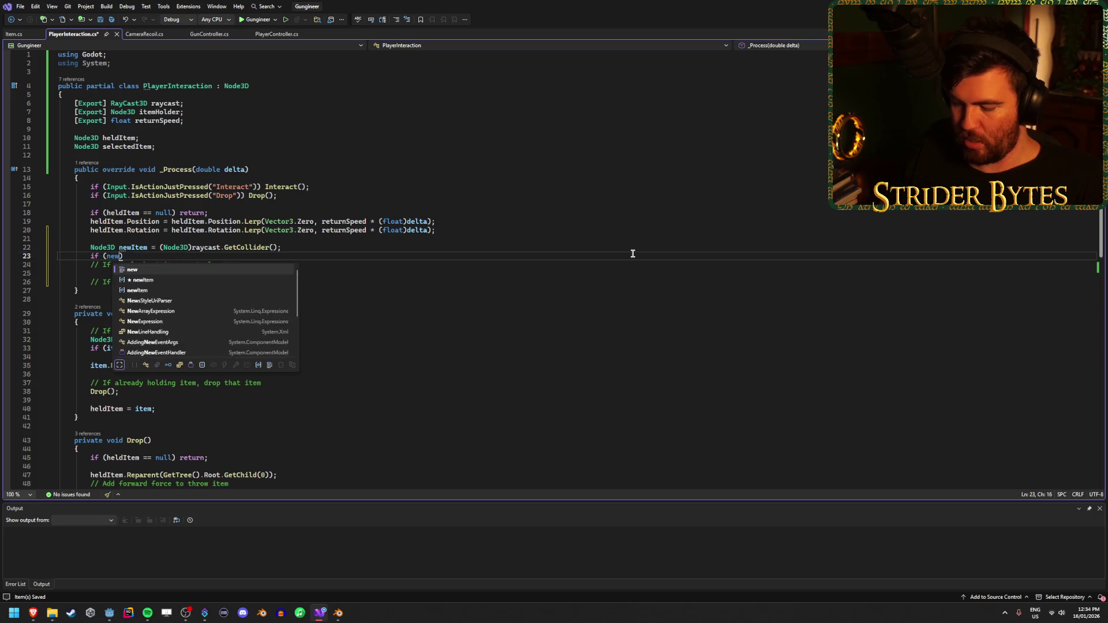
text(em == )
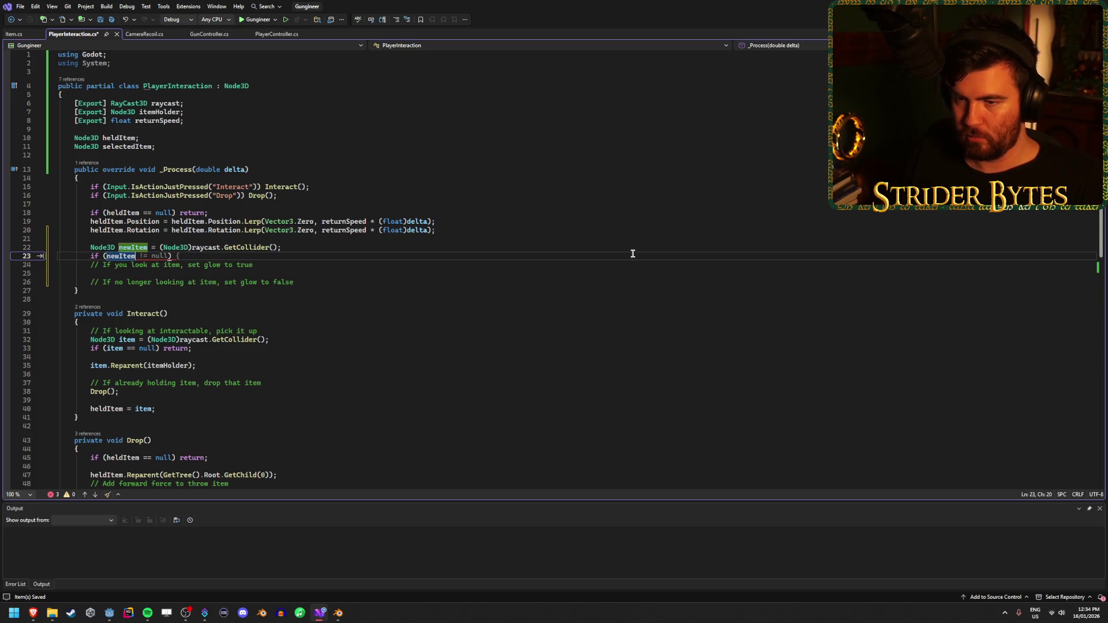
text(sele)
- Complete 'if (newItem == selectedItem) return;' and start a selectedItem line beneath it
key(Tab)
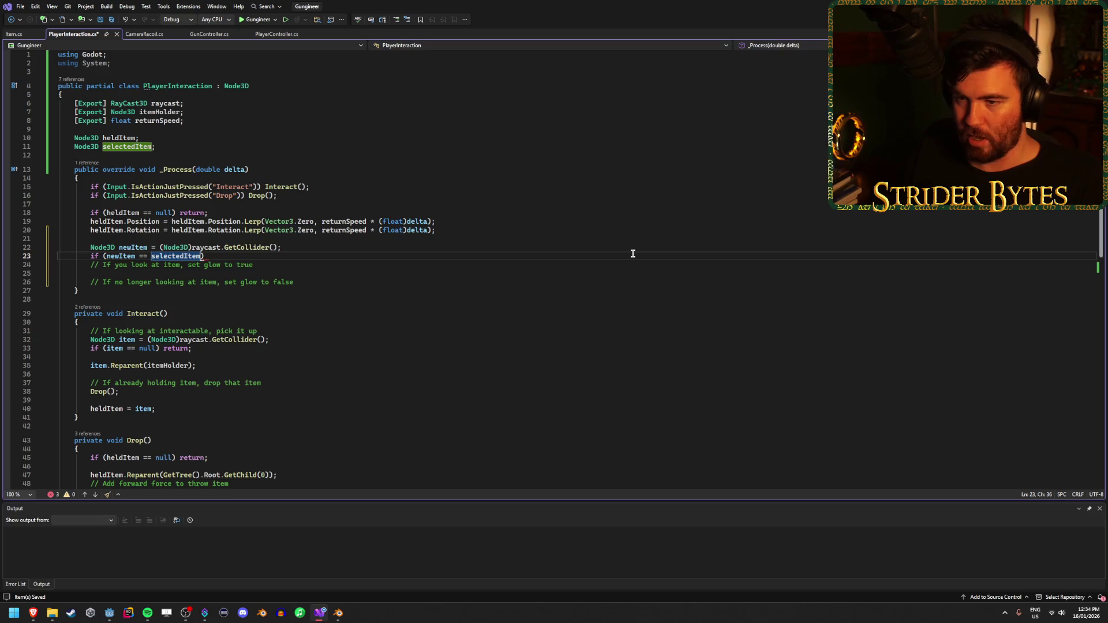
text(return;)
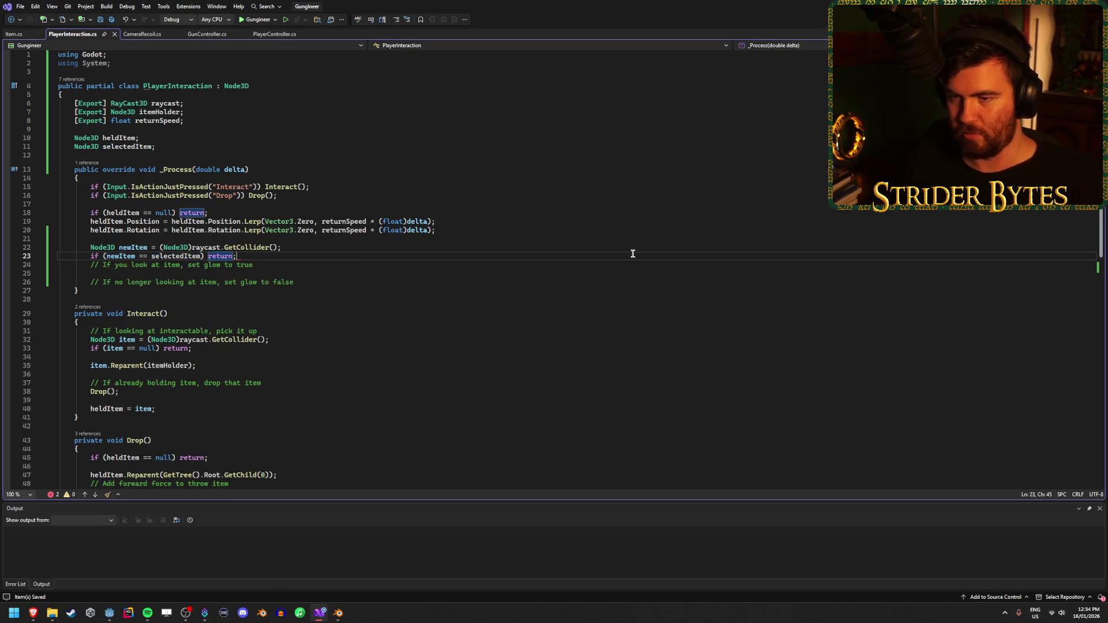
key(Return)
key(Return)
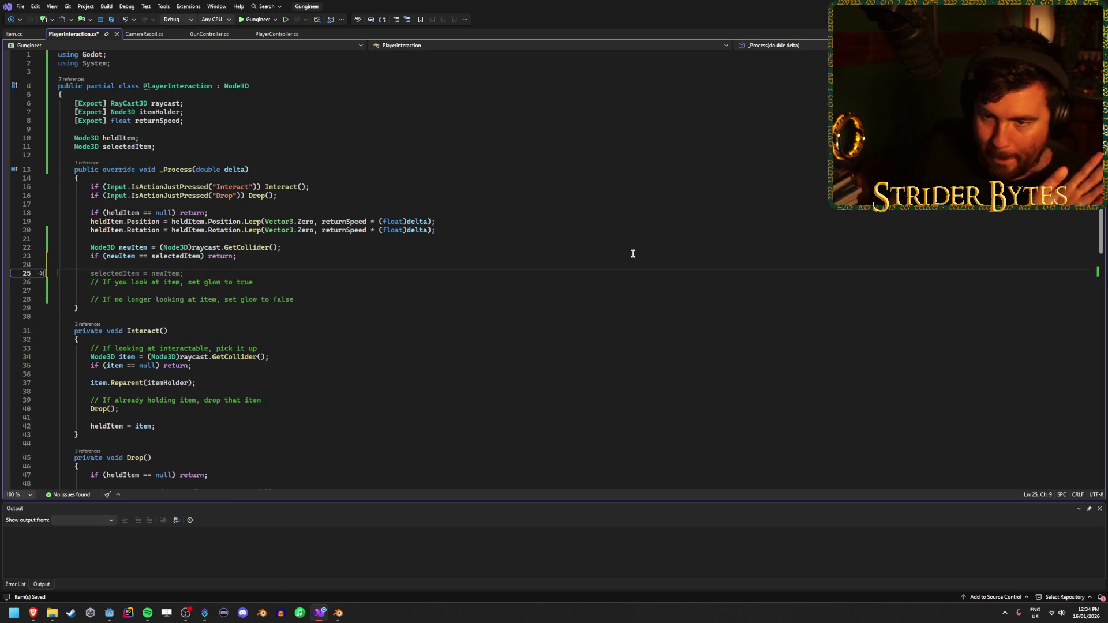
key(Escape)
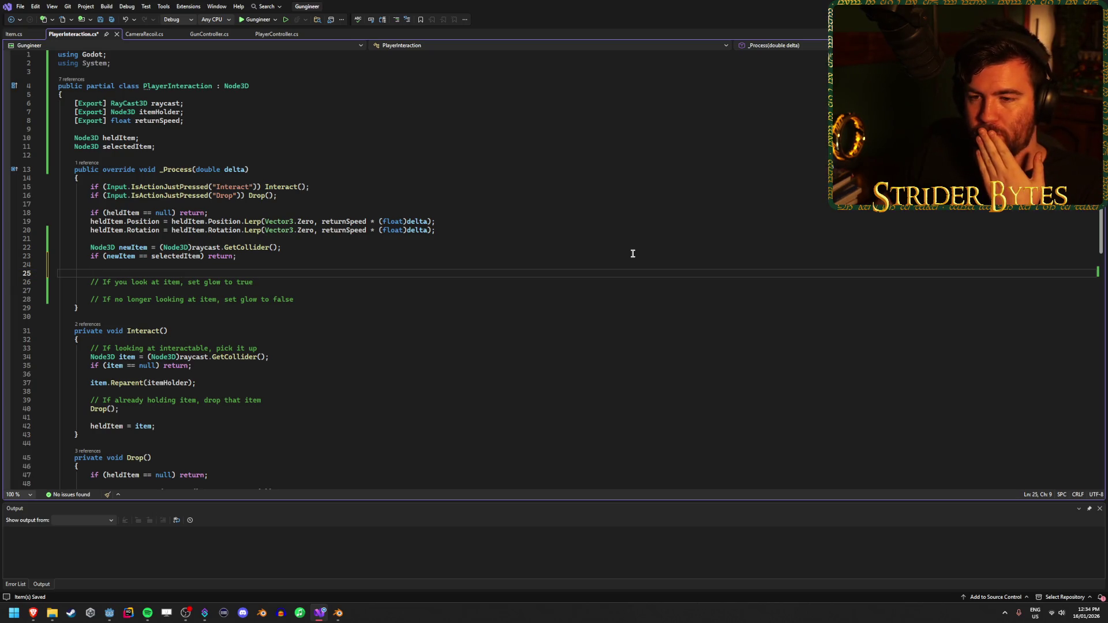
text(selectedItem)
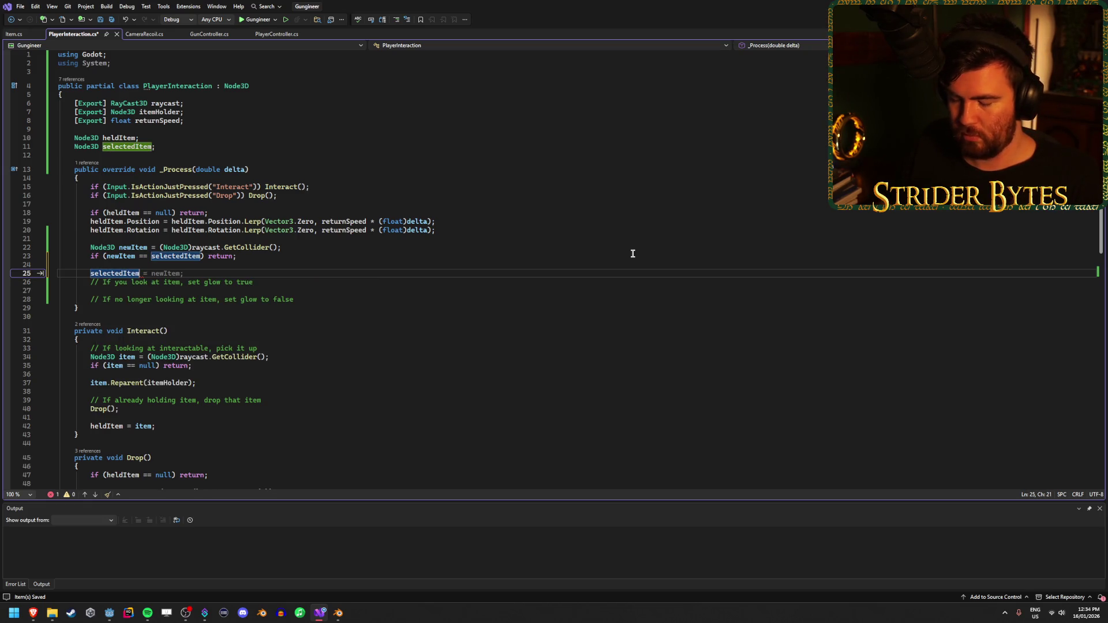
click(145, 139)
double_click(86, 140)
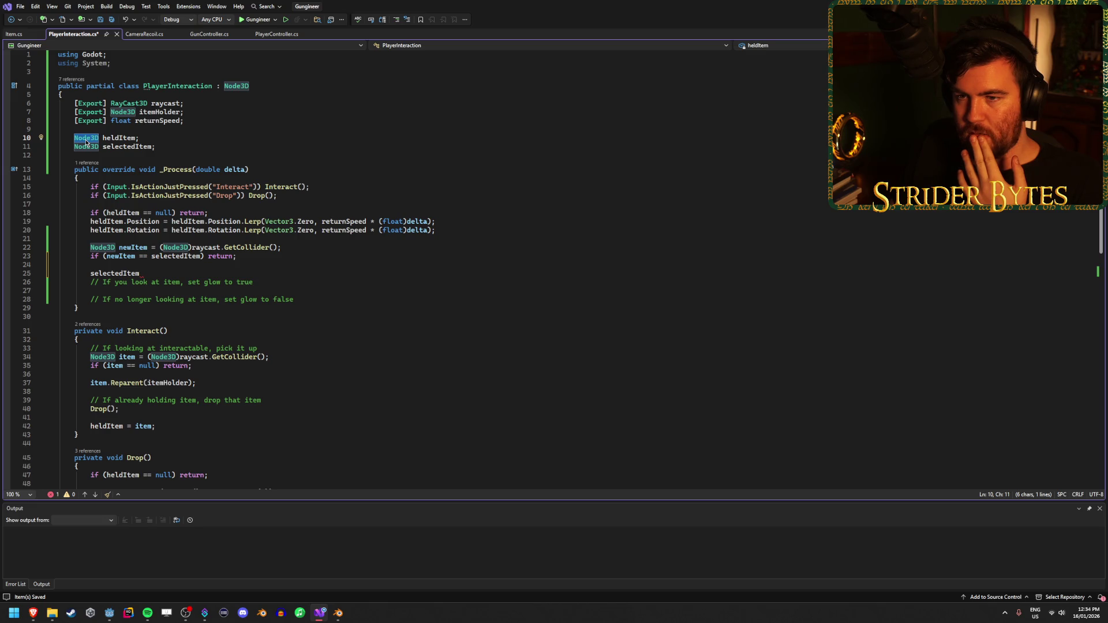
click(147, 137)
click(160, 148)
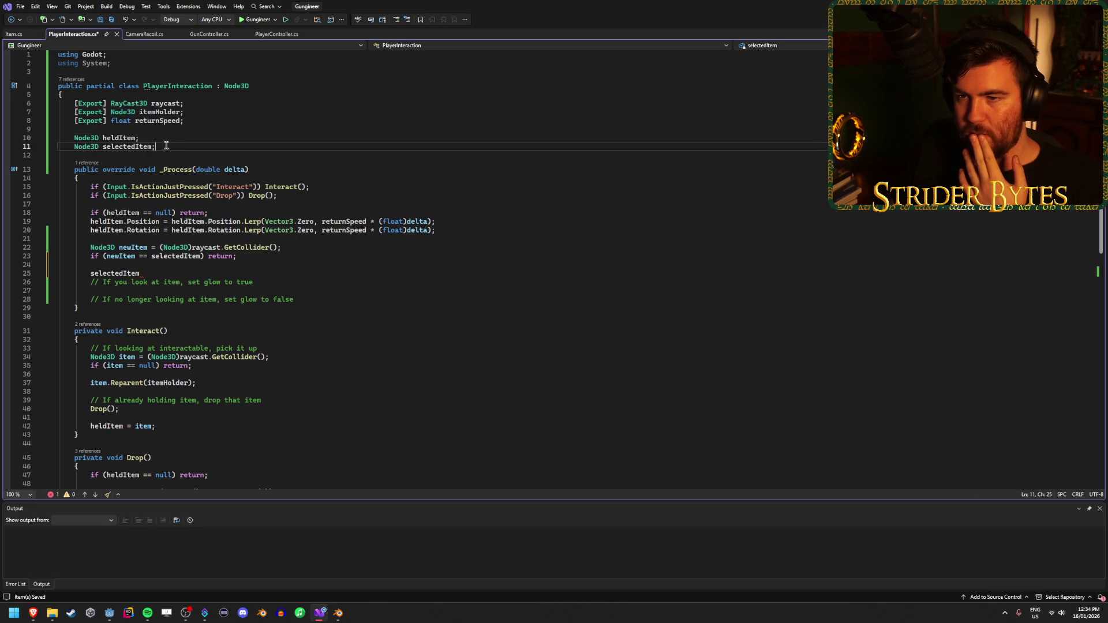
click(171, 140)
click(171, 144)
click(175, 141)
click(174, 145)
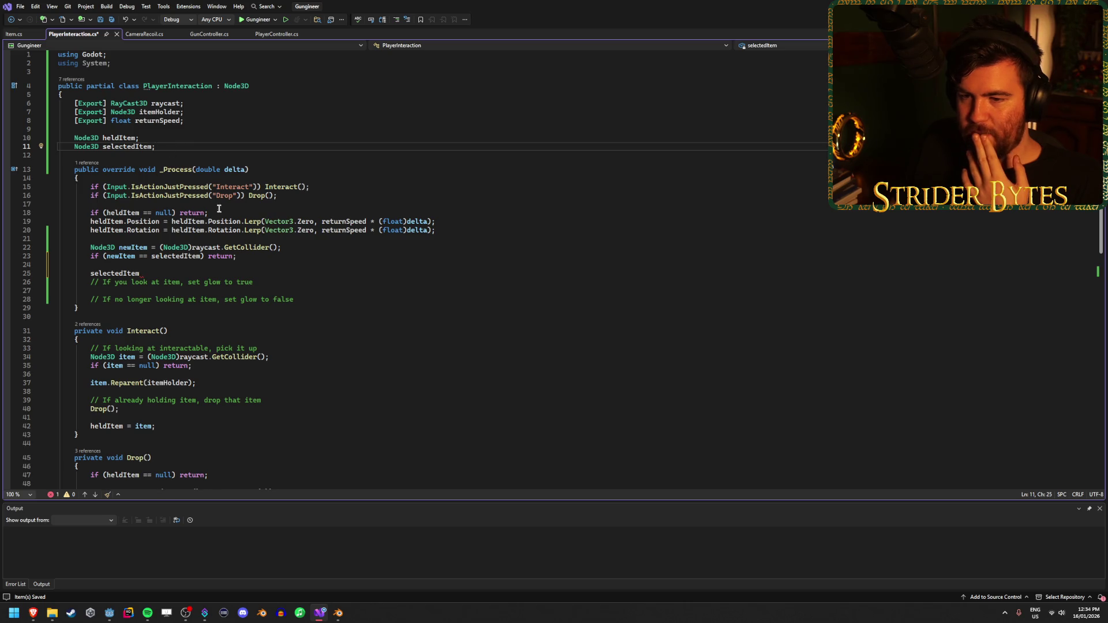
click(176, 275)
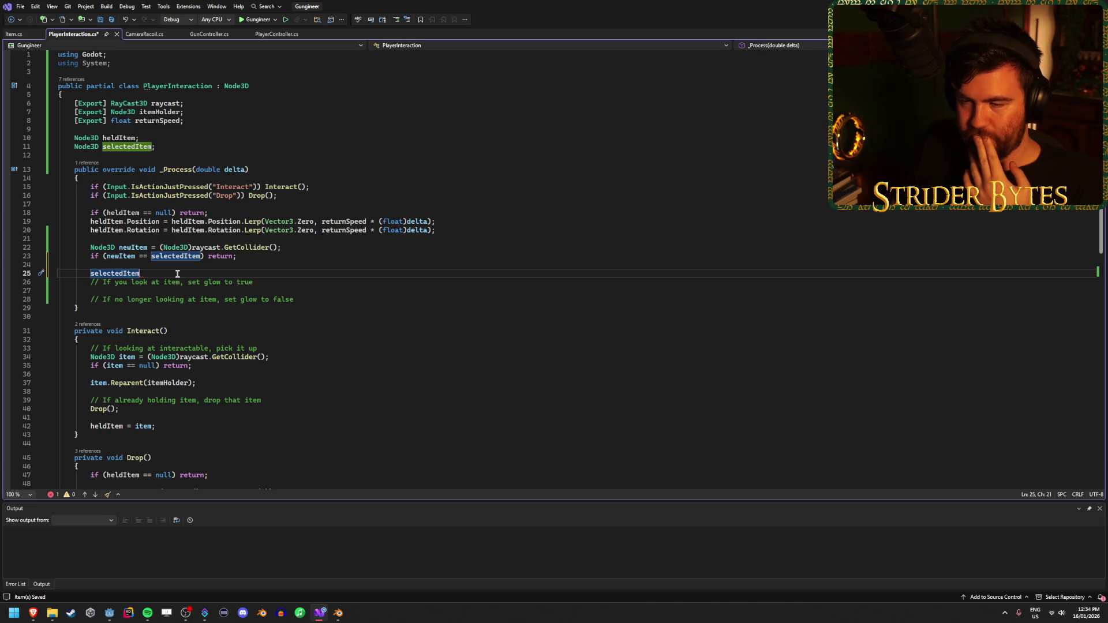
click(176, 146)
click(154, 273)
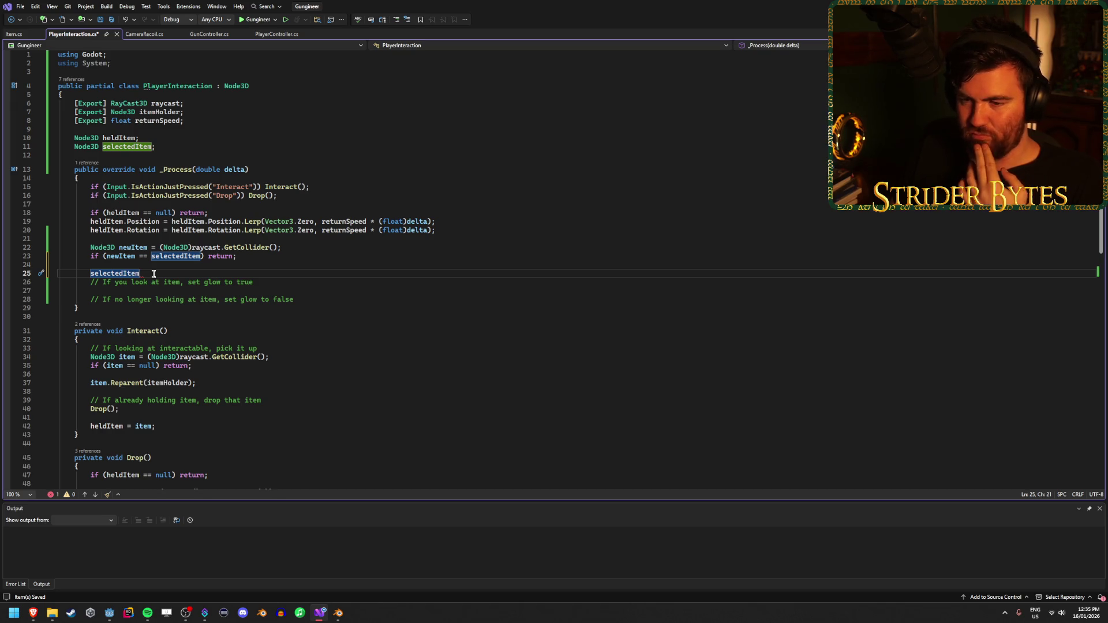
scroll(173, 323, down, 2)
scroll(263, 370, down, 1)
scroll(264, 369, up, 1)
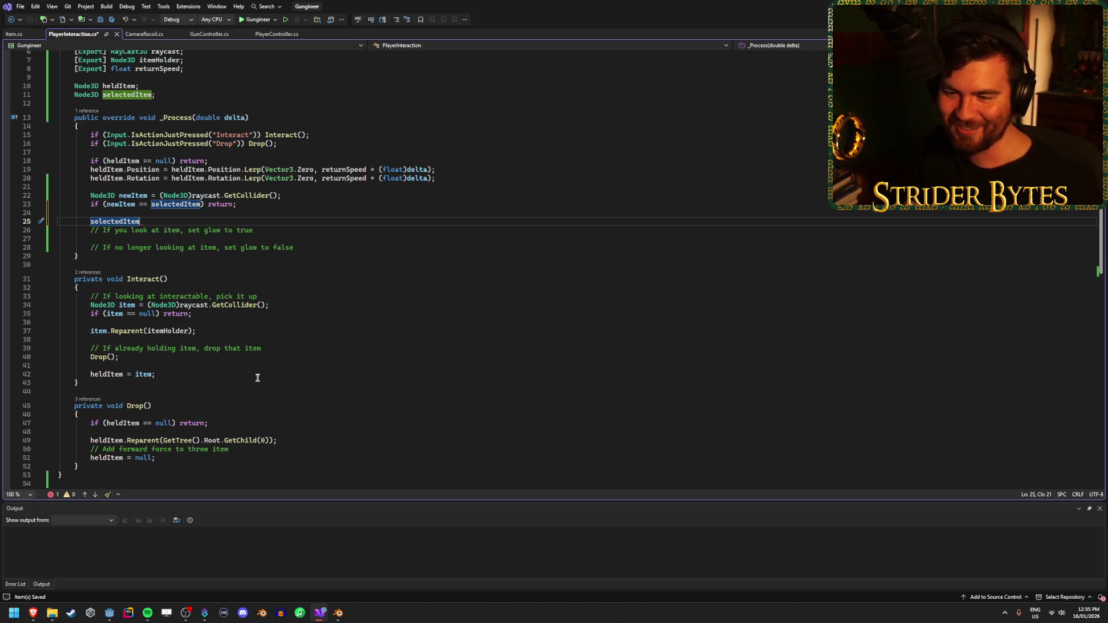
click(257, 376)
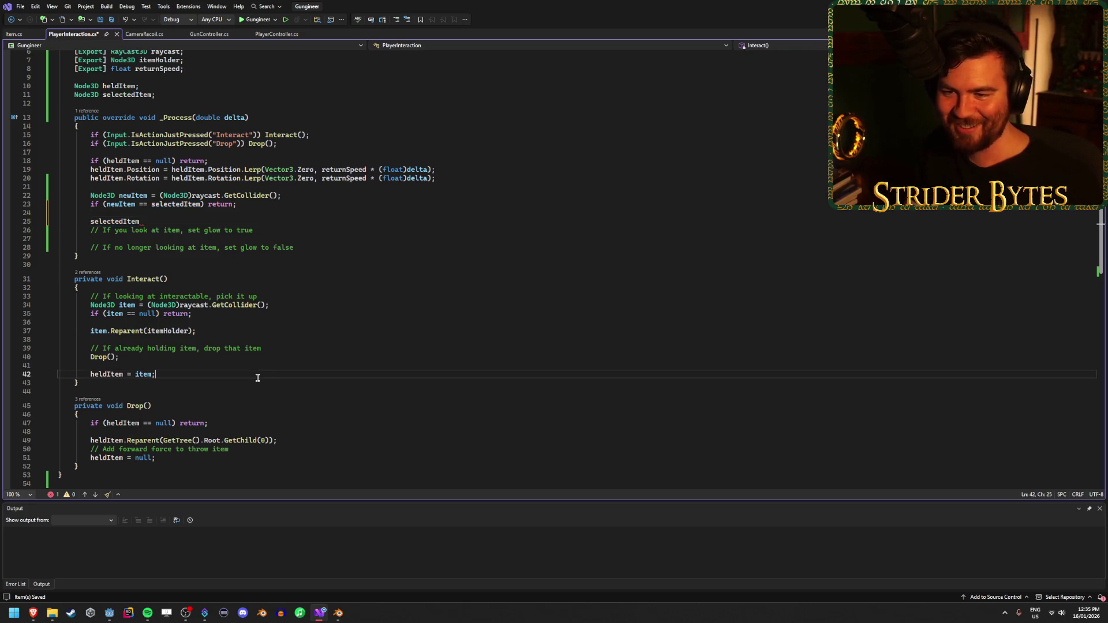
click(182, 221)
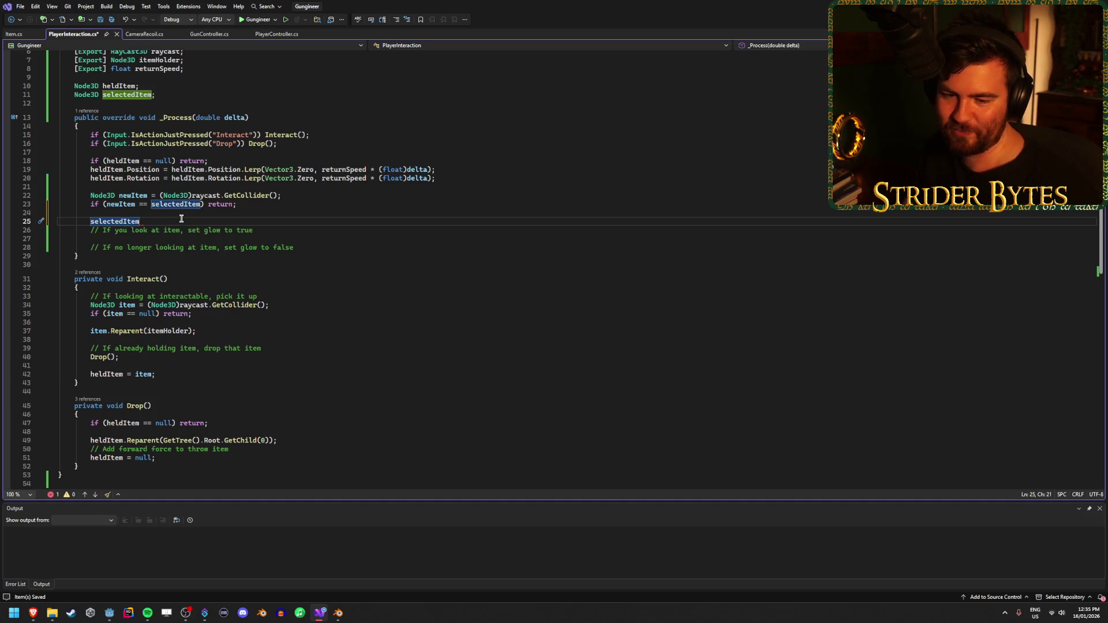
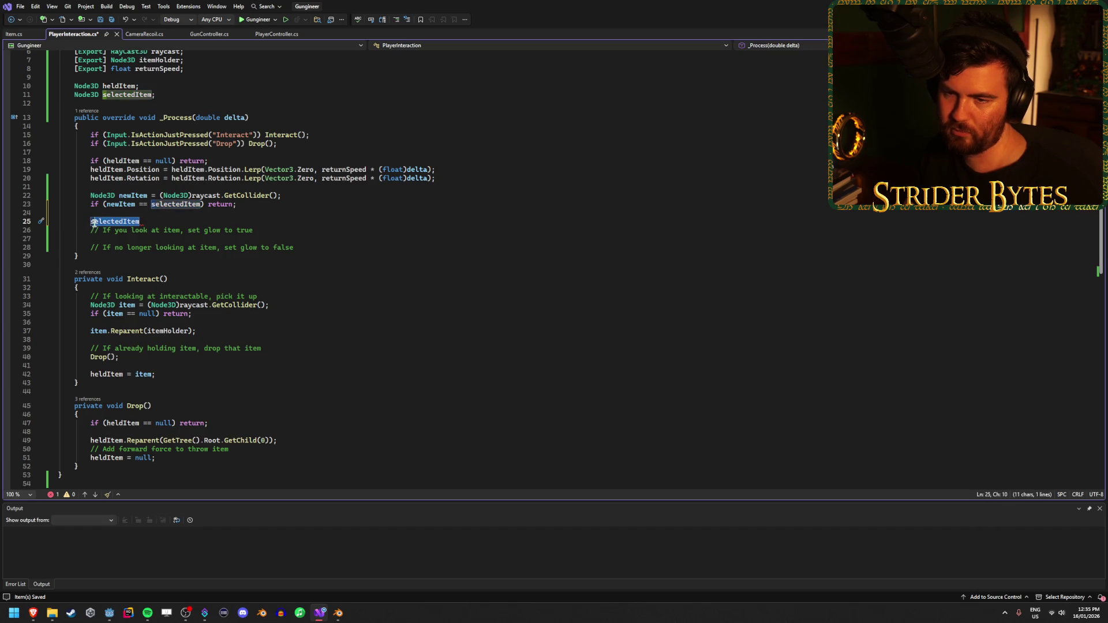
- Add an (Item) cast in front of selectedItem on line 25
key(Home)
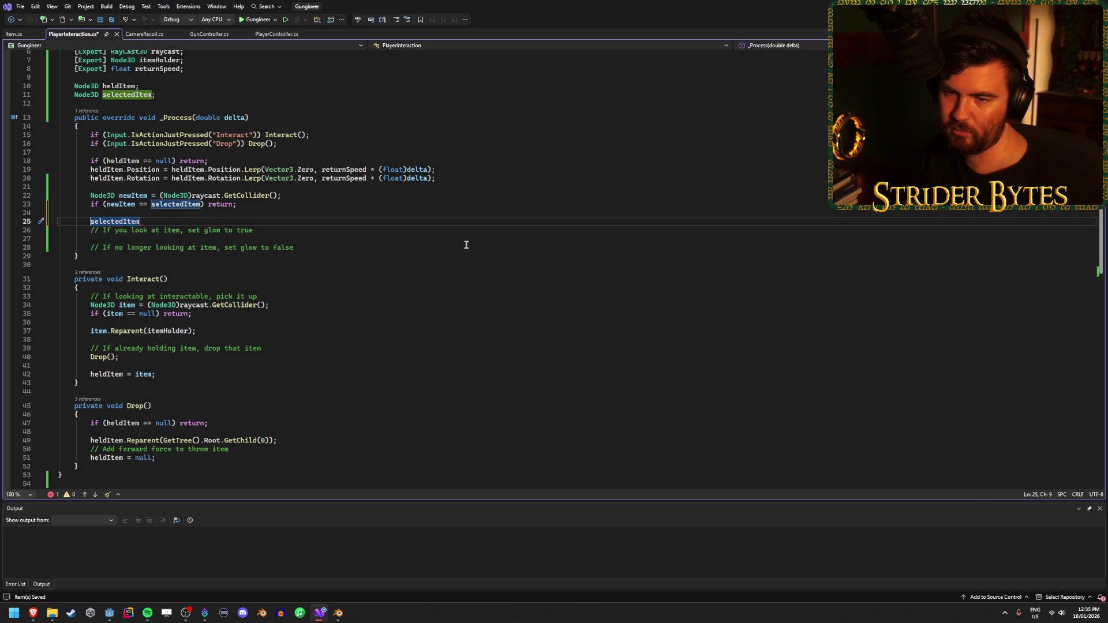
click(199, 222)
key(Home)
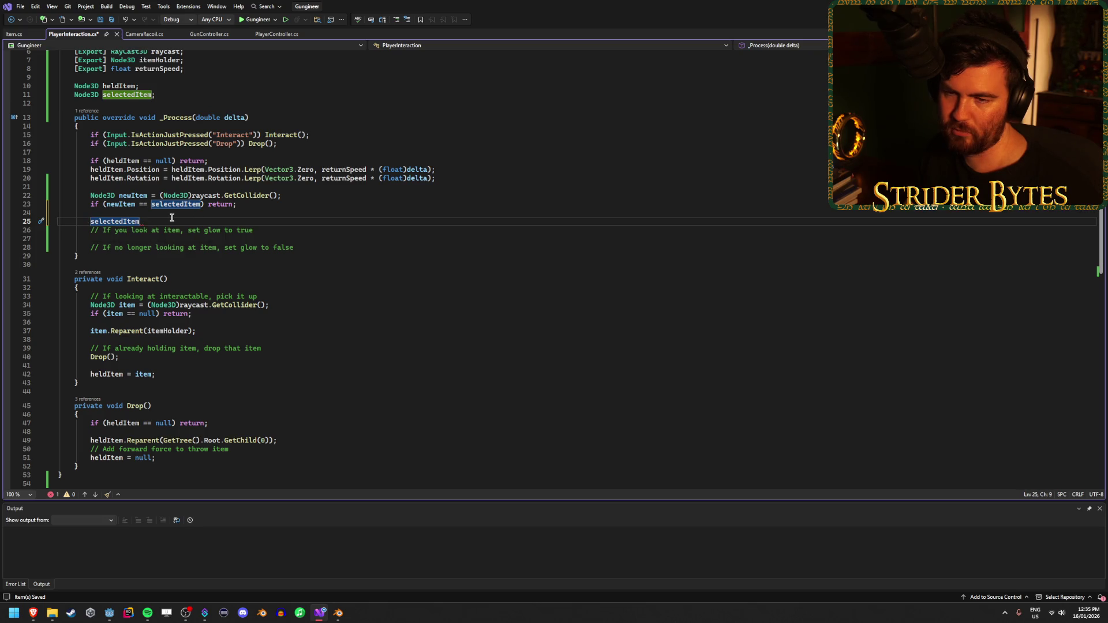
key(End)
key(Home)
text((Item))
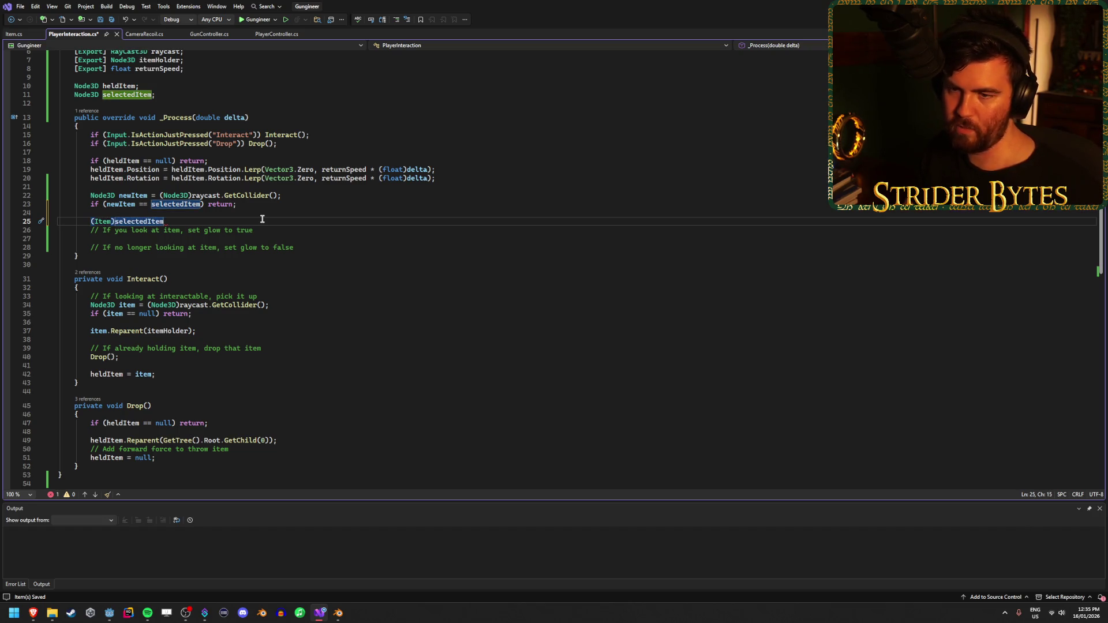
- Remove the (Item) cast again from line 25
click(329, 238)
click(312, 210)
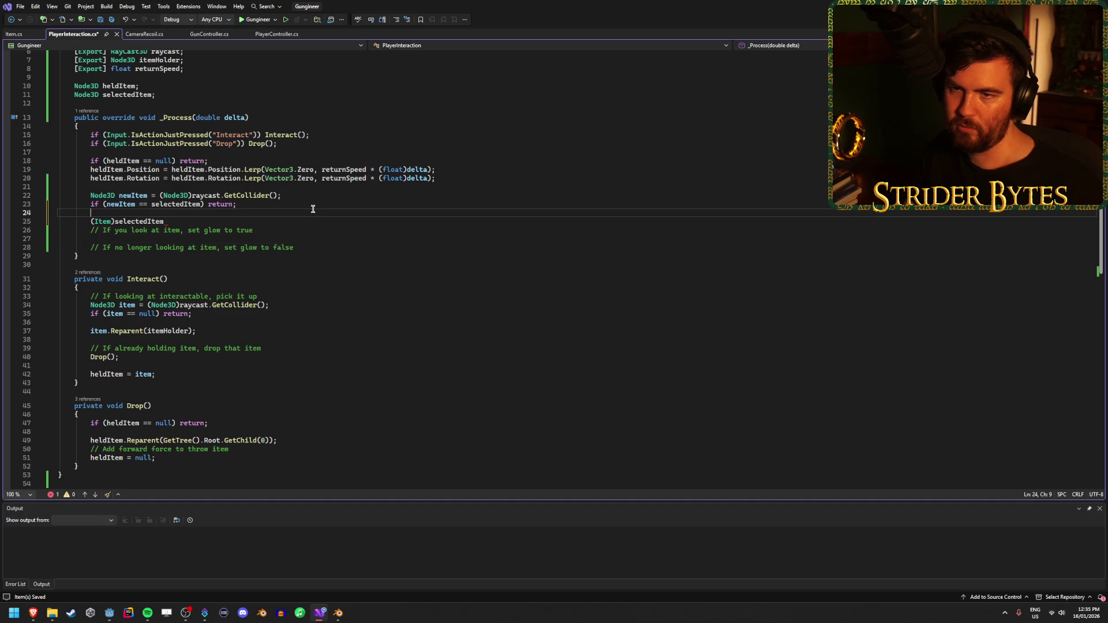
scroll(313, 209, up, 1)
click(205, 247)
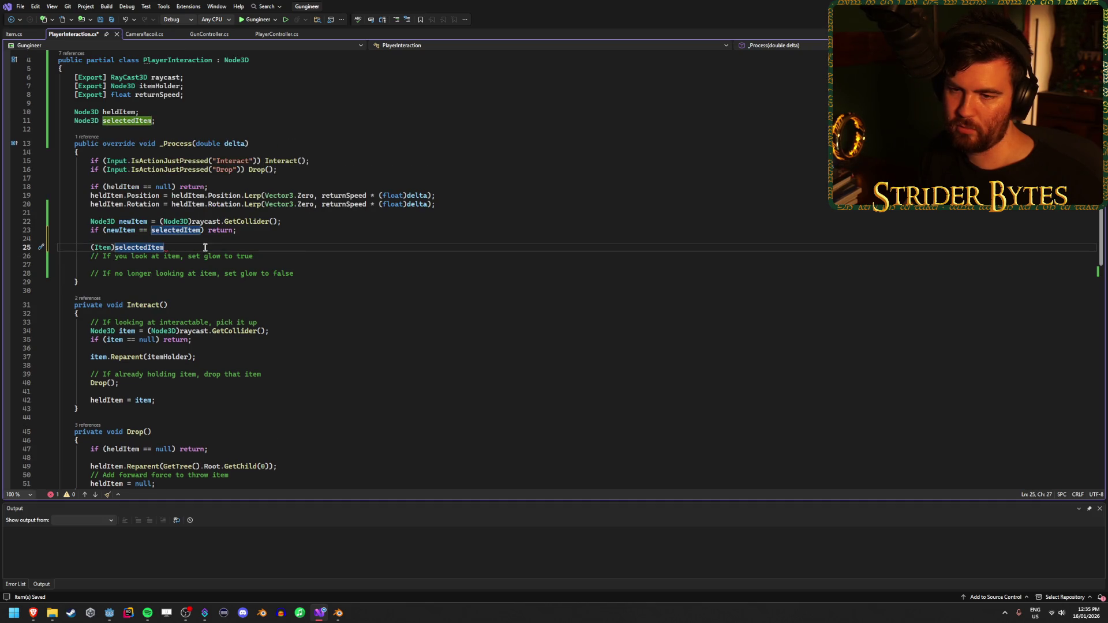
drag(205, 247, 93, 248)
click(114, 247)
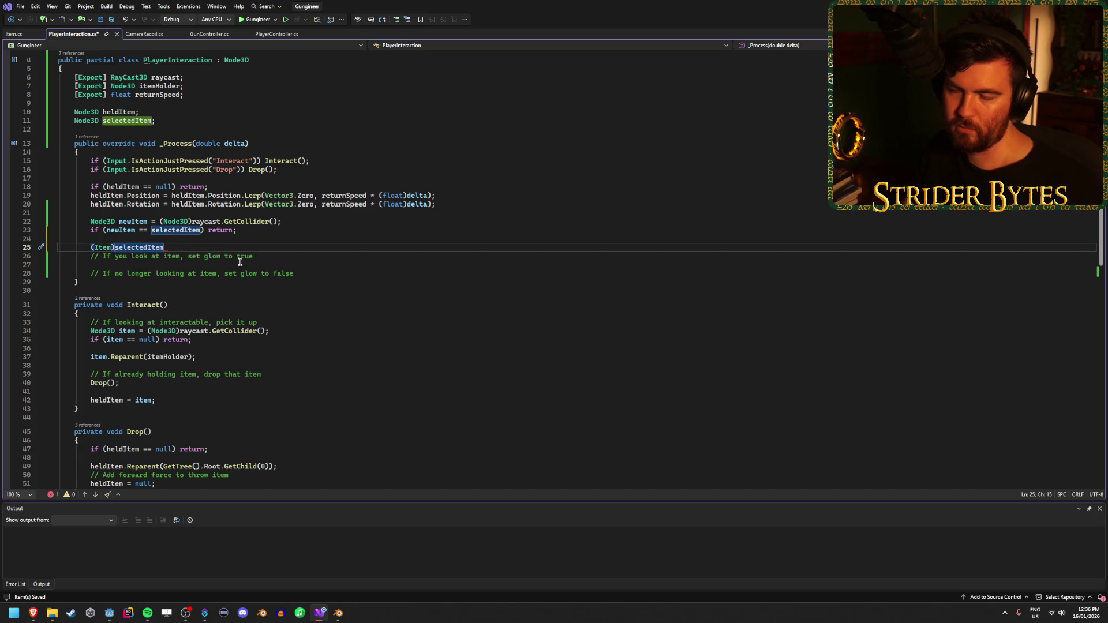
key(BackSpace)
key(BackSpace)
key(BackSpace)
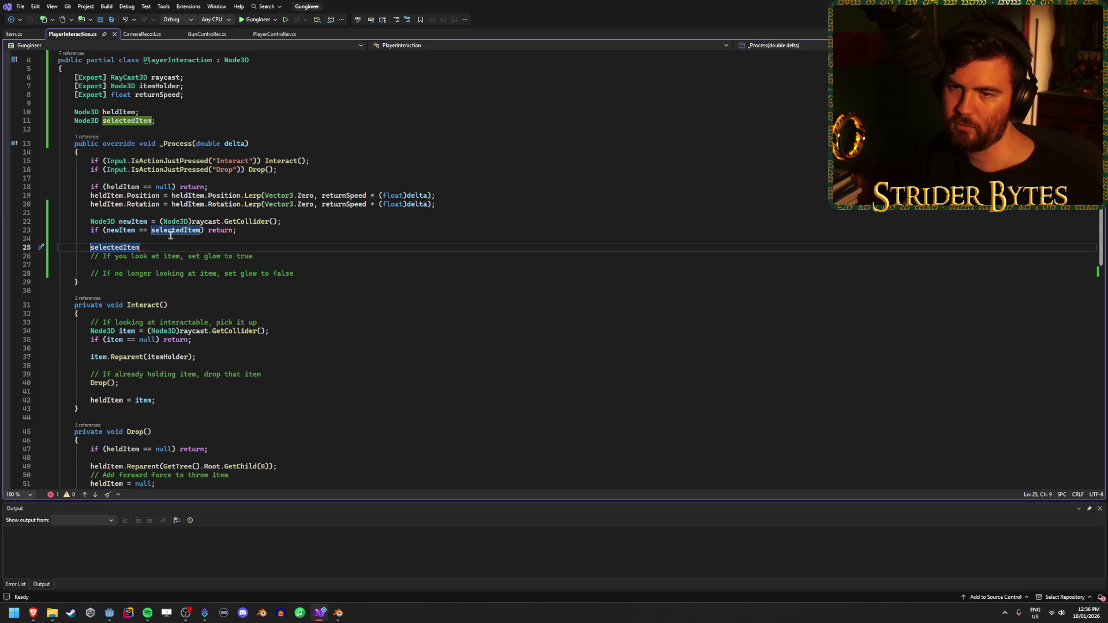
- Change the heldItem and selectedItem types from Node3D to Item on lines 10 and 11, then save
click(185, 111)
double_click(83, 111)
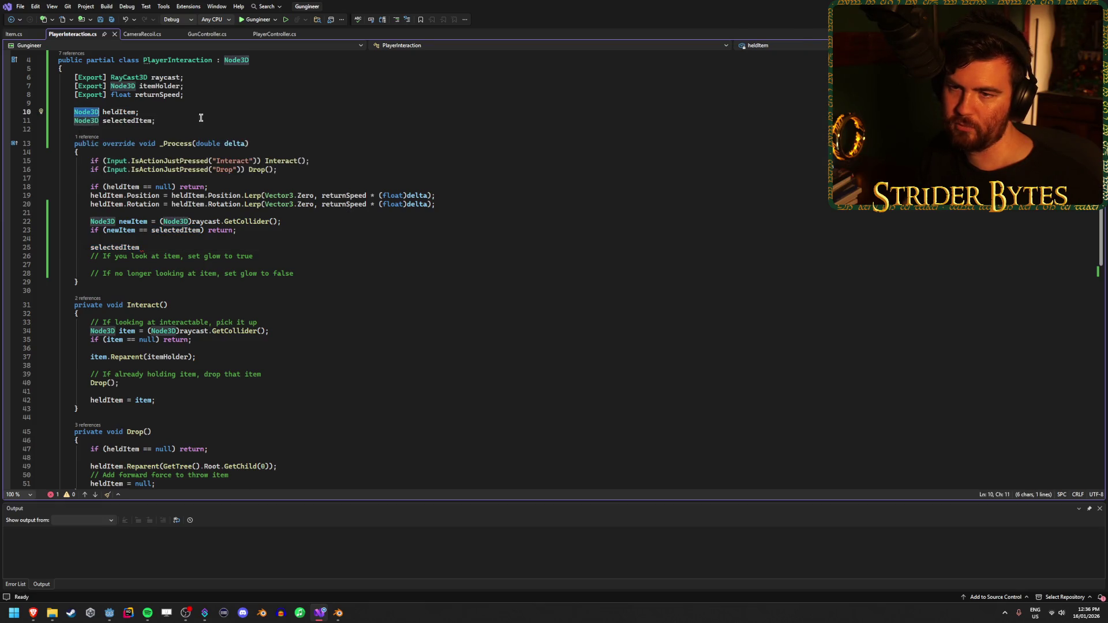
text(Item)
double_click(86, 121)
text(Item)
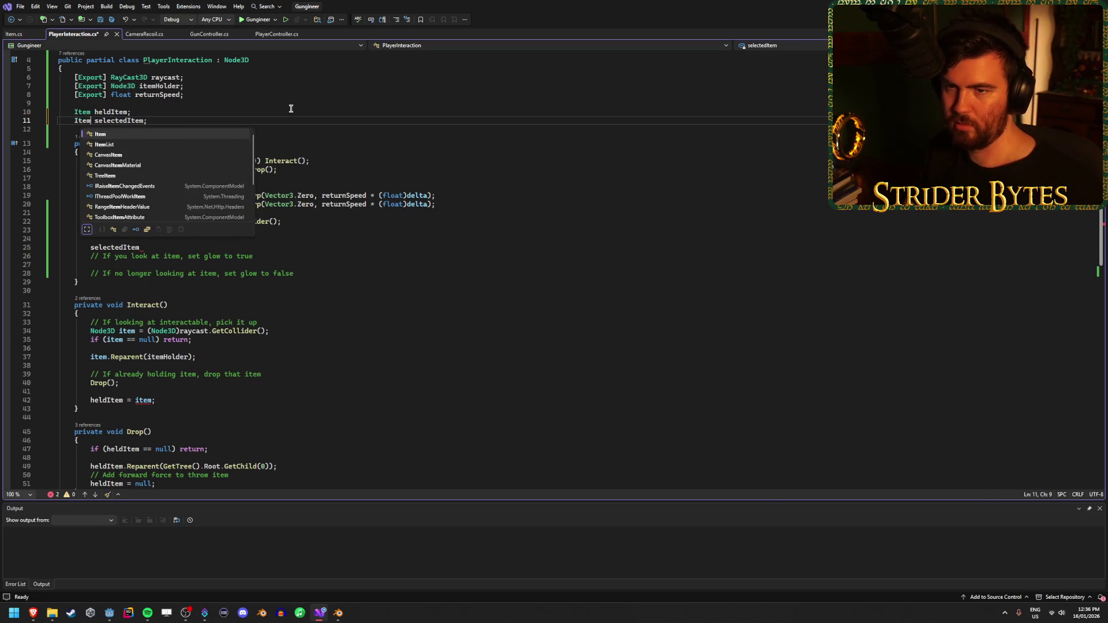
key(ctrl+s)
- Add selectedItem.SetGlow(false) on line 25 and save
click(178, 247)
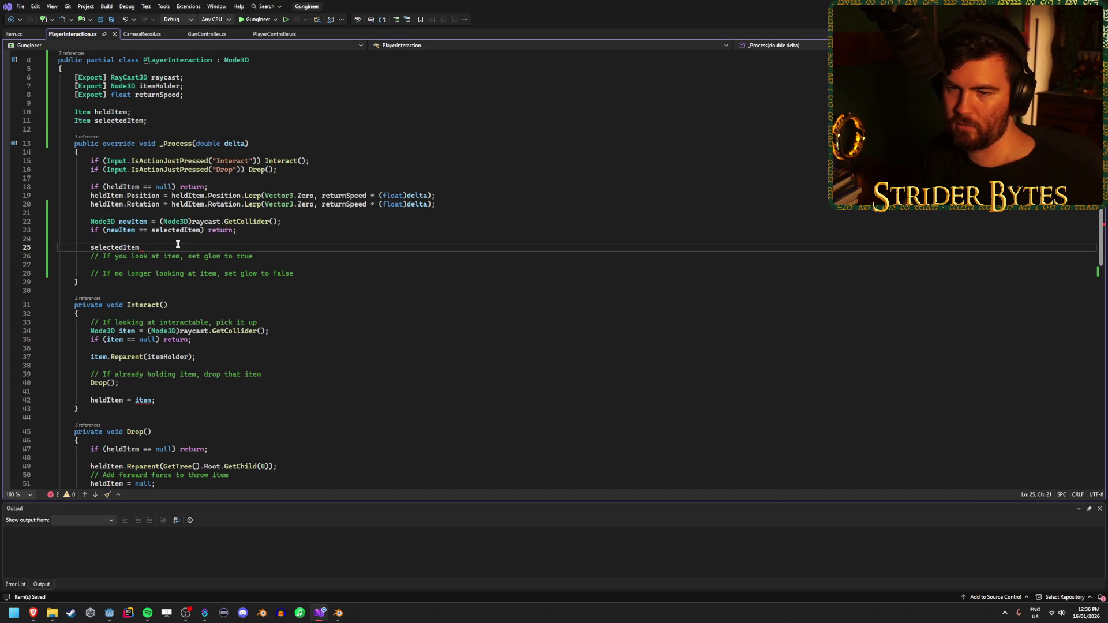
click(152, 257)
click(160, 248)
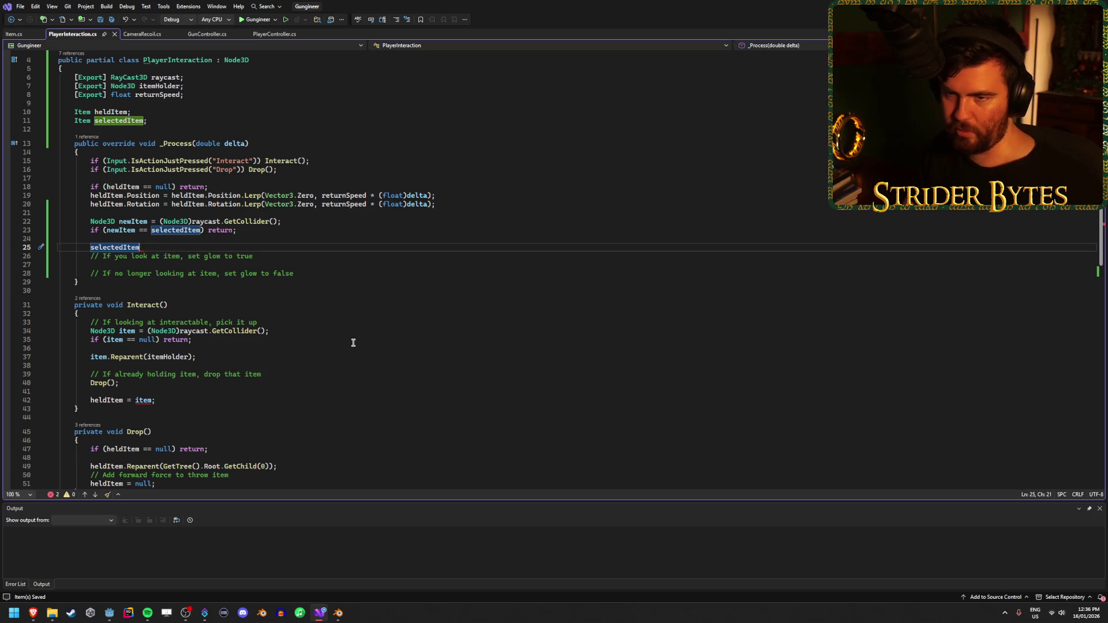
text(.SetGlo)
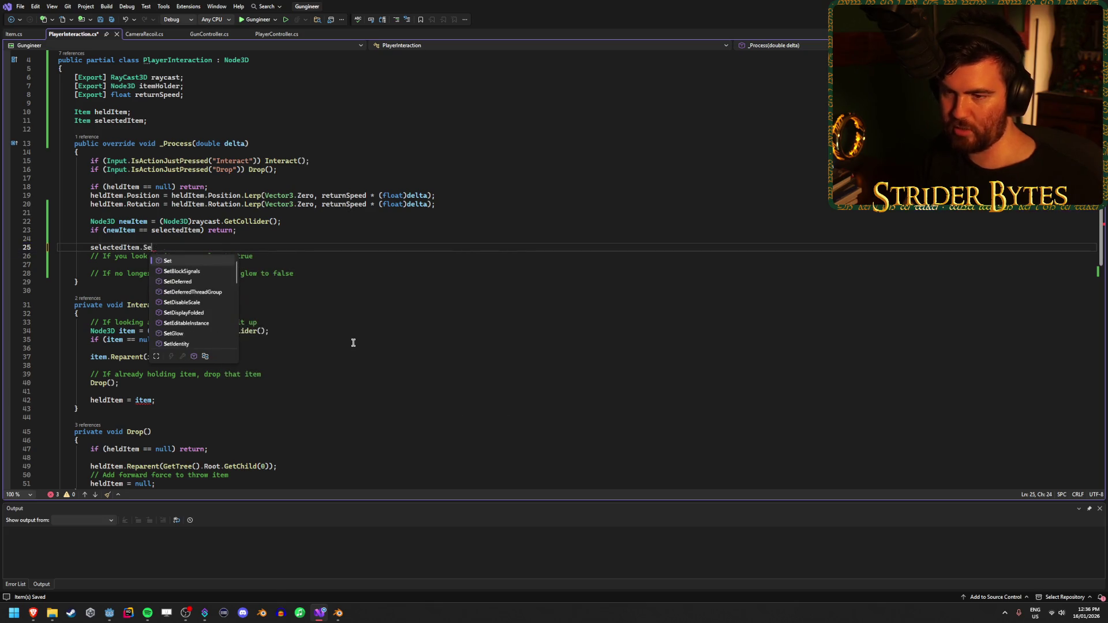
key(Tab)
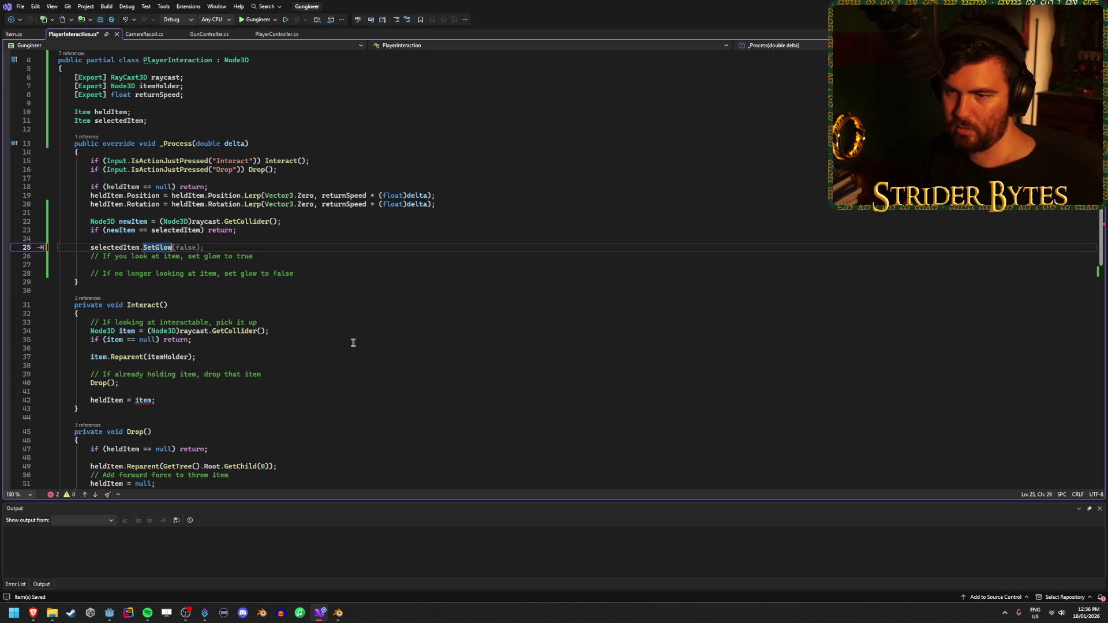
key(Tab)
key(ctrl+s)
- Add newItem.SetGlow(true), and retype newItem and its cast on line 22 as Item
key(Return)
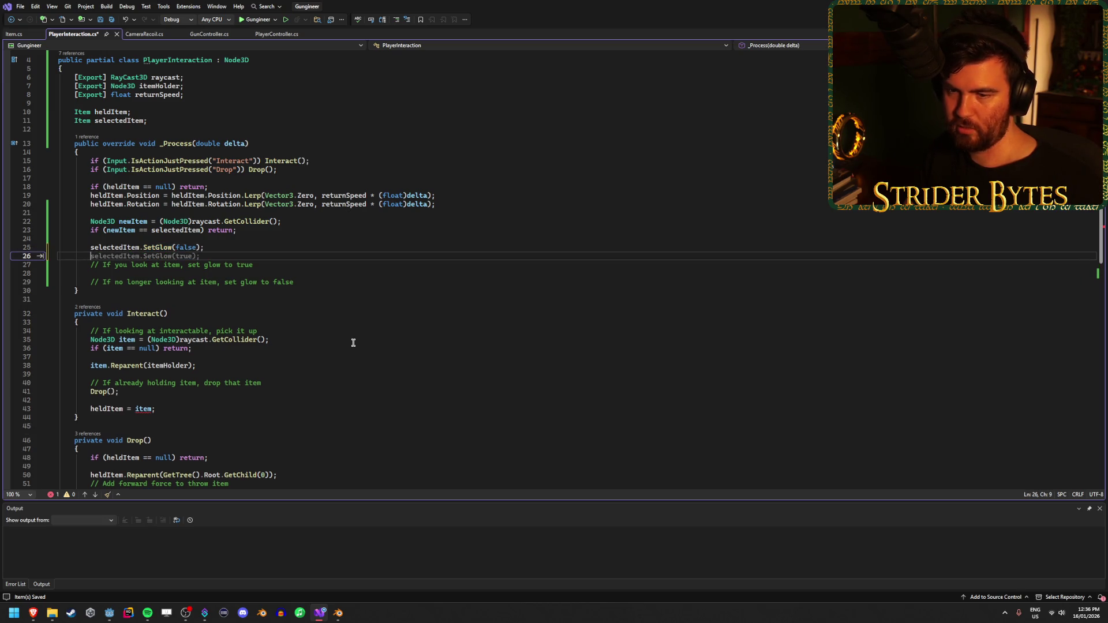
text(newItem.S)
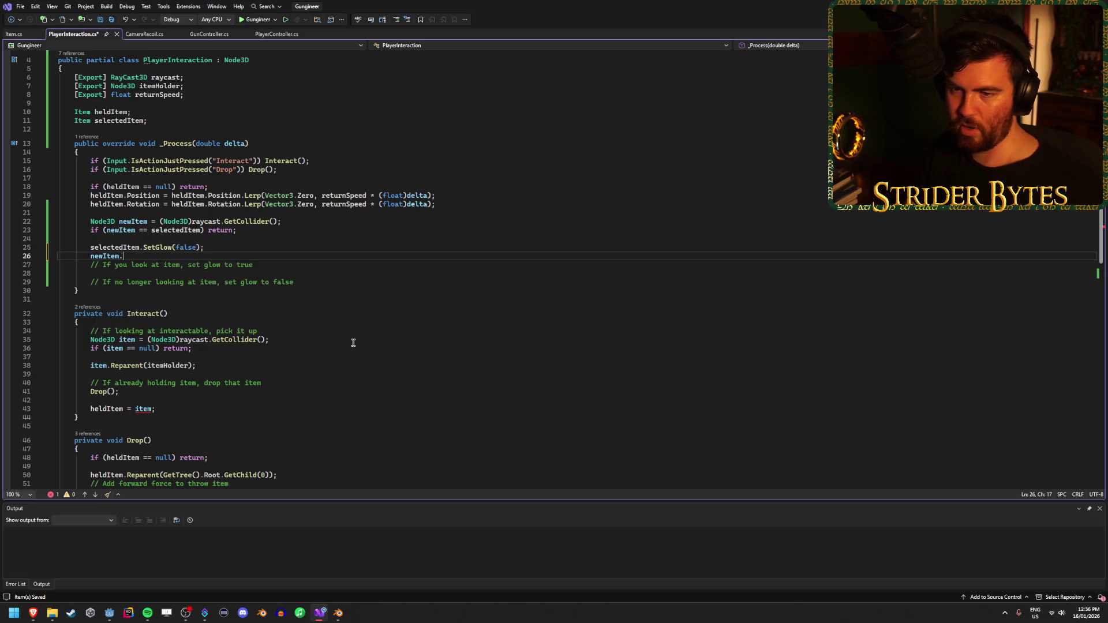
text(etGlow)
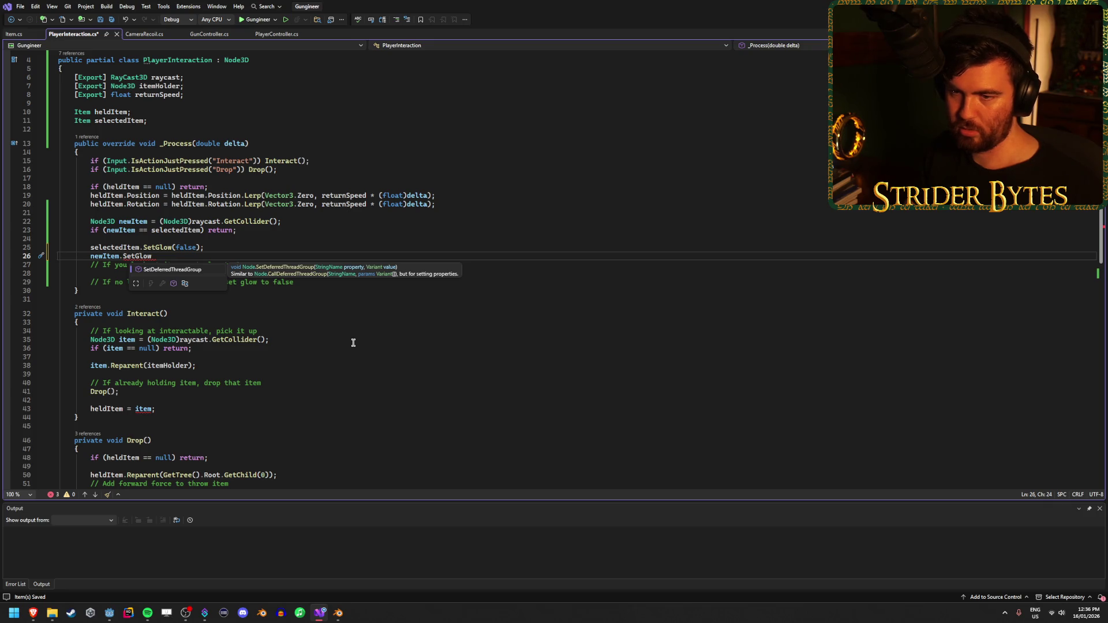
text((true)
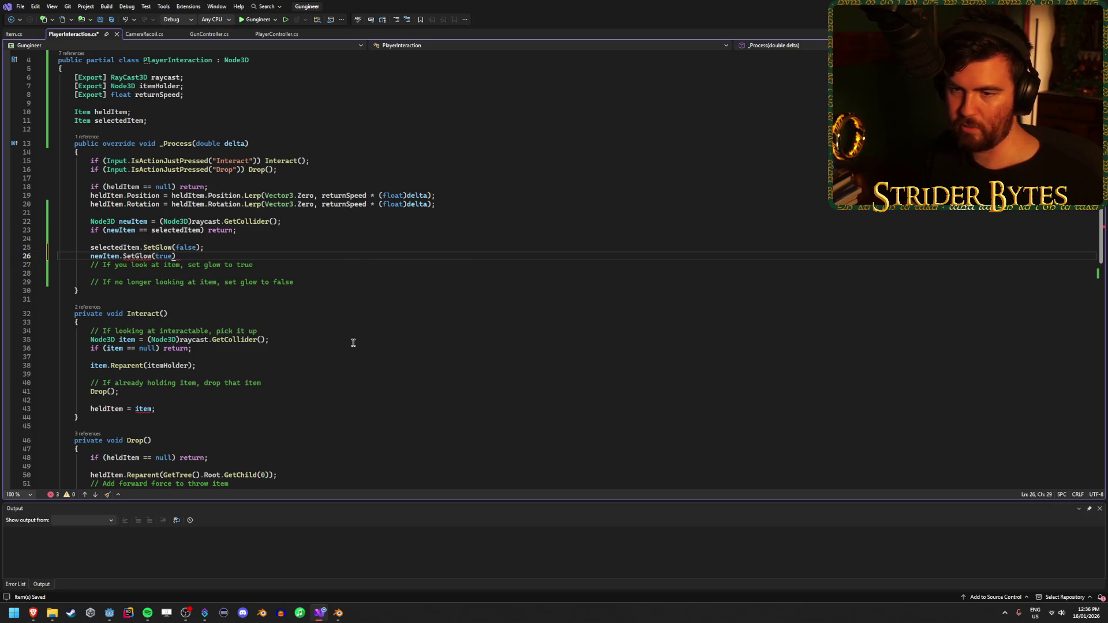
double_click(98, 221)
text(Item)
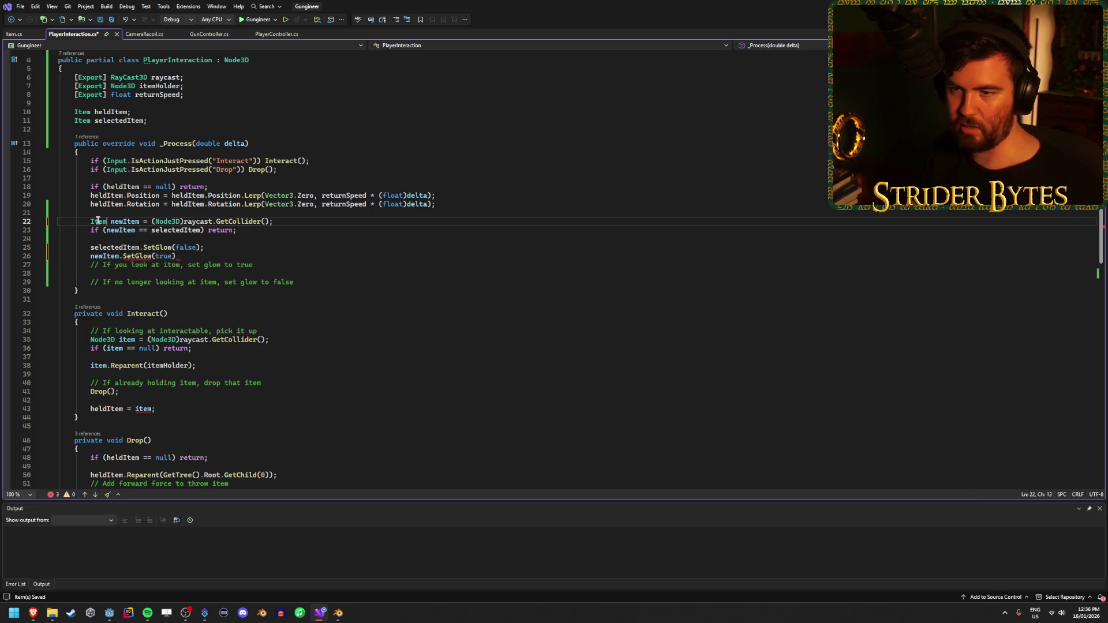
double_click(167, 221)
text(Ite)
key(Tab)
- End the glow line with a semicolon and add selectedItem = newItem; below it
click(193, 257)
text(;)
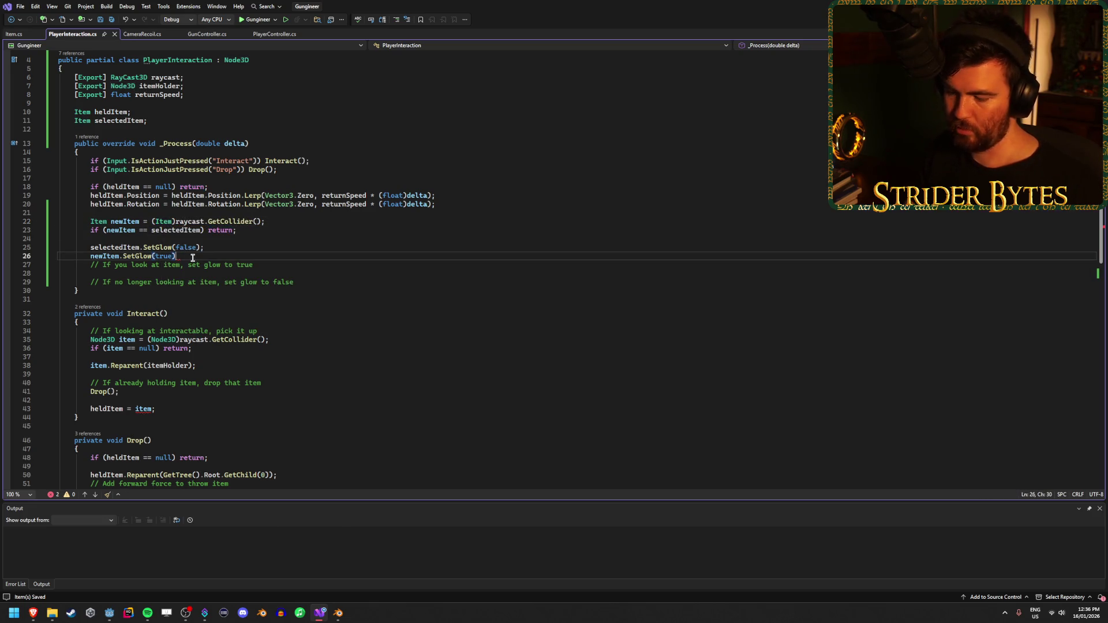
key(Return)
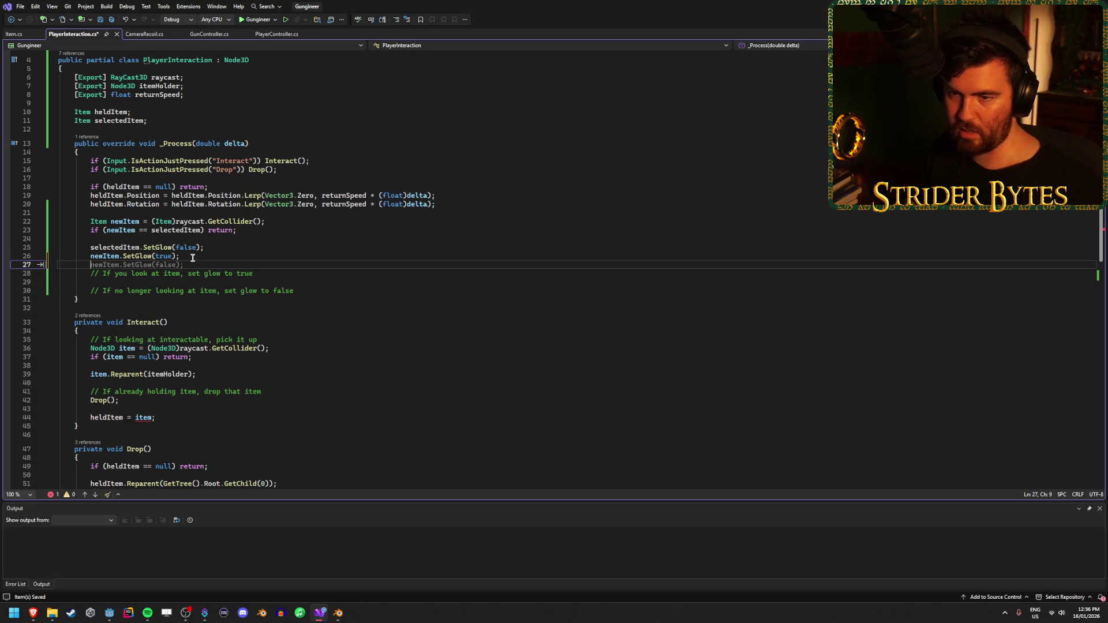
text(selectedItem)
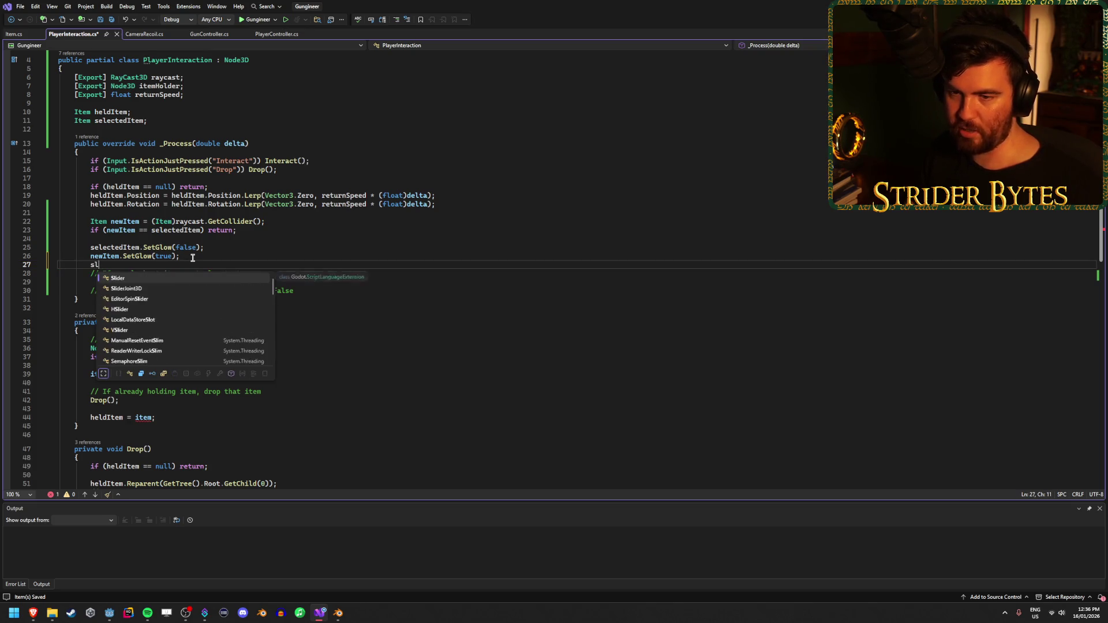
text( = newI)
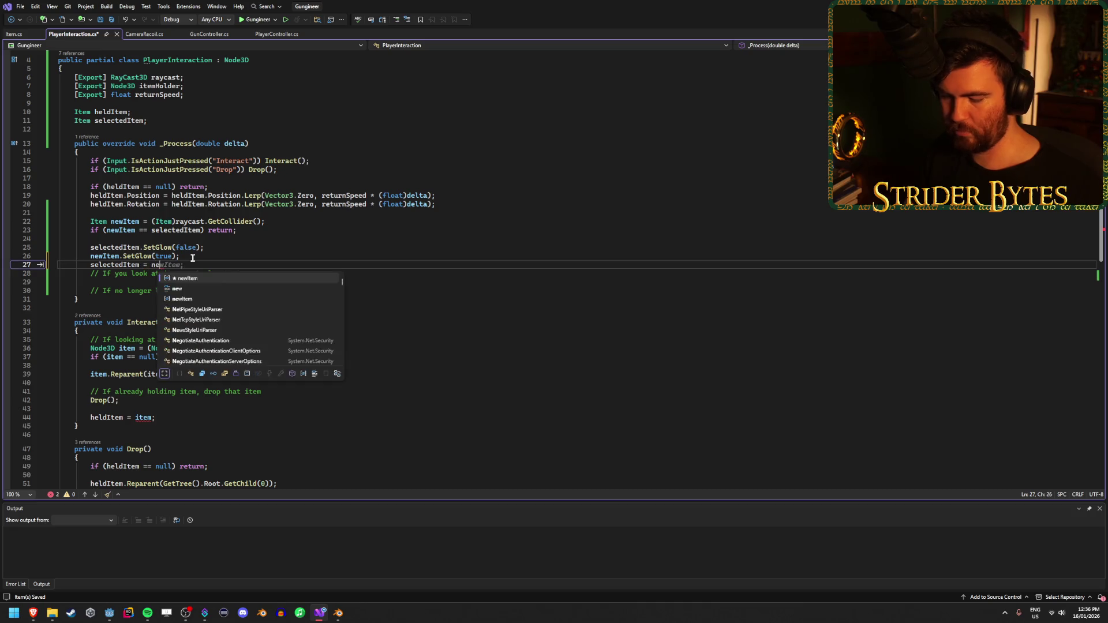
text(tem;)
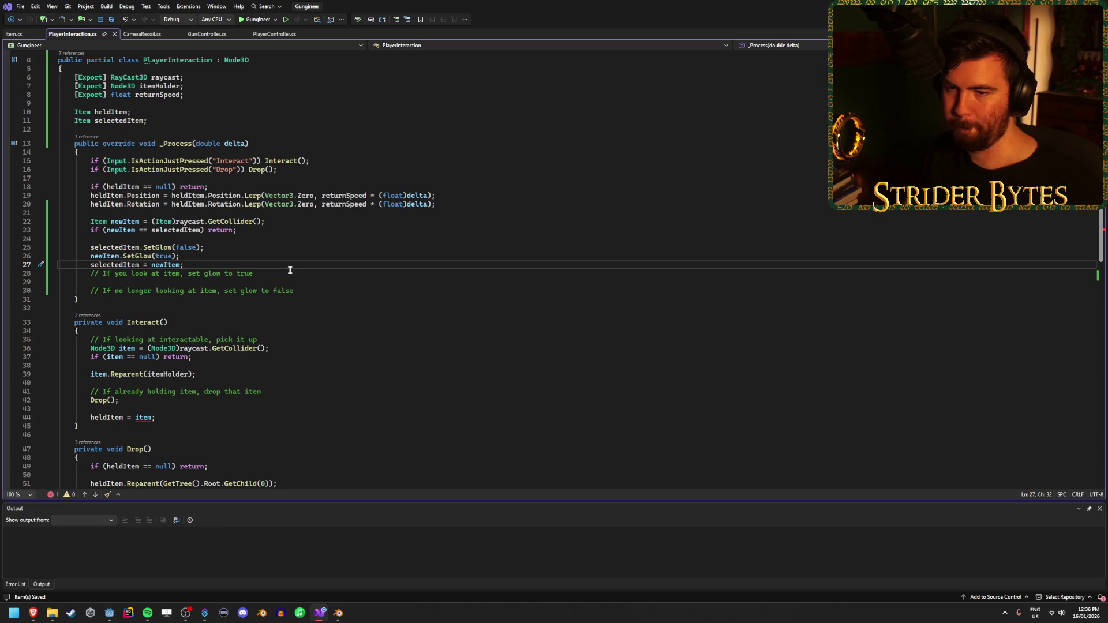
- Make both SetGlow calls null-safe with ?. and save the script
click(295, 245)
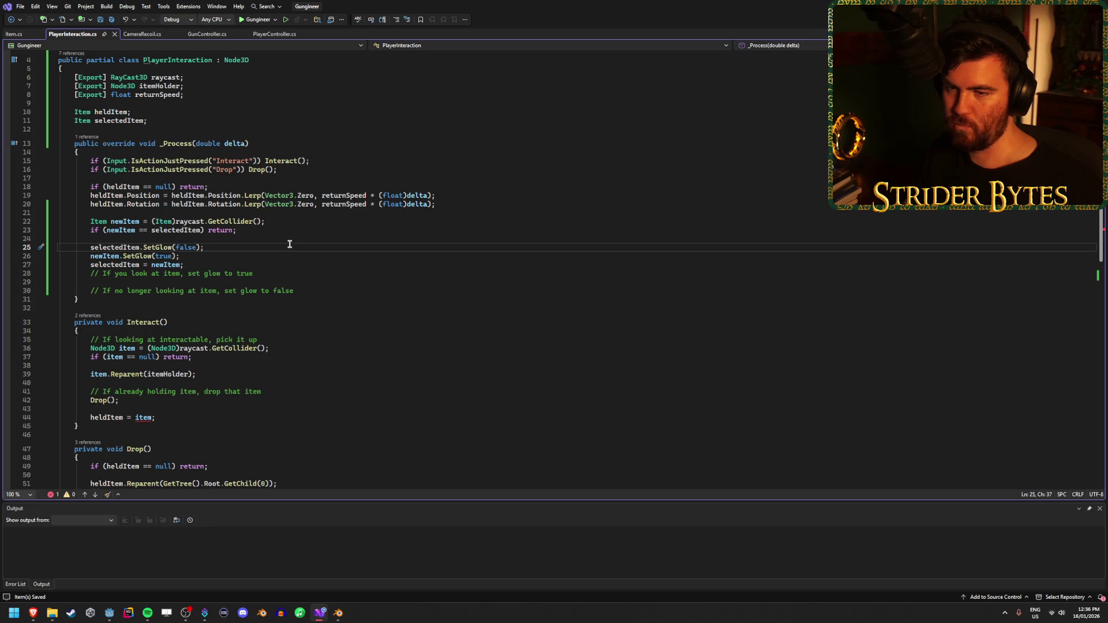
click(144, 248)
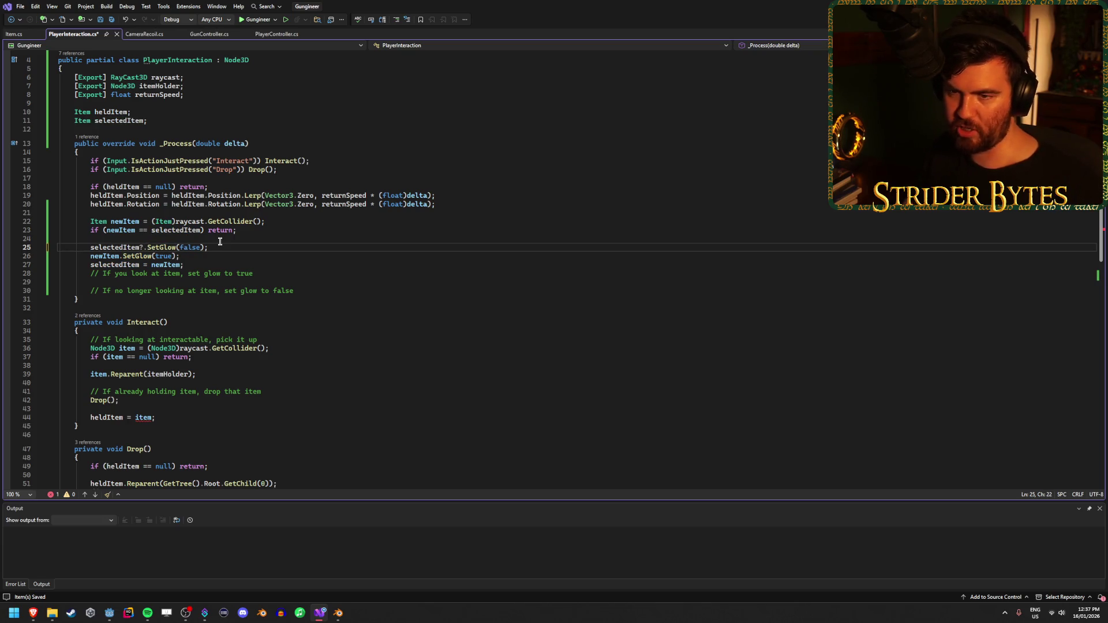
click(159, 252)
key(ctrl+Left)
key(ctrl+Left)
text(?)
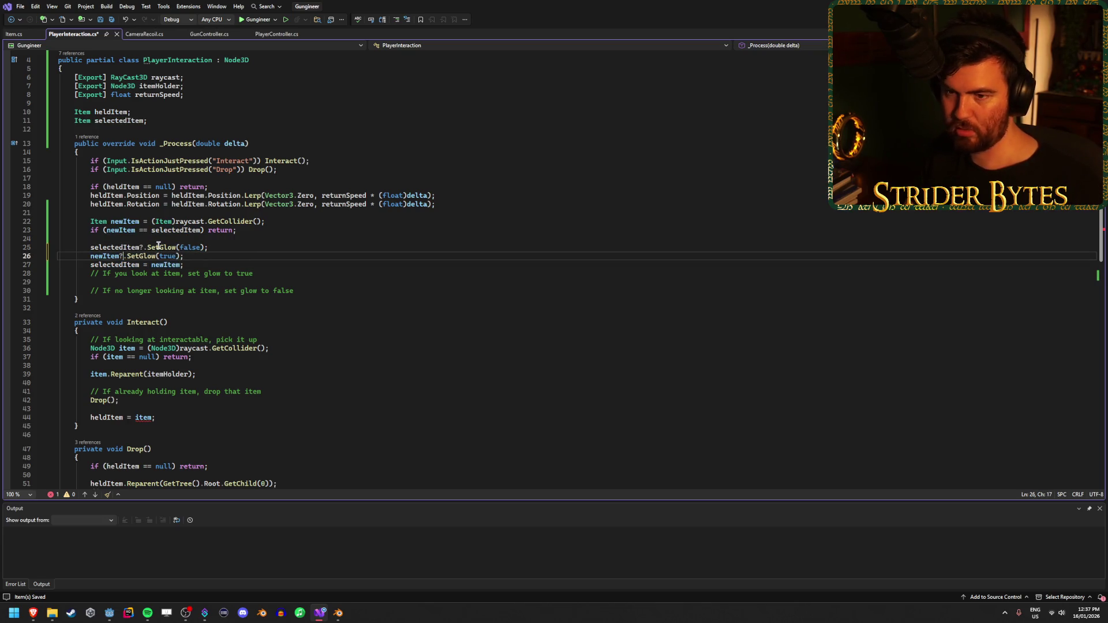
key(ctrl+s)
- Switch to Godot and build the .NET project with F5
click(242, 264)
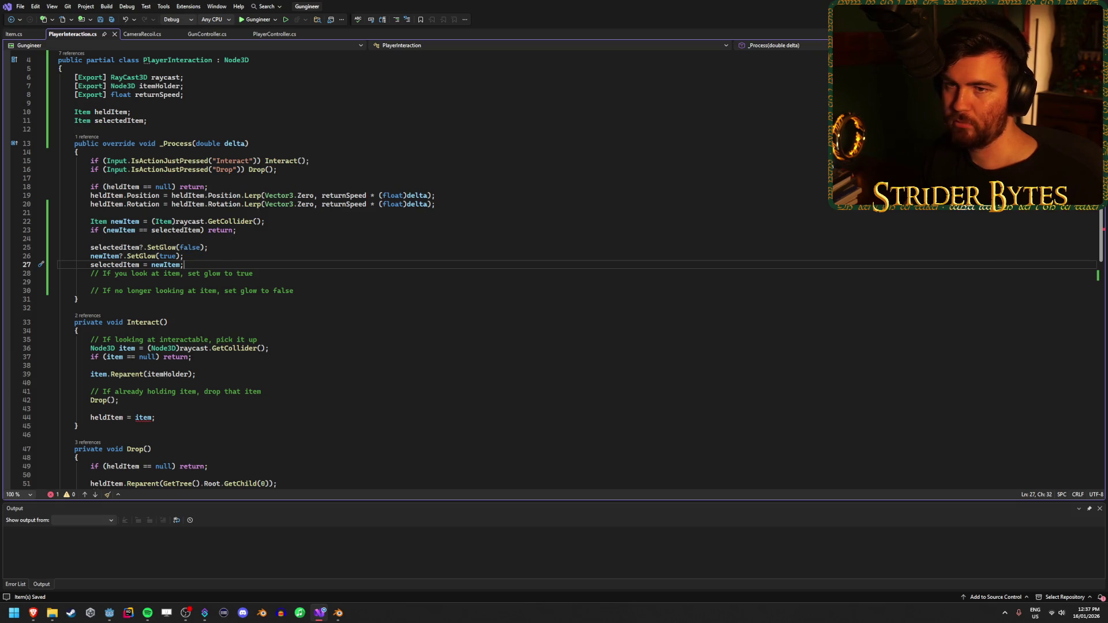
key(alt+Tab)
key(F5)
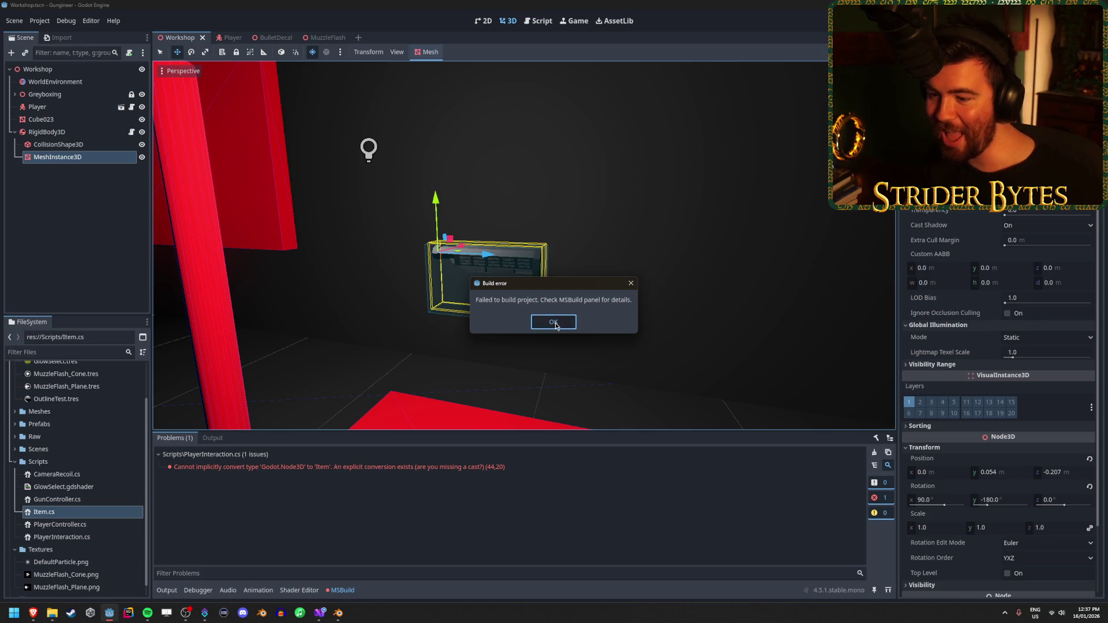
- Dismiss the build failure, inspect the Node3D-to-Item conversion error, and go back to Visual Studio
click(554, 324)
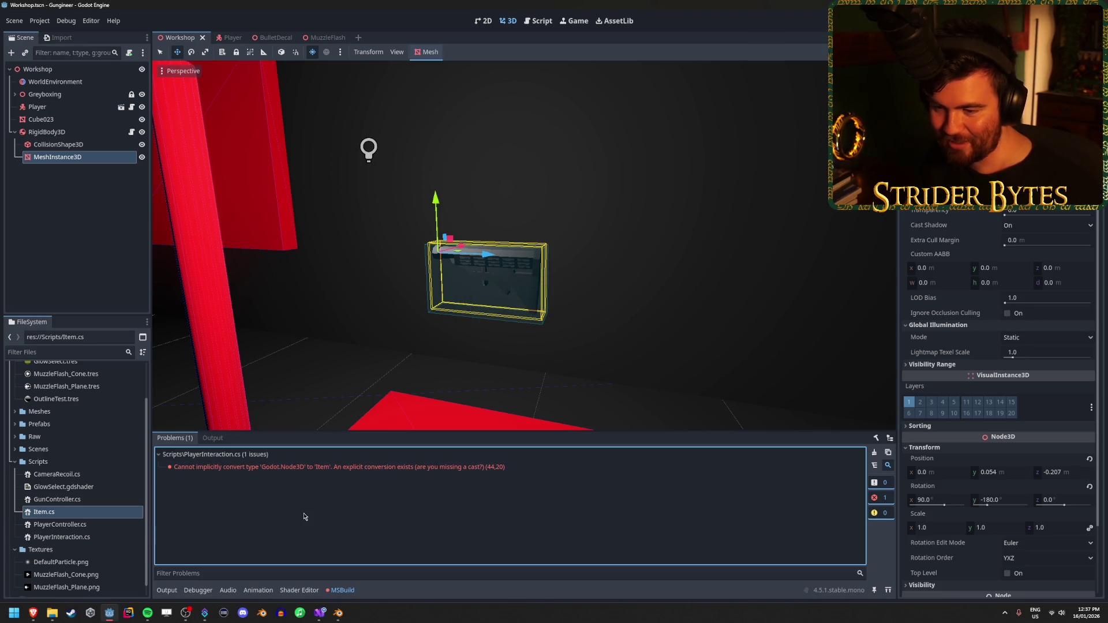
click(305, 468)
click(321, 614)
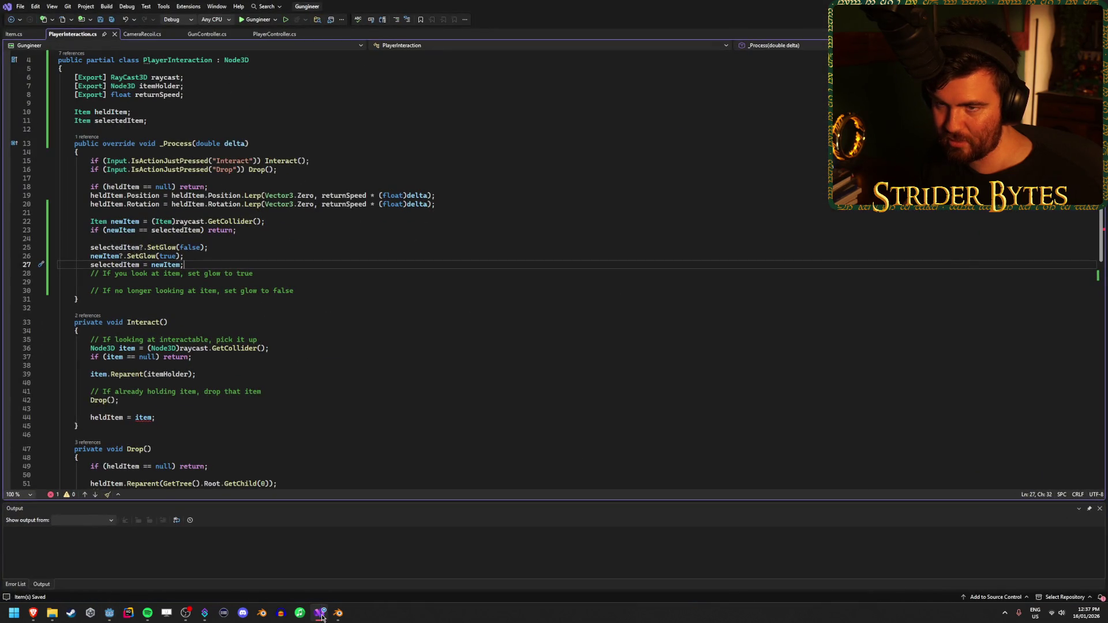
- Delete the Node3D collider cast line for item in Interact and save
scroll(210, 432, down, 3)
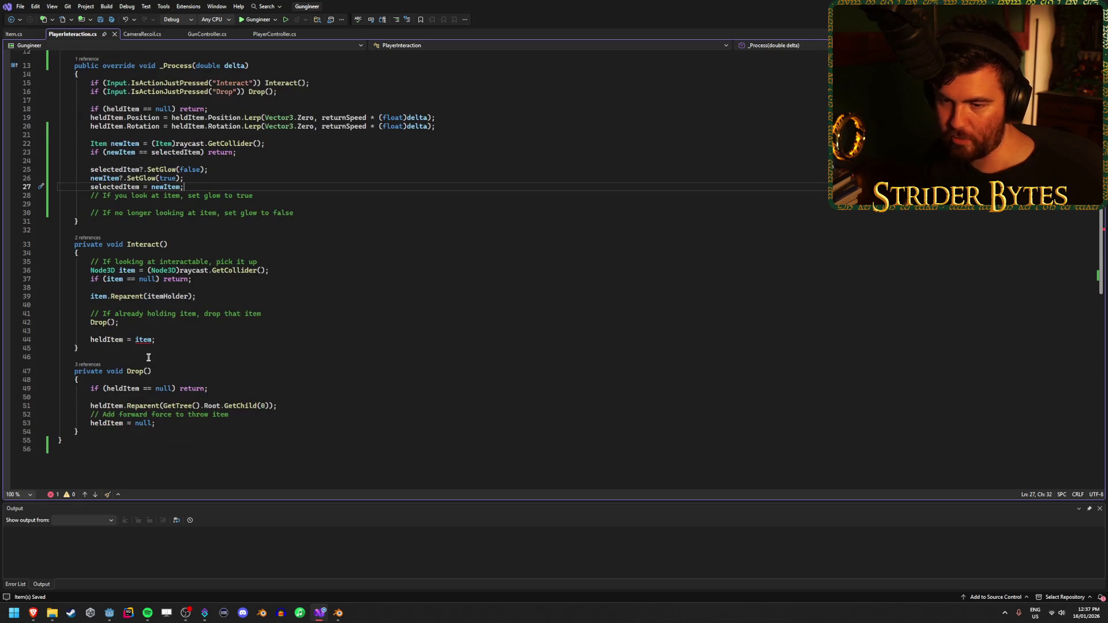
click(143, 339)
mouse_move(287, 270)
mouse_down()
mouse_move(168, 261)
mouse_move(90, 270)
mouse_up()
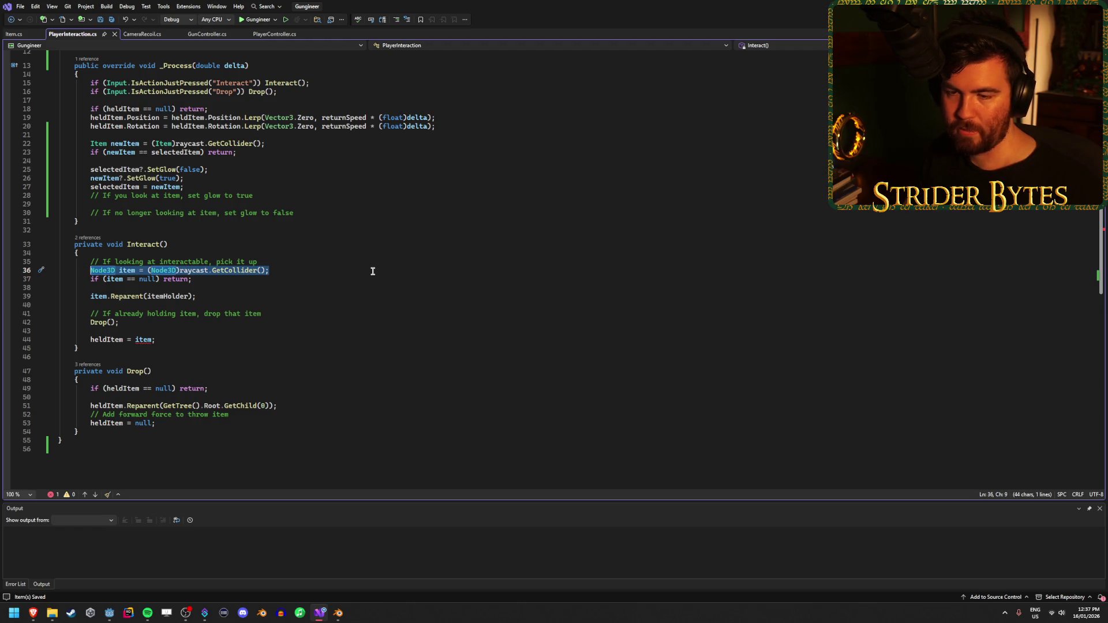
key(BackSpace)
key(BackSpace)
key(ctrl+s)
- Replace item with selectedItem in the null check, reparent line and heldItem assignment
scroll(120, 379, up, 3)
double_click(111, 350)
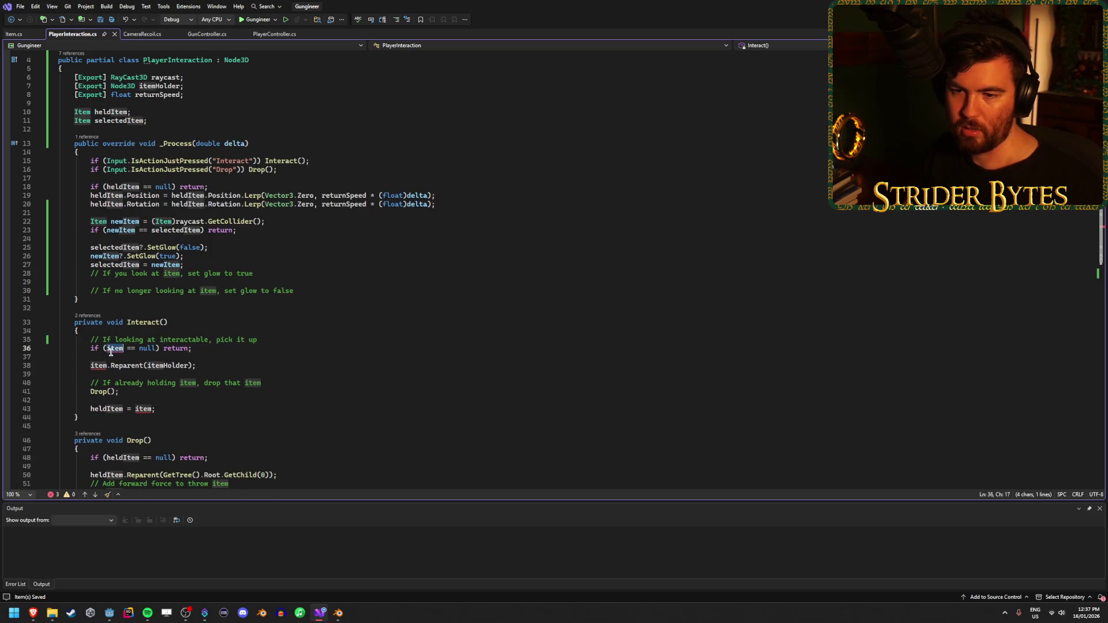
text(sel)
key(Tab)
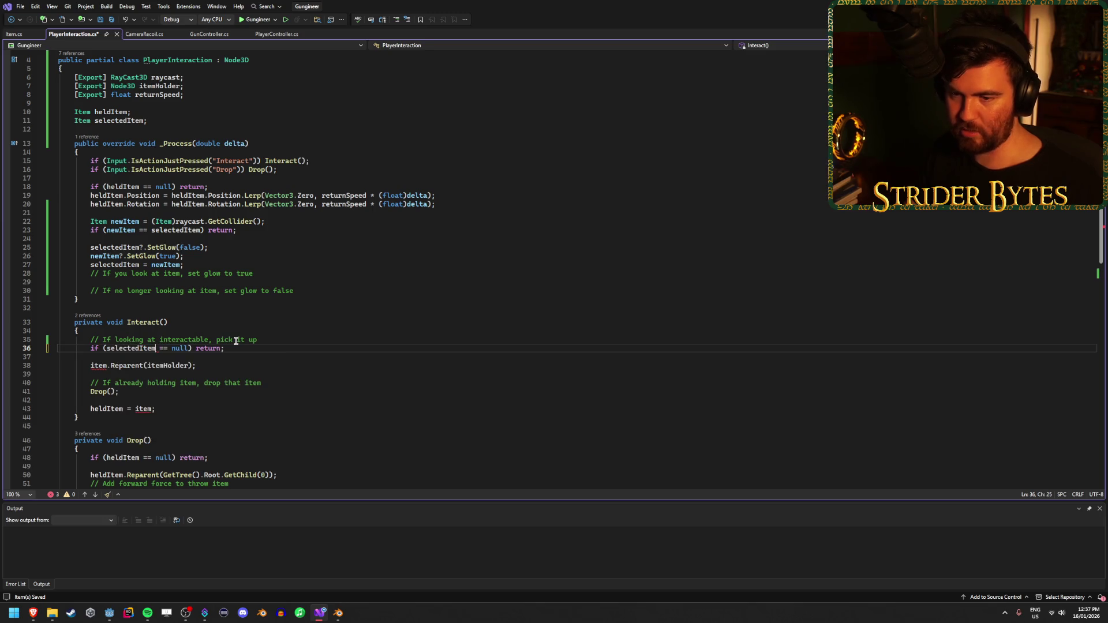
double_click(99, 365)
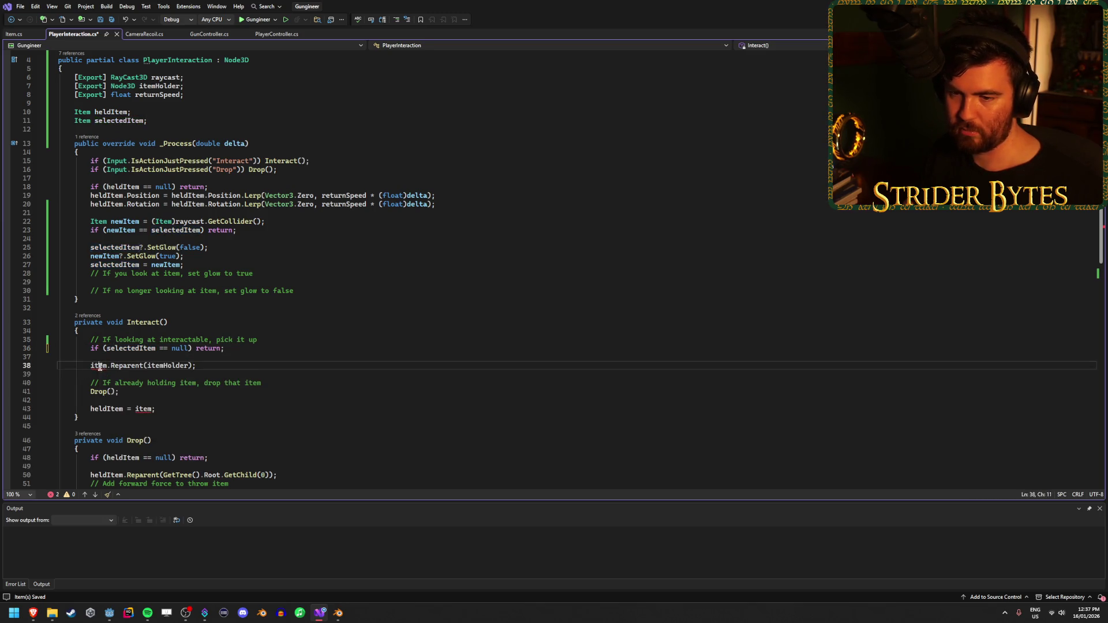
scroll(280, 364, down, 2)
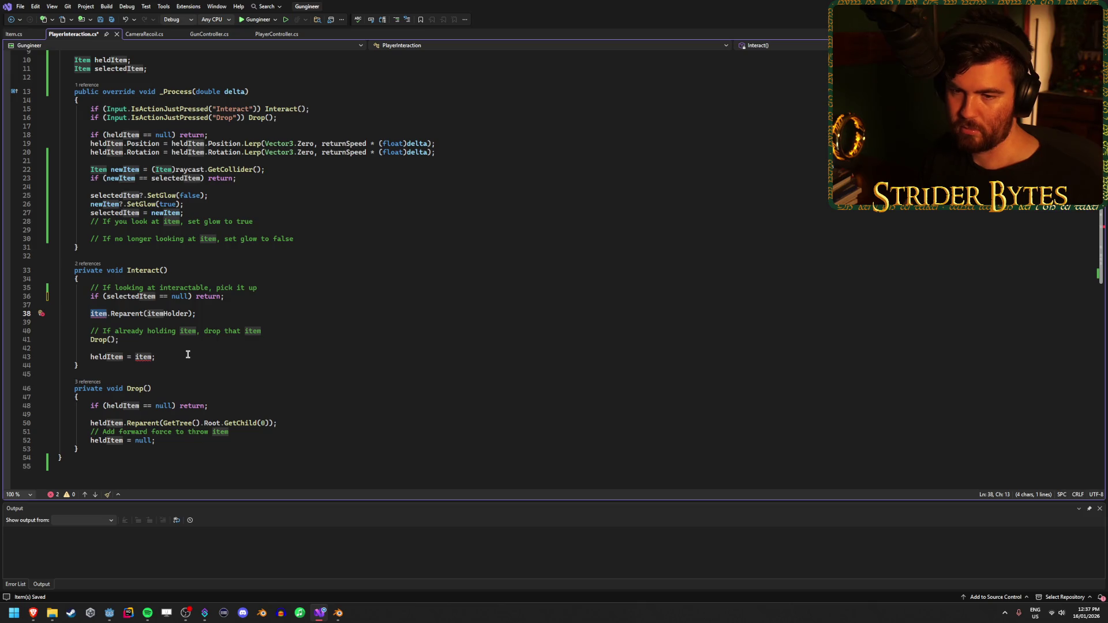
text(sel)
key(Tab)
double_click(142, 357)
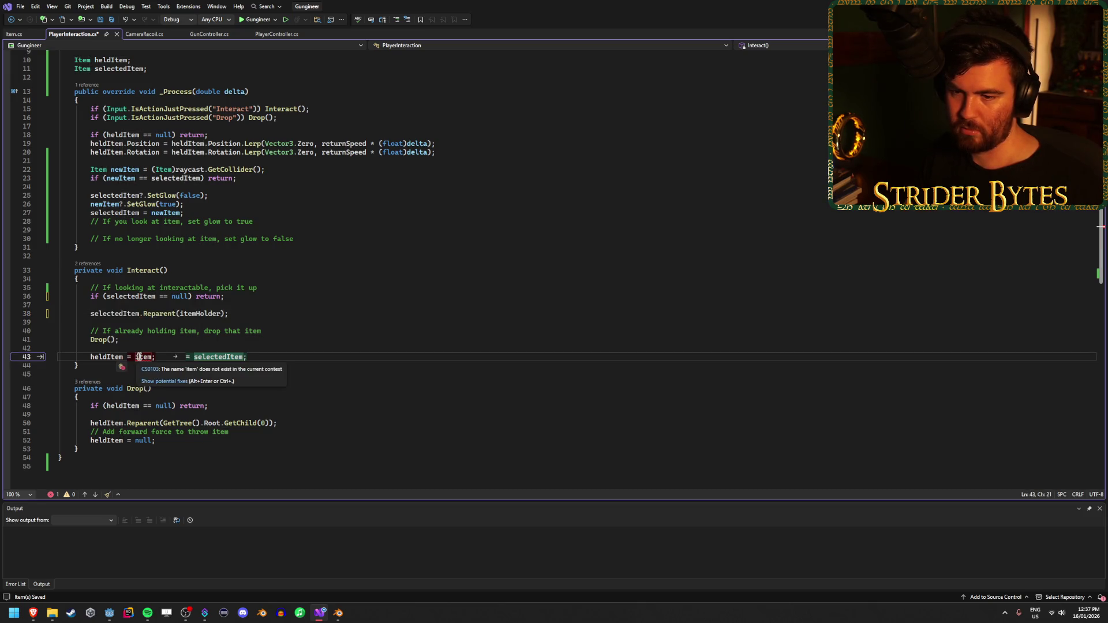
key(Tab)
- Redo the selectedItem replacements on the heldItem and reparent lines, save, and return to Godot
key(ctrl+z)
key(ctrl+z)
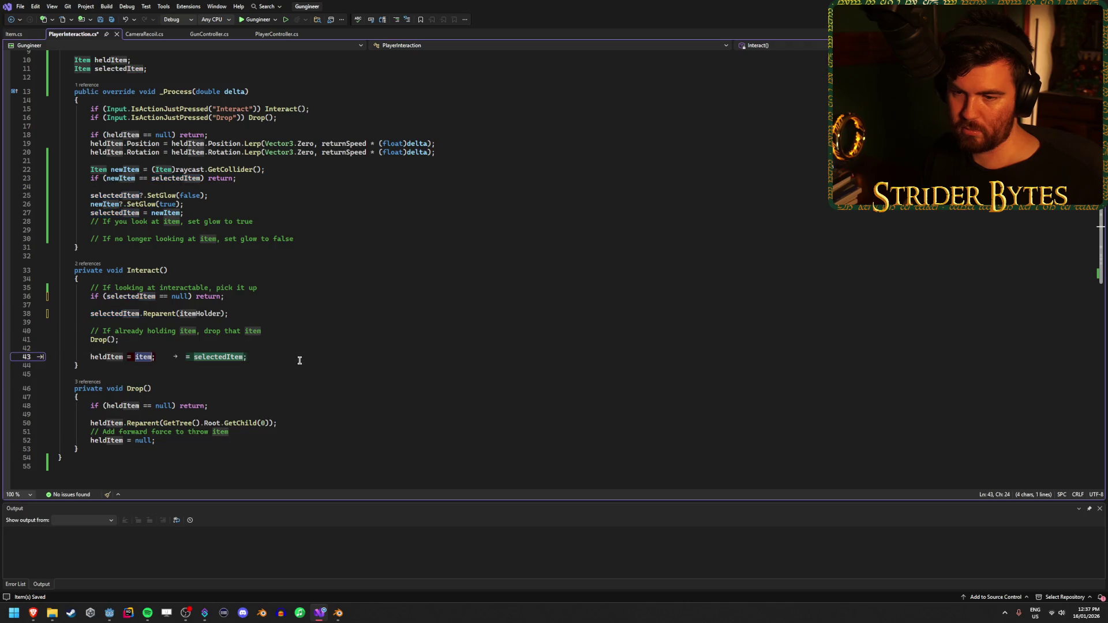
click(283, 360)
click(165, 361)
double_click(138, 356)
key(Tab)
double_click(97, 314)
key(Tab)
click(299, 373)
scroll(300, 373, down, 1)
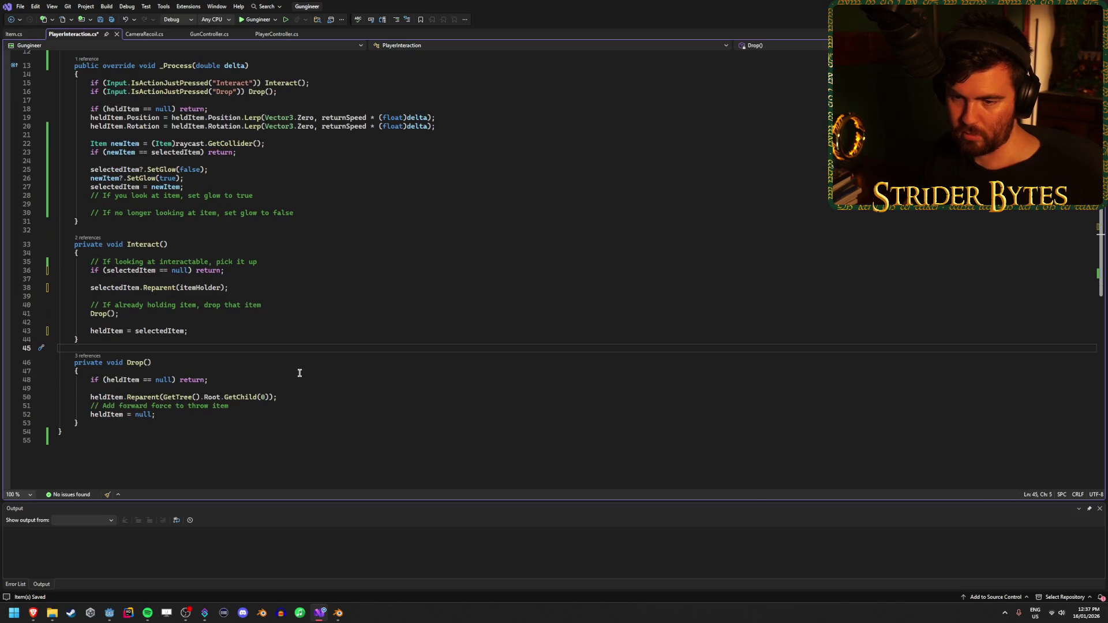
key(ctrl+s)
scroll(299, 372, up, 3)
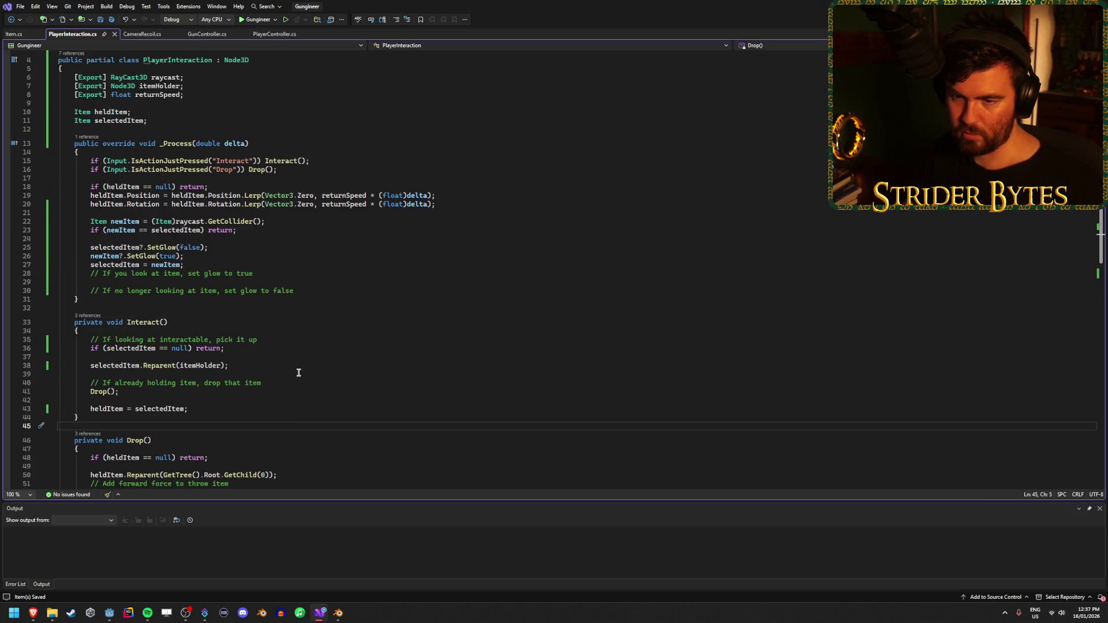
key(alt+Tab)
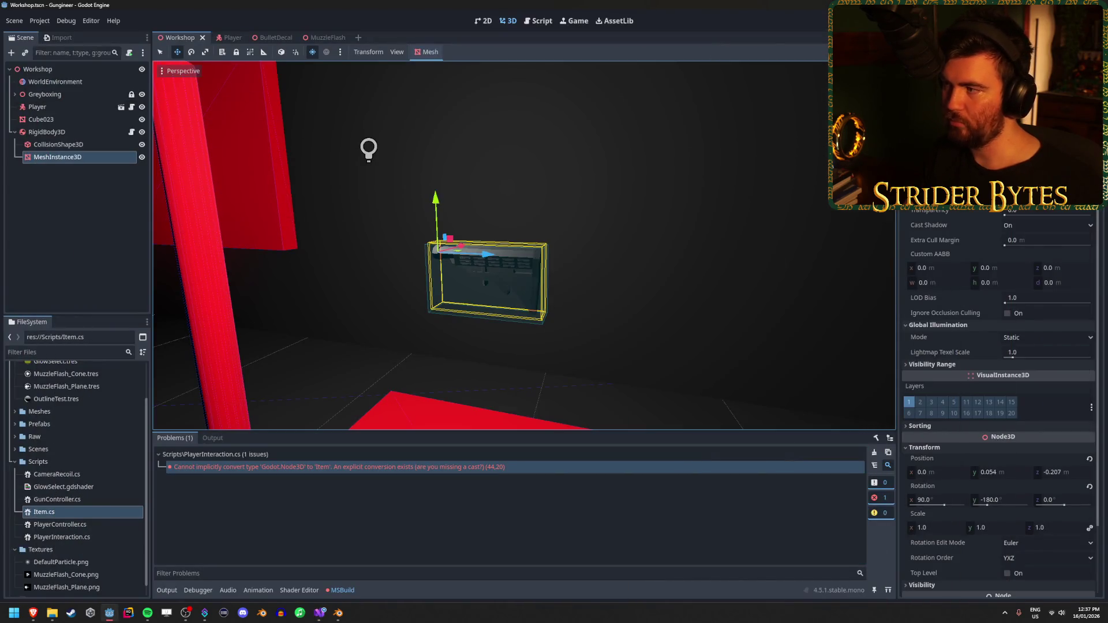
click(47, 132)
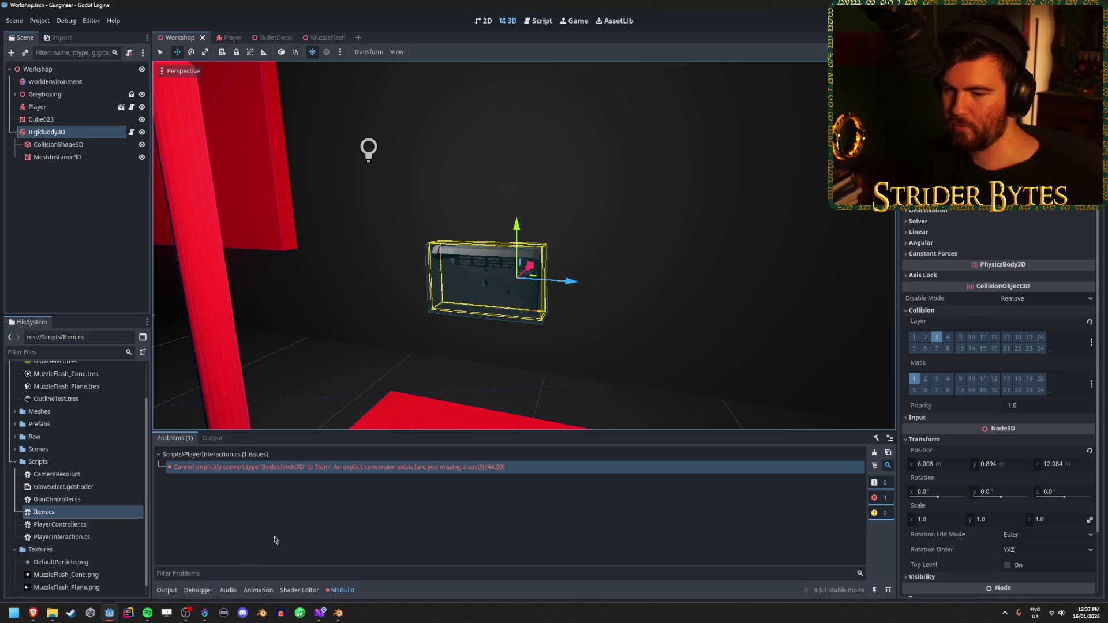
ctrl+click(78, 126)
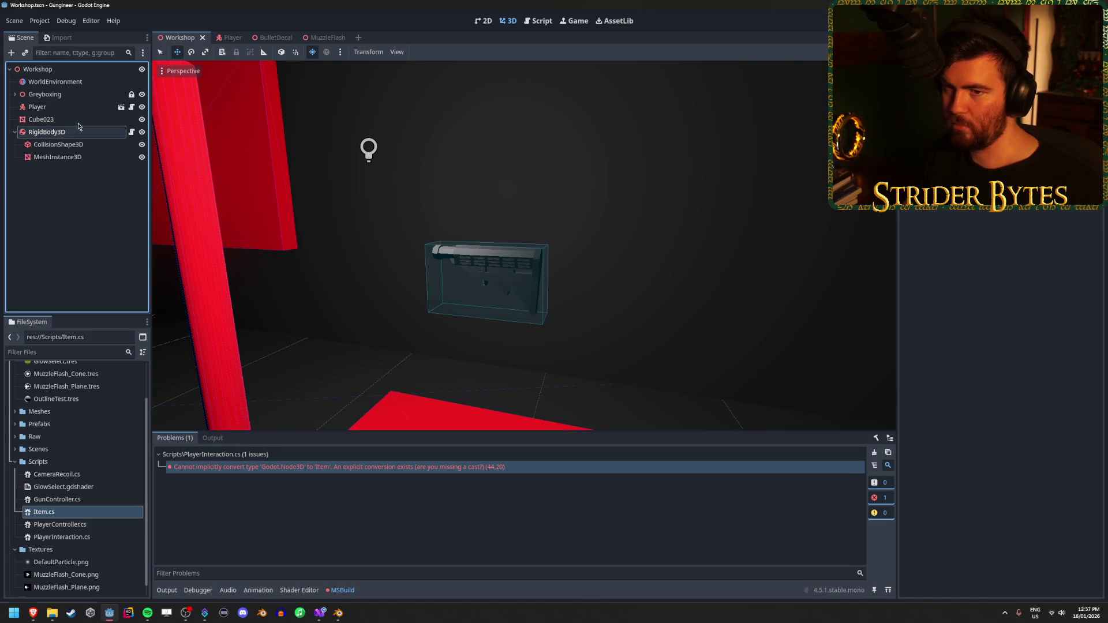
click(79, 134)
key(F5)
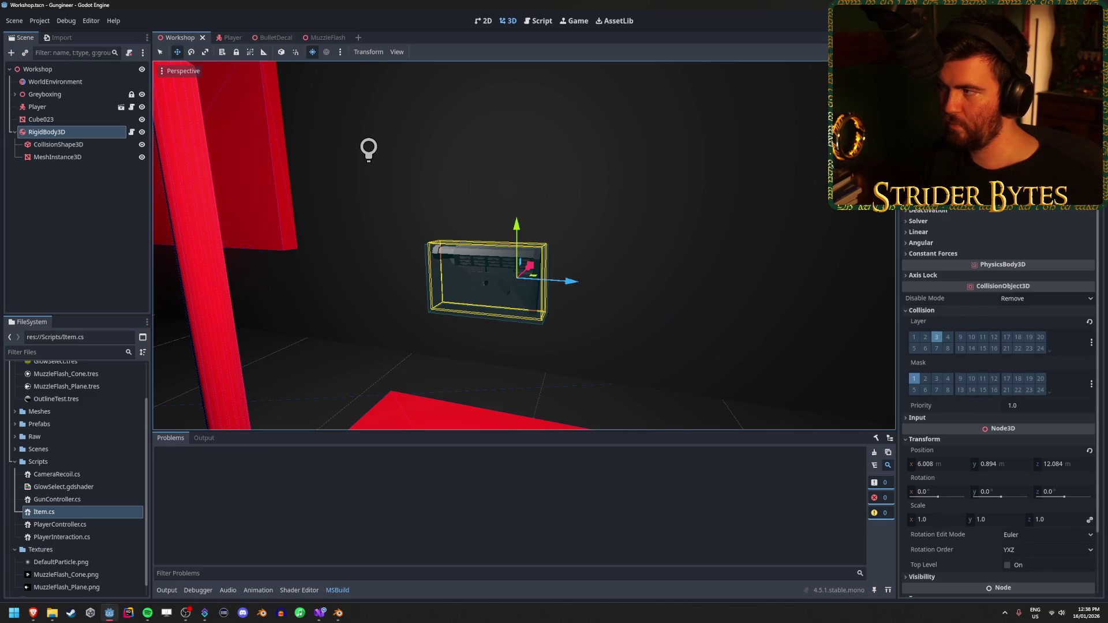
- Run the game, walk toward the red platform, stop it, and select the gun's RigidBody3D
key(F5)
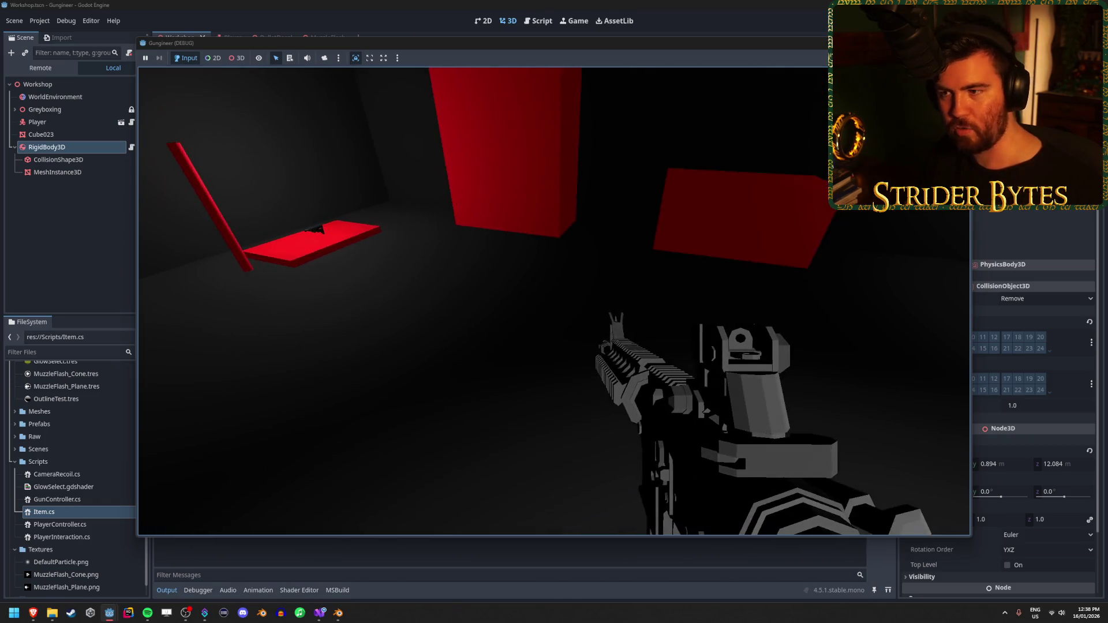
key(w)
key(w)
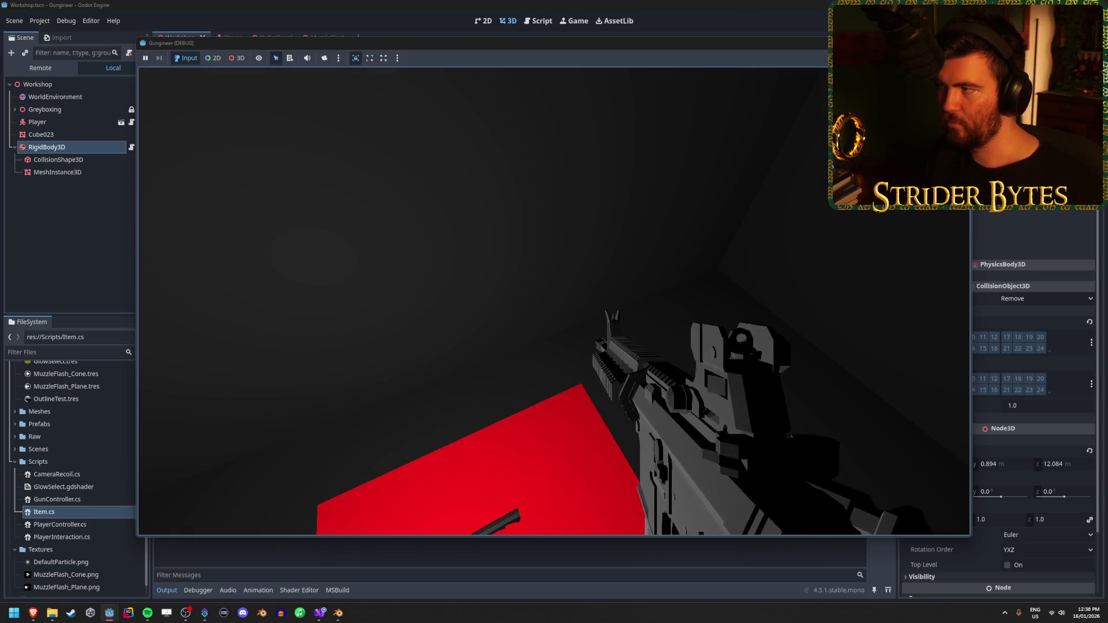
key(F8)
click(93, 133)
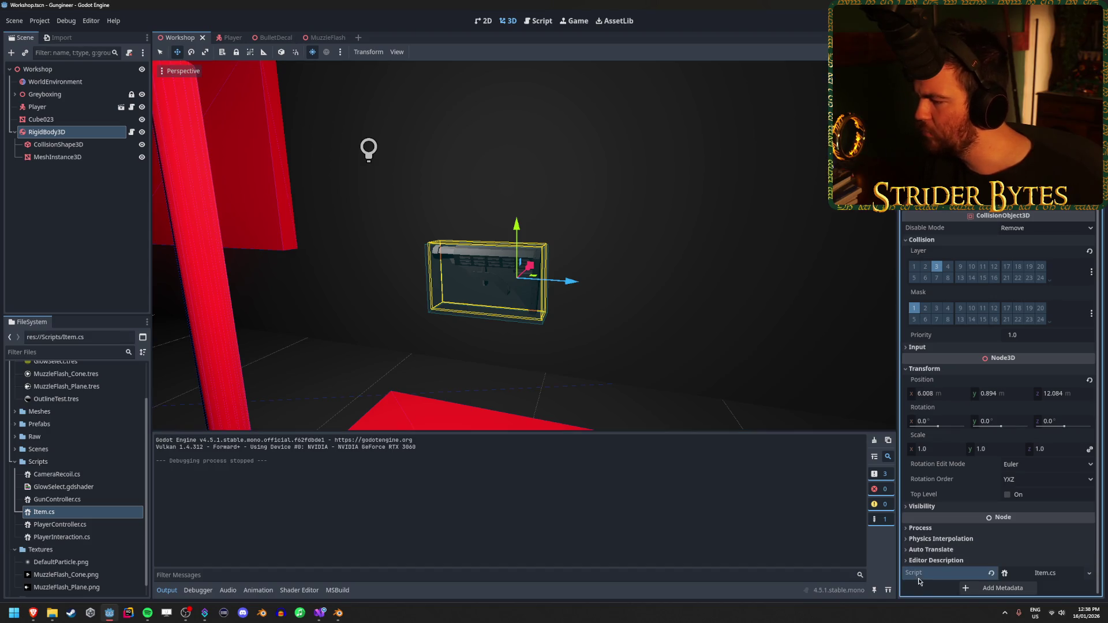
- Scroll the RigidBody3D Inspector to its Script field, then return to Visual Studio
scroll(985, 496, up, 3)
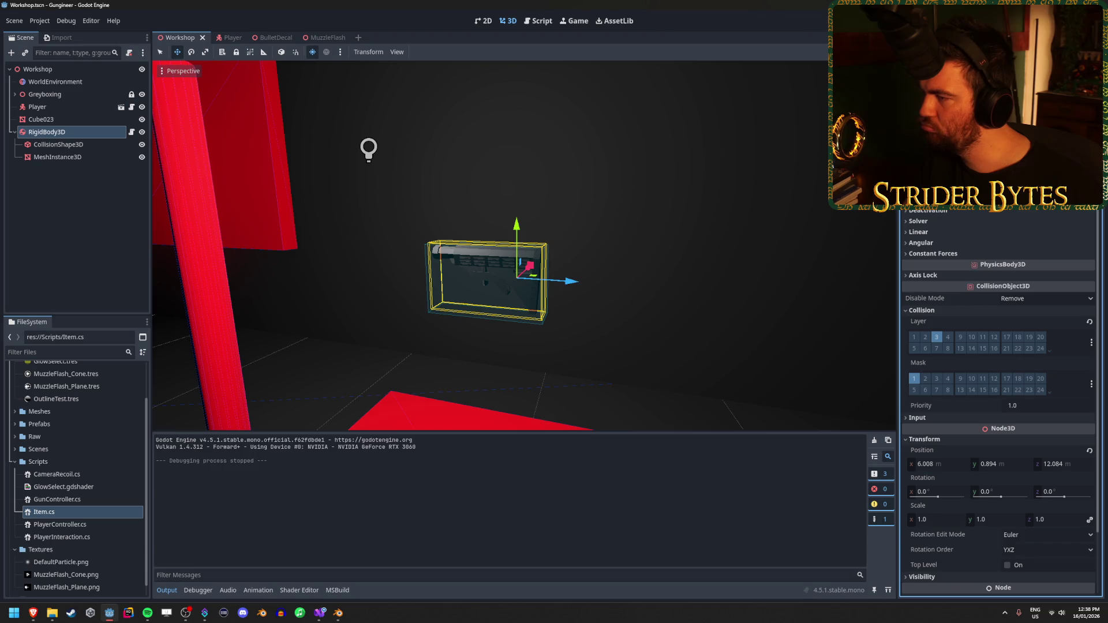
click(320, 614)
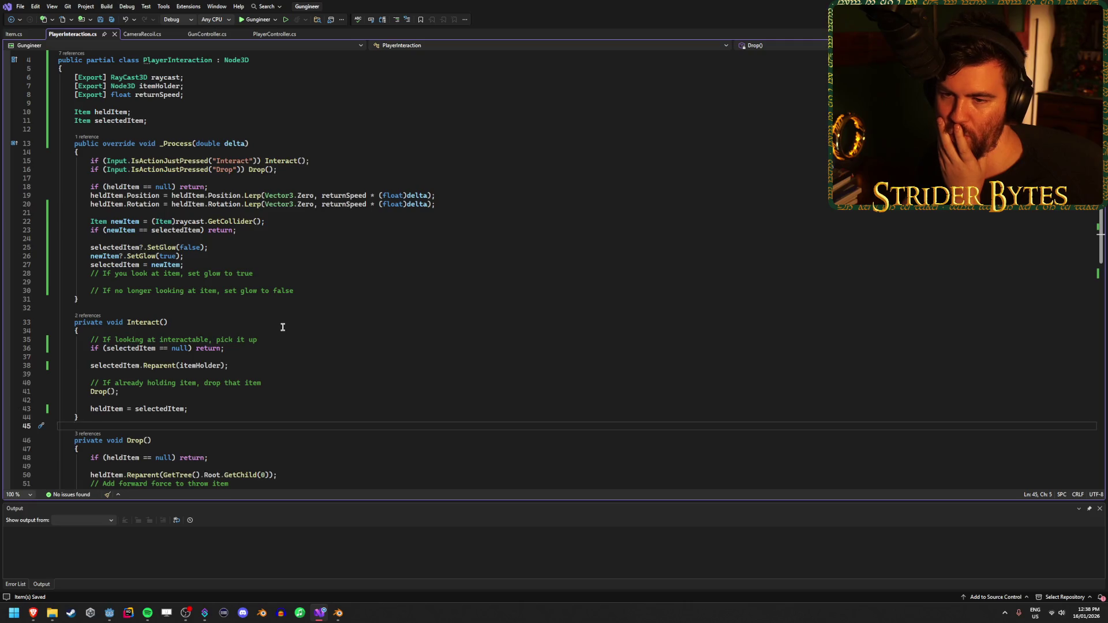
- Insert GD.Print("working"); before the SetGlow calls in _Process, save, and return to Godot
scroll(283, 327, up, 1)
click(270, 247)
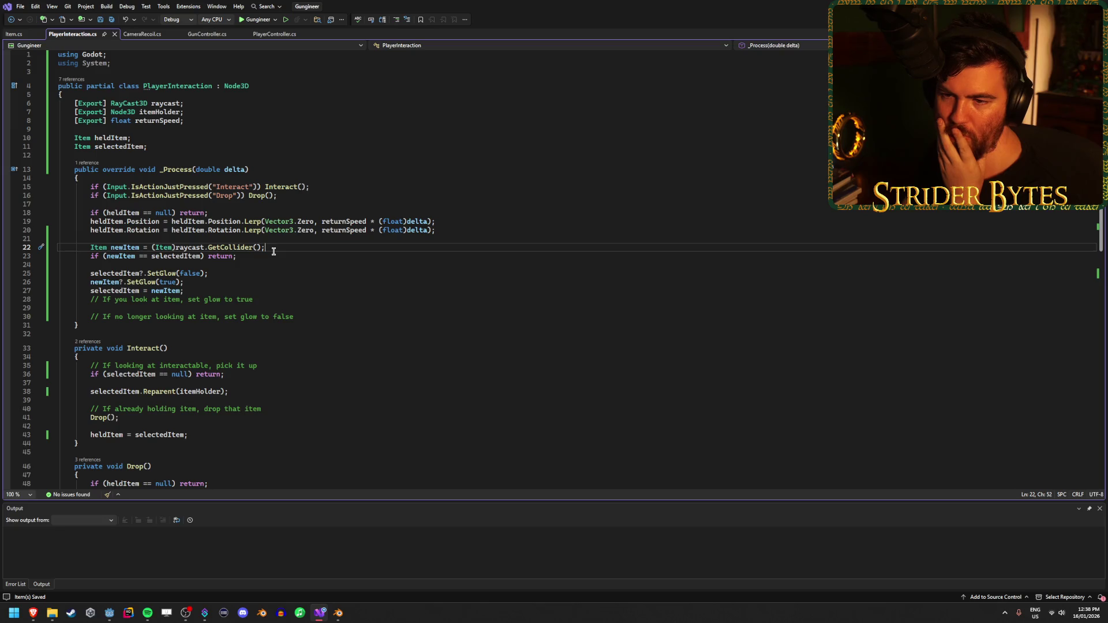
click(275, 257)
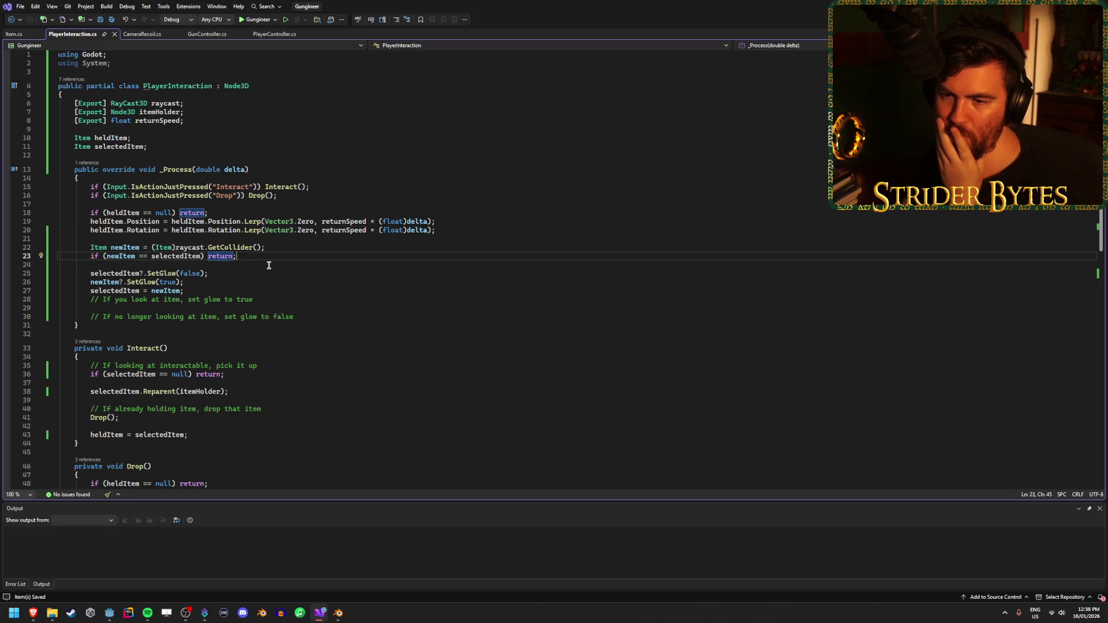
click(269, 264)
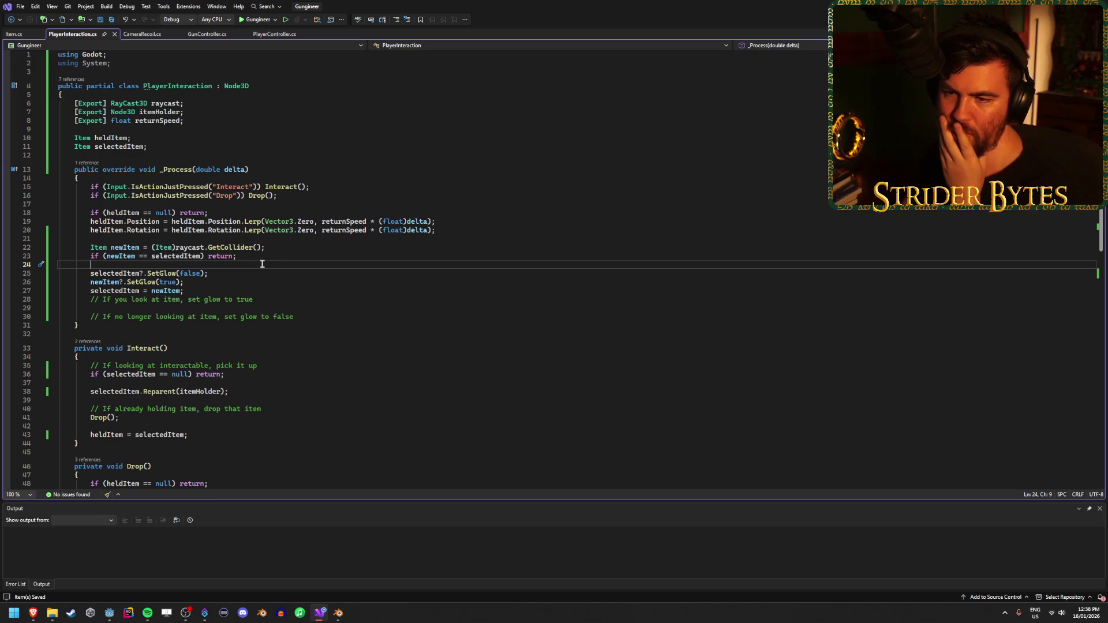
key(Return)
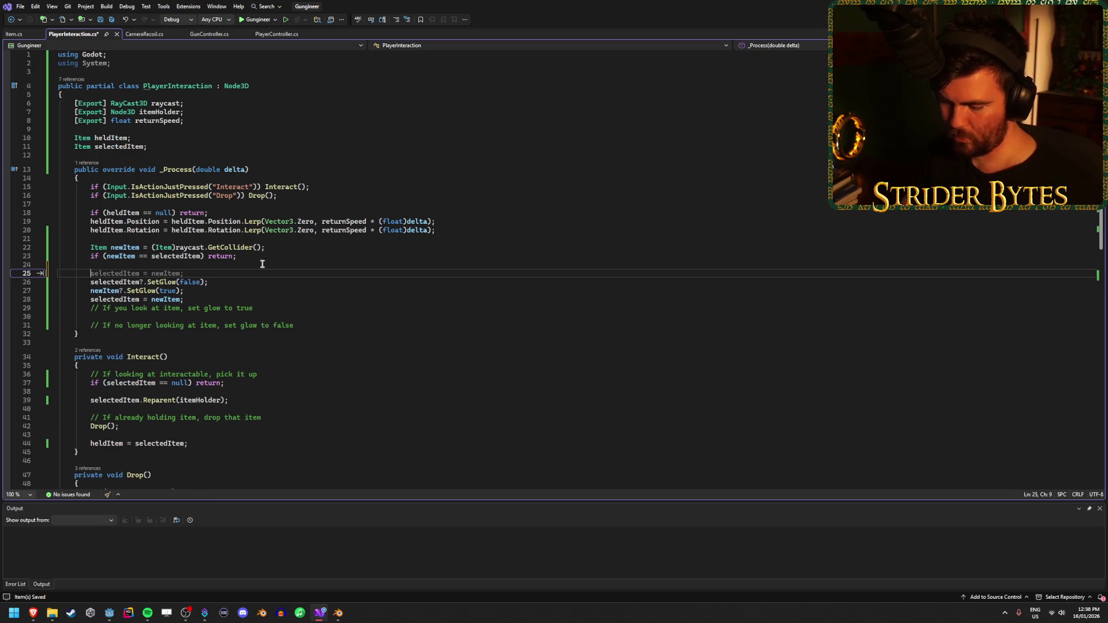
text(GD.p)
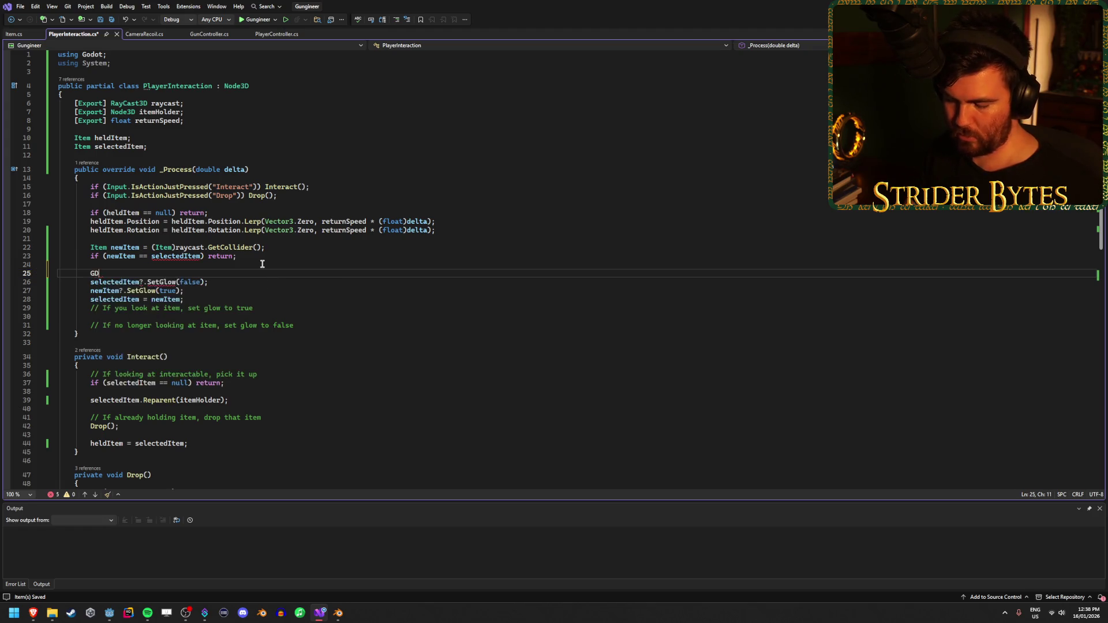
key(Tab)
text(("working)
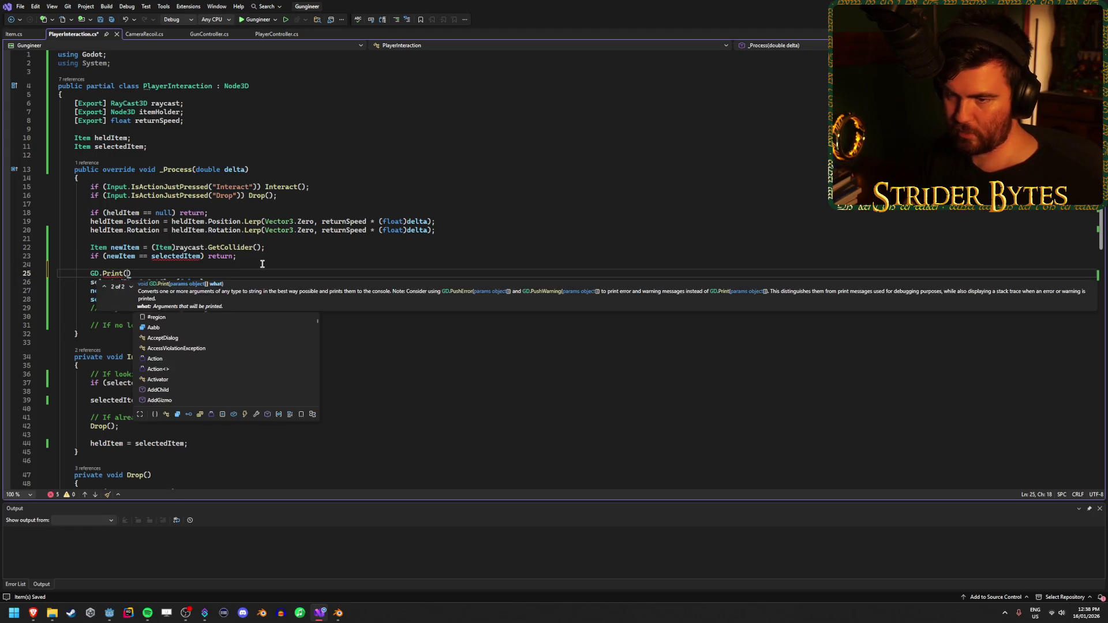
key(ctrl+s)
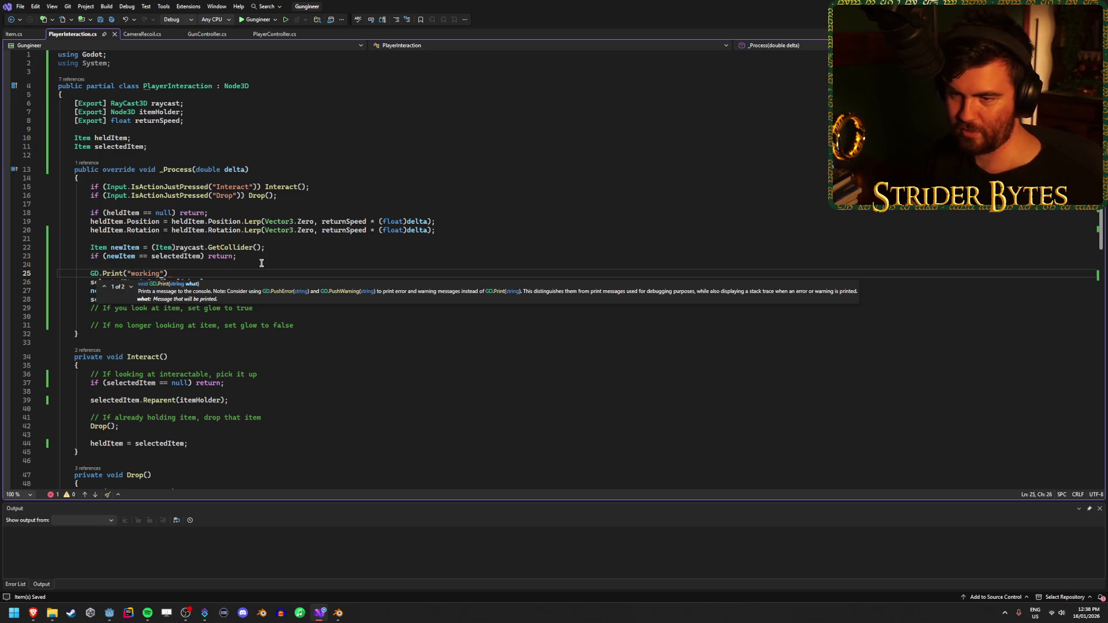
text(");)
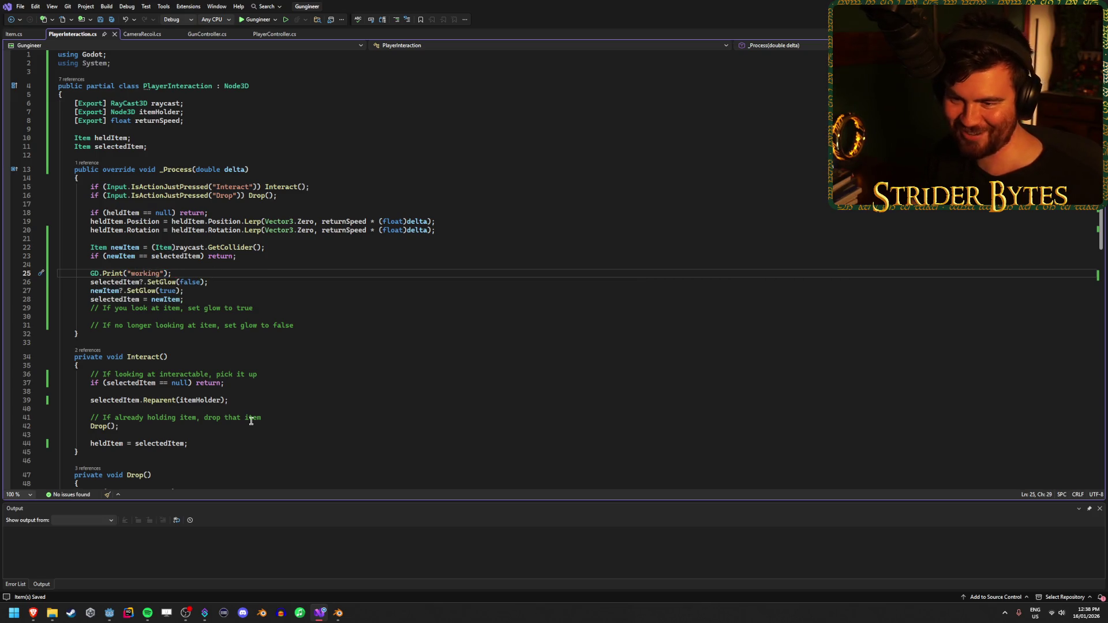
click(109, 613)
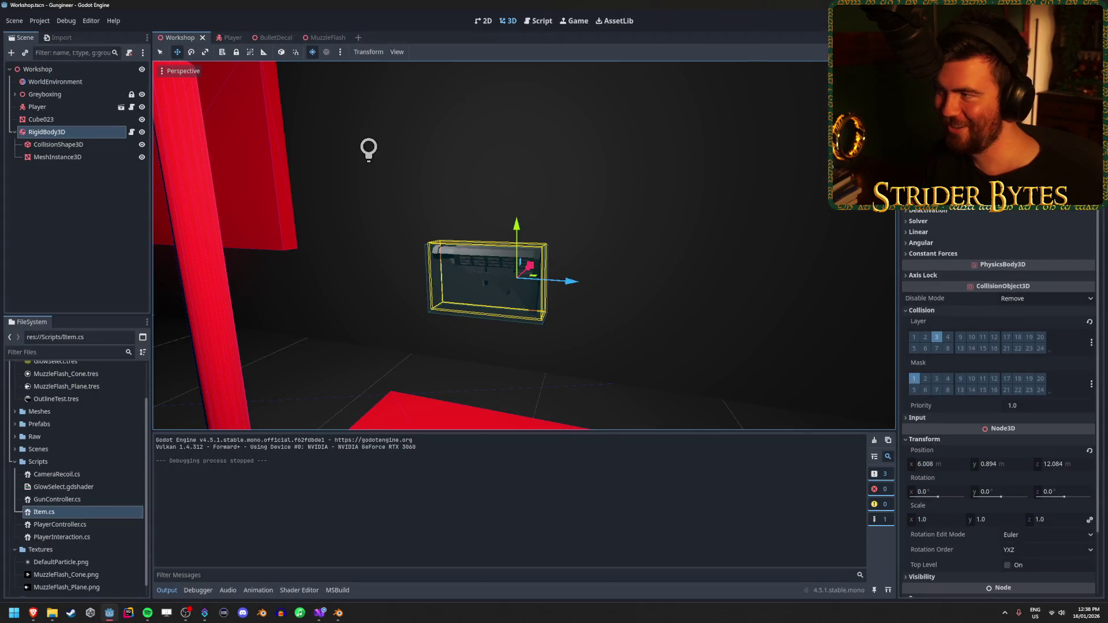
- Run the game, stop it with F8, and open the Player scene
key(F5)
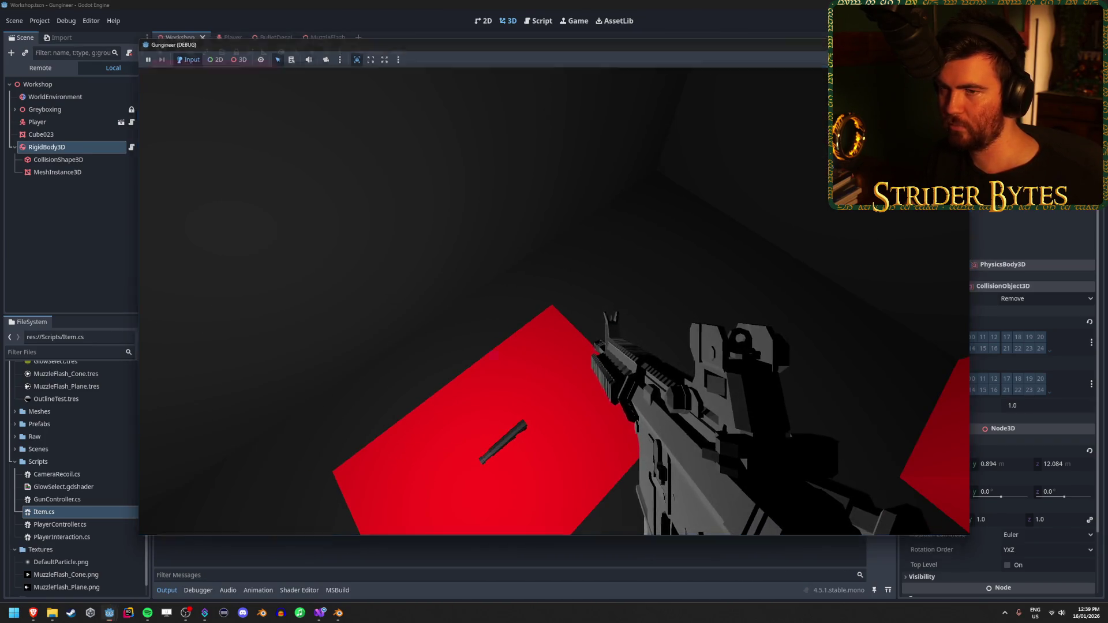
key(F8)
click(222, 38)
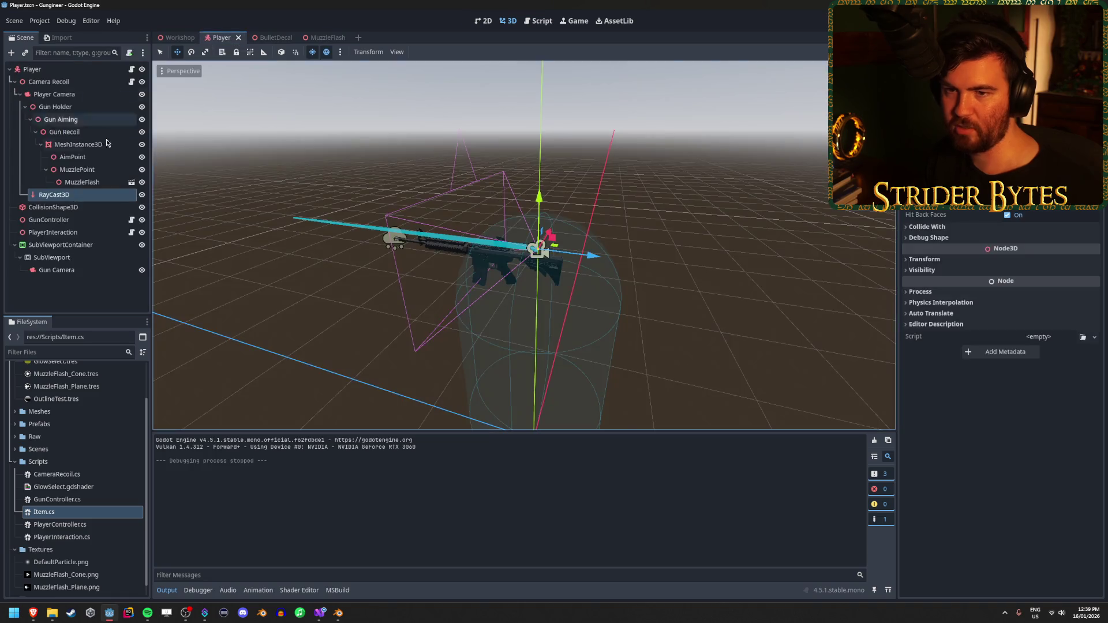
- Check the Player's PlayerInteraction node, then the gun's RigidBody3D, MeshInstance3D and CollisionShape3D in Workshop
click(71, 232)
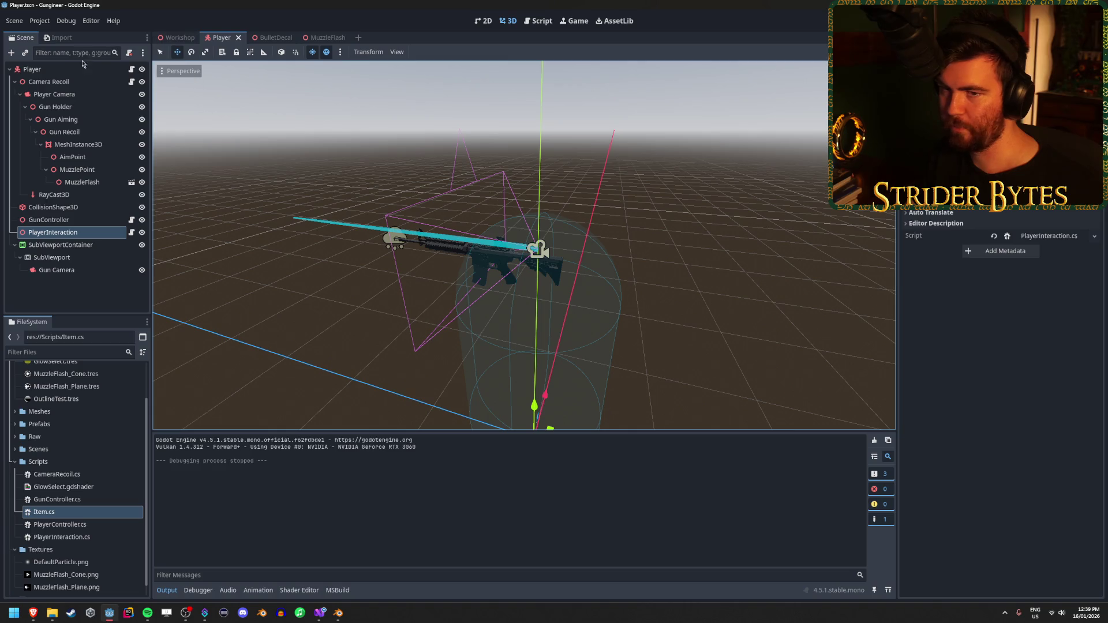
click(176, 37)
click(86, 132)
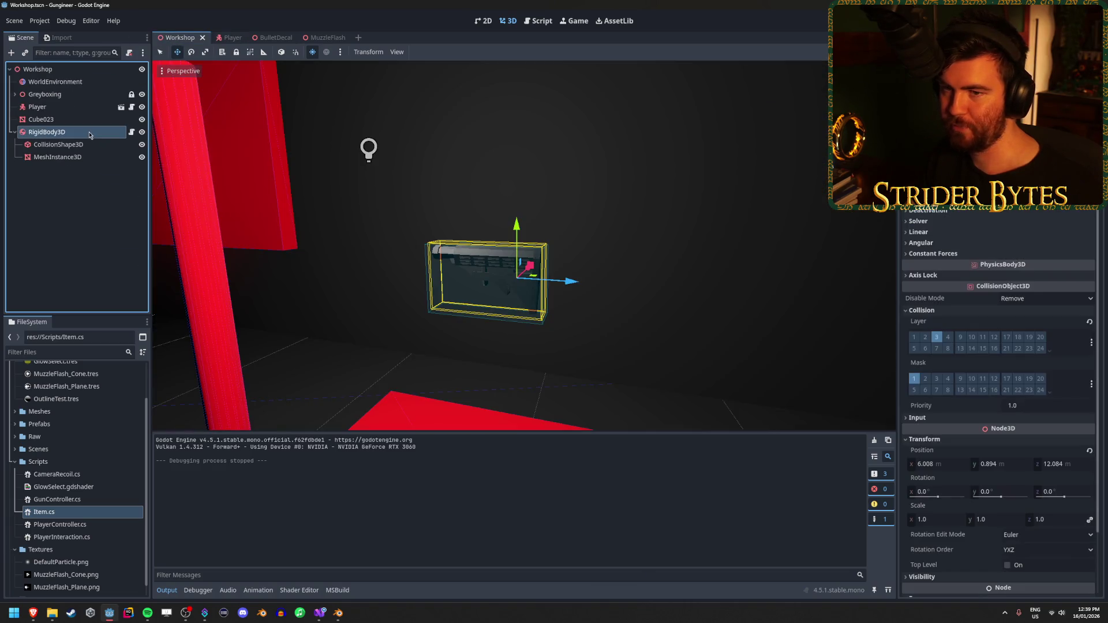
key(Down)
key(Down)
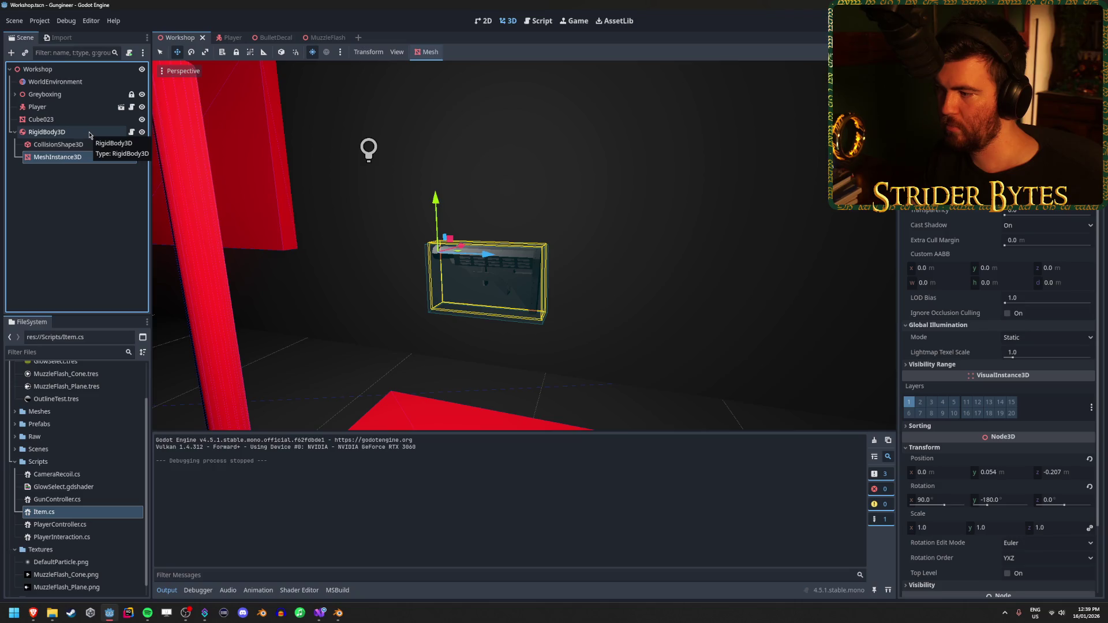
key(Up)
key(Up)
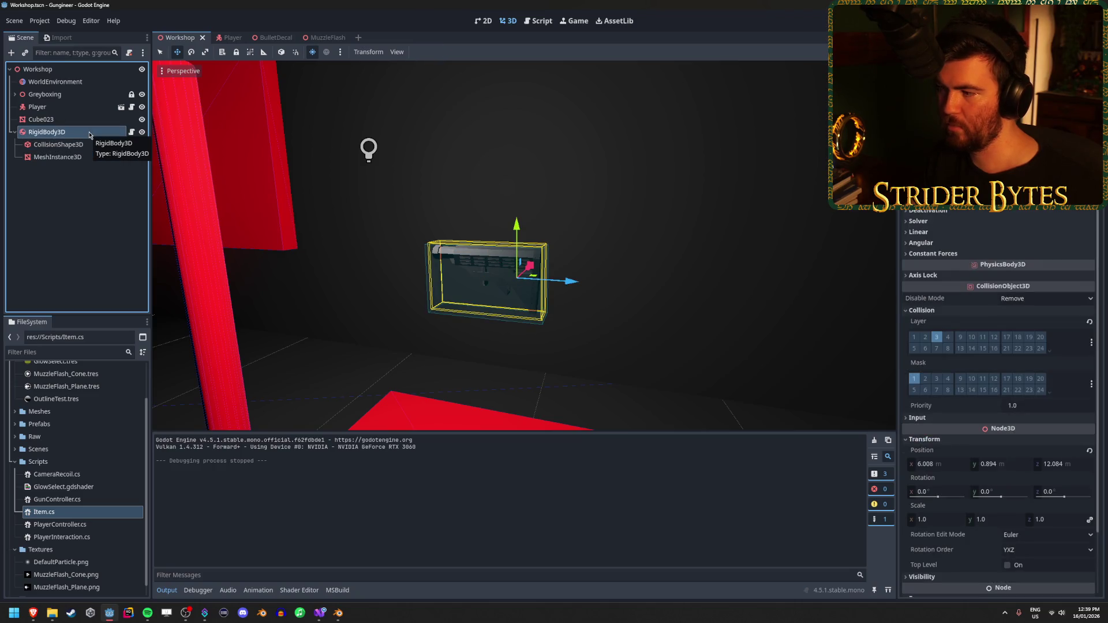
key(Down)
key(Up)
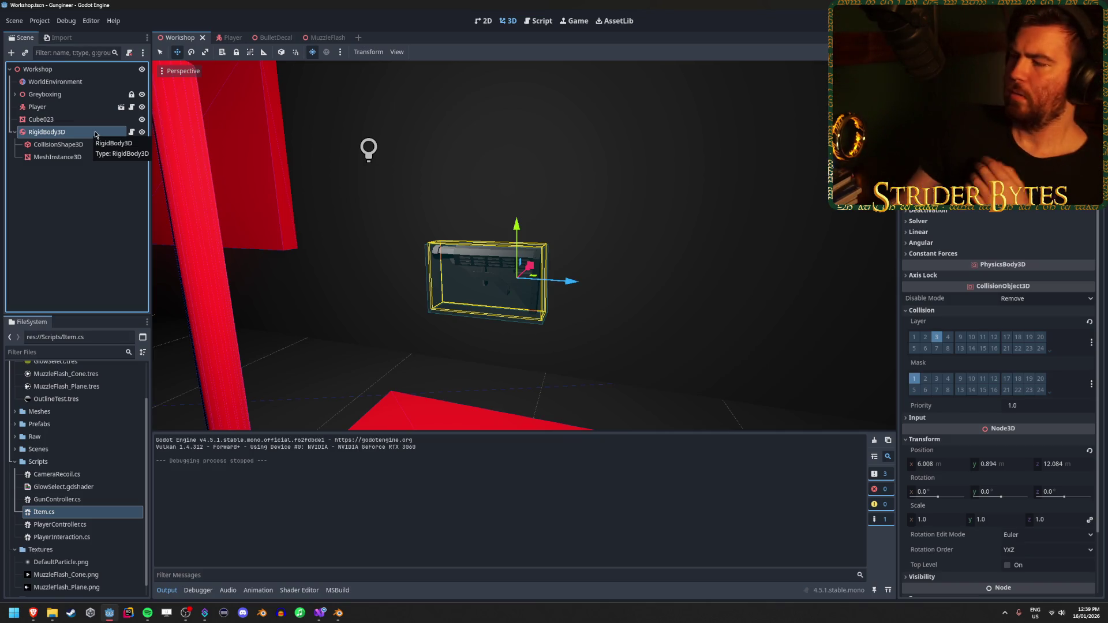
- Test-run the game, stop it, and expand the CollisionShape3D's Process and Editor Description sections
key(F5)
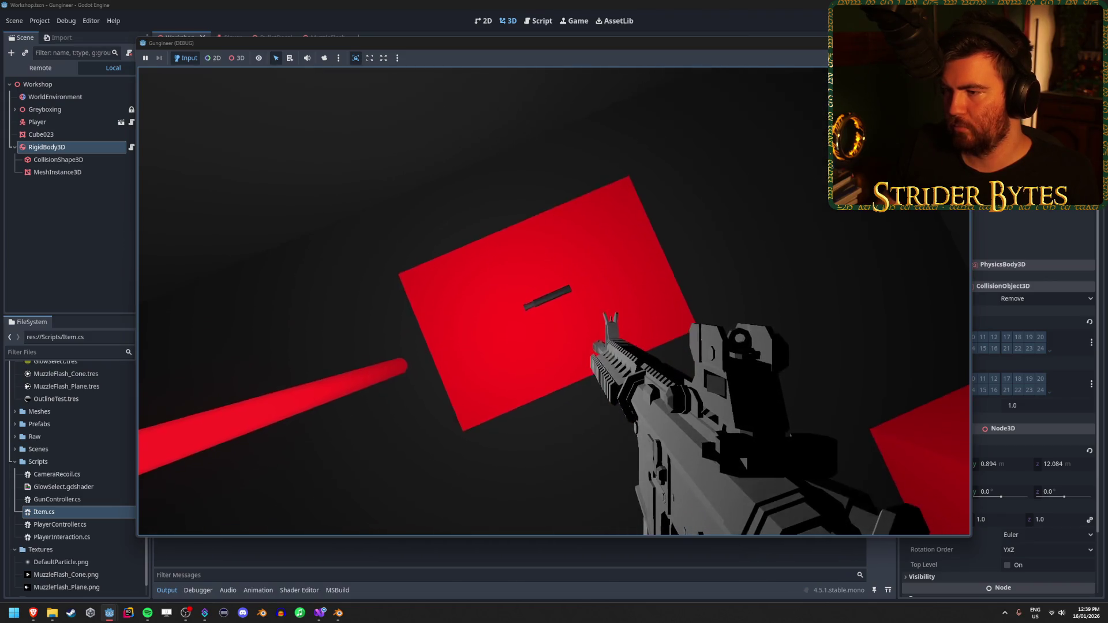
key(F8)
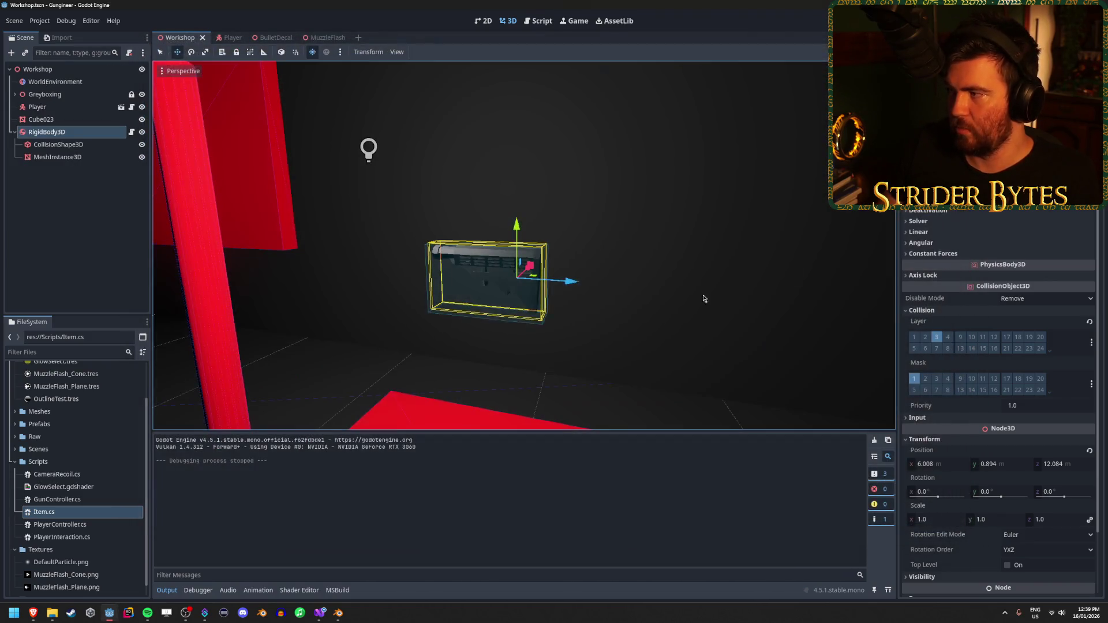
click(96, 145)
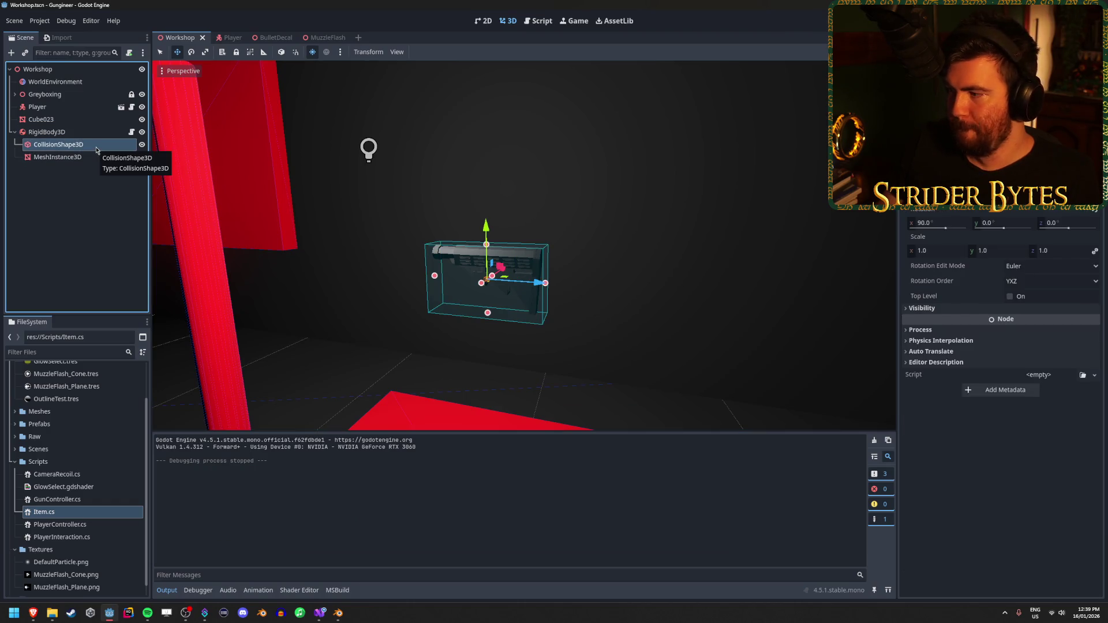
click(946, 308)
click(946, 308)
click(948, 330)
click(948, 330)
click(948, 363)
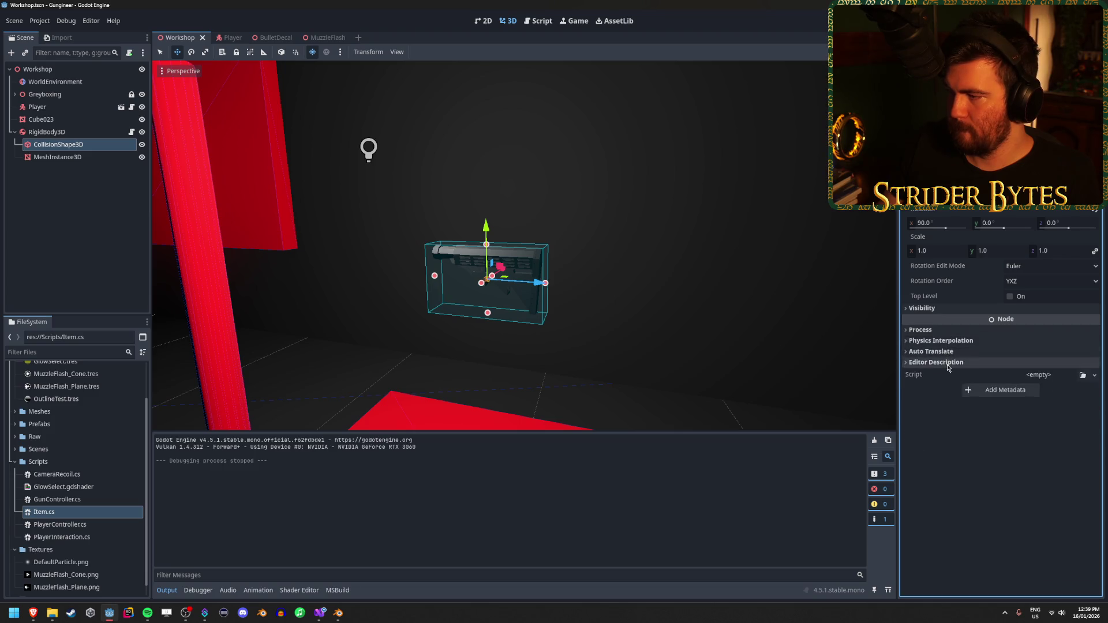
click(949, 363)
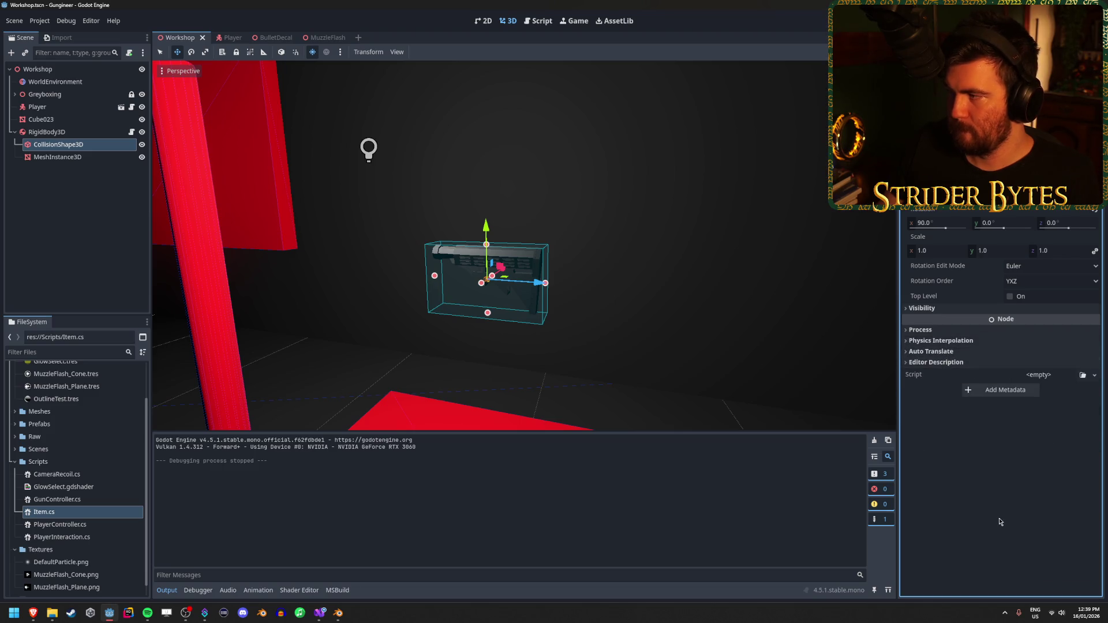
- Select the RigidBody3D and go back to PlayerInteraction.cs in Visual Studio
click(49, 132)
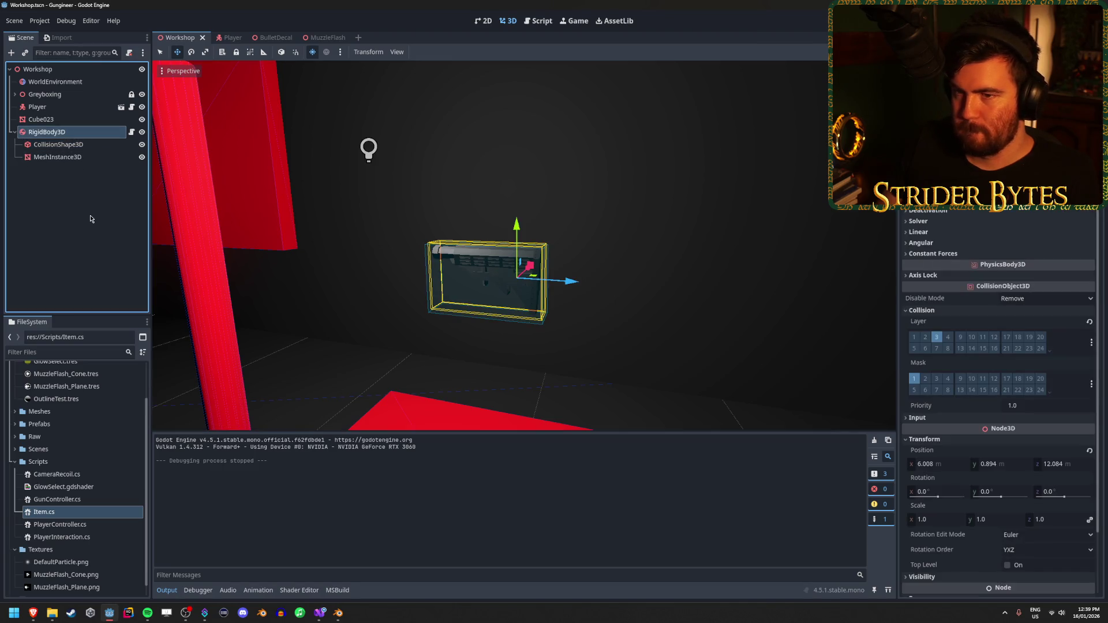
scroll(1003, 359, down, 2)
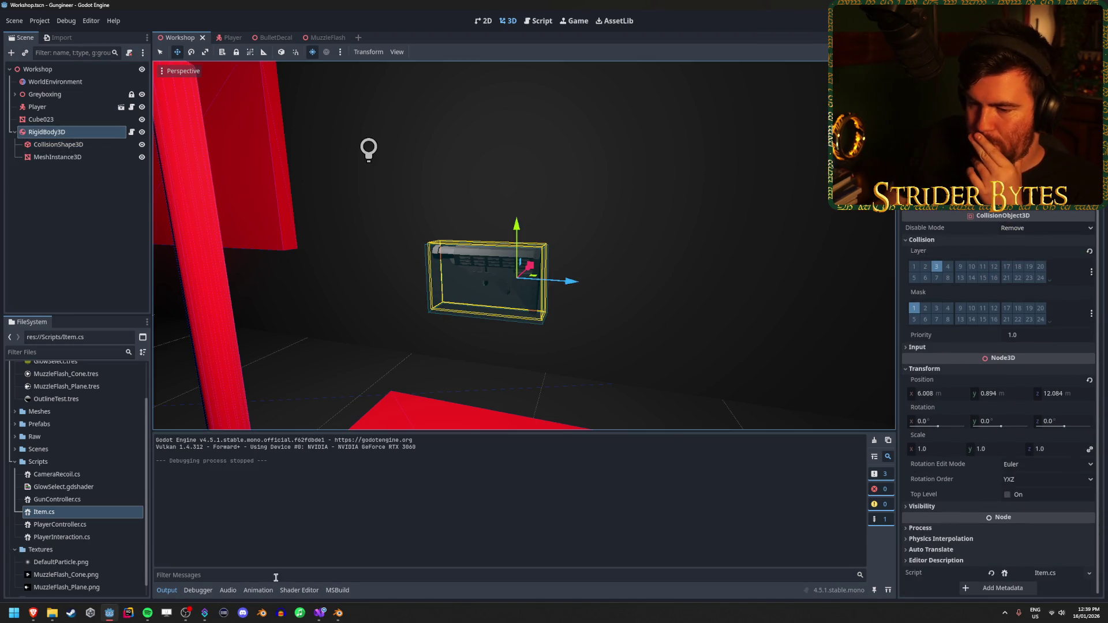
click(320, 613)
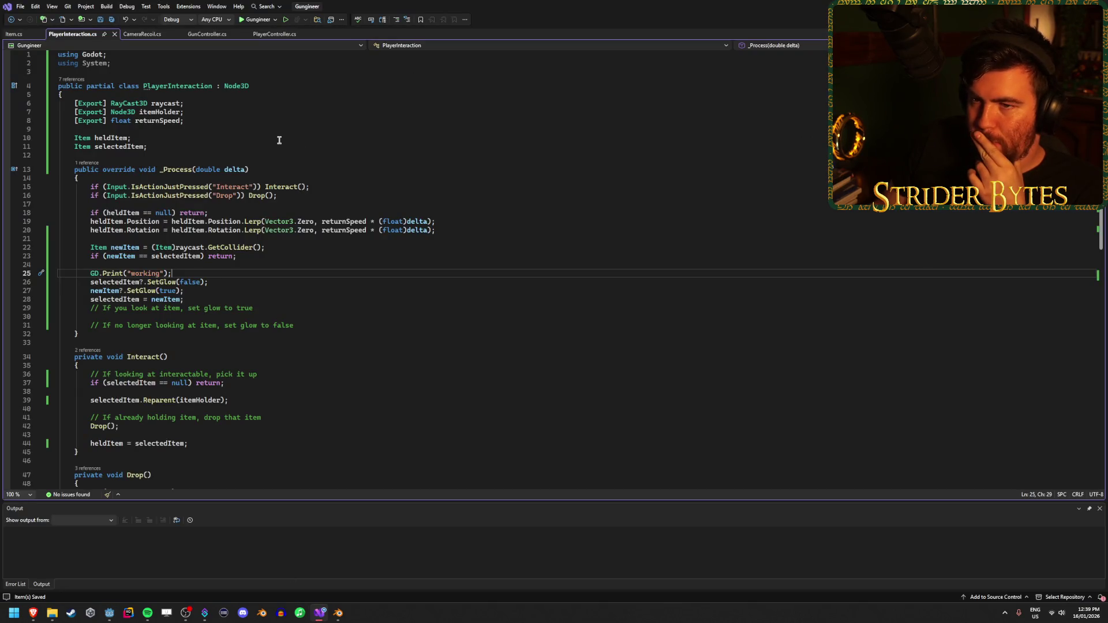
- Look over the itemHolder, SetGlow(true) and GetCollider lines of PlayerInteraction.cs
click(197, 112)
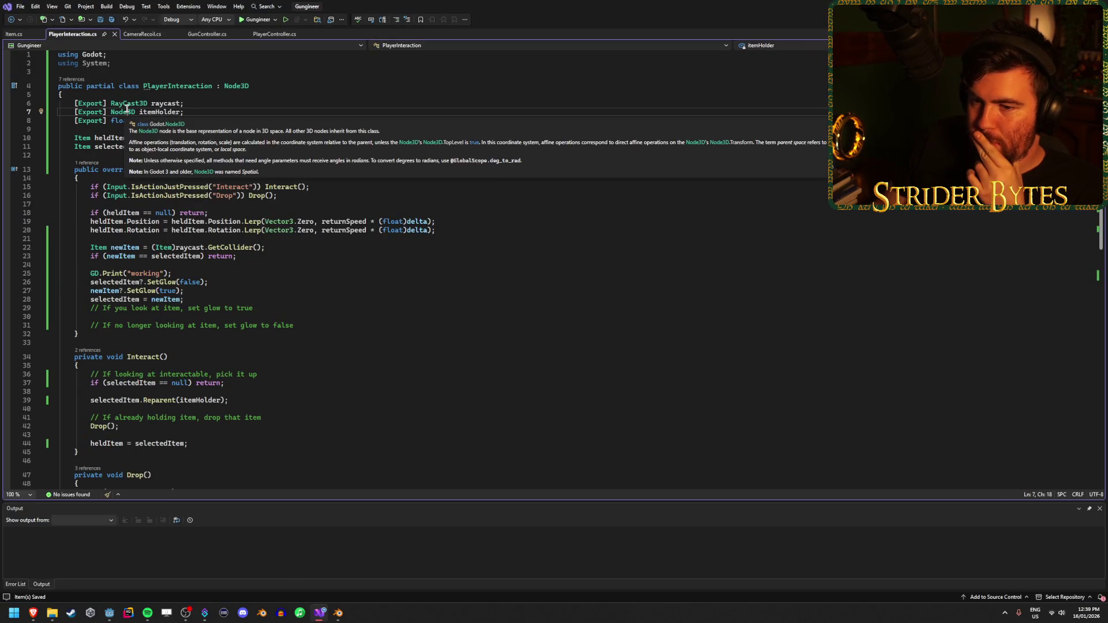
click(442, 288)
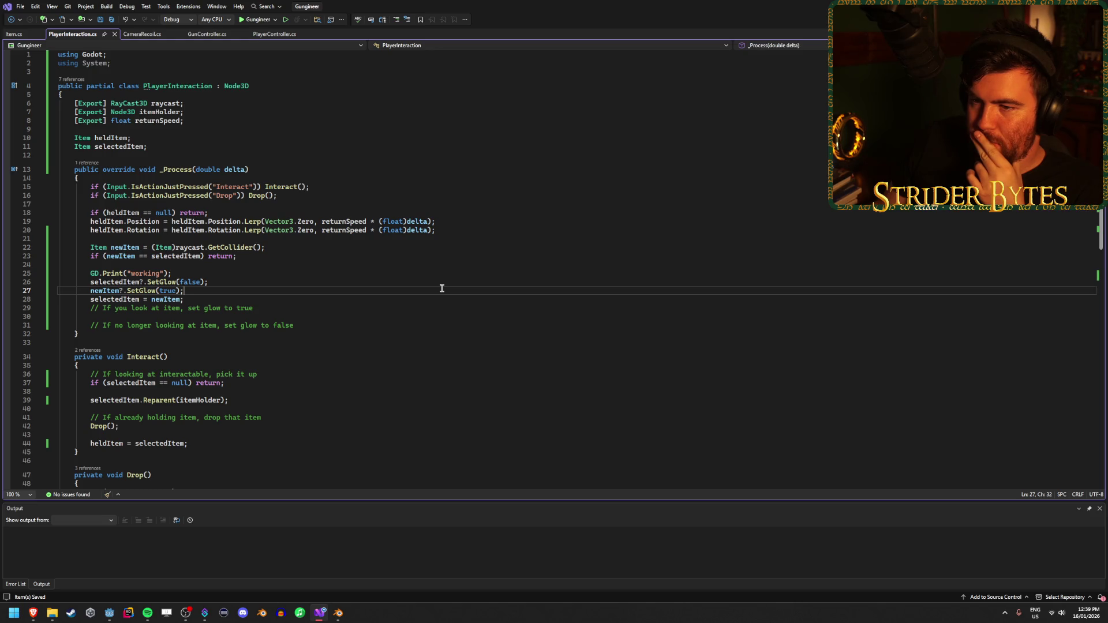
scroll(442, 288, down, 1)
scroll(442, 288, down, 2)
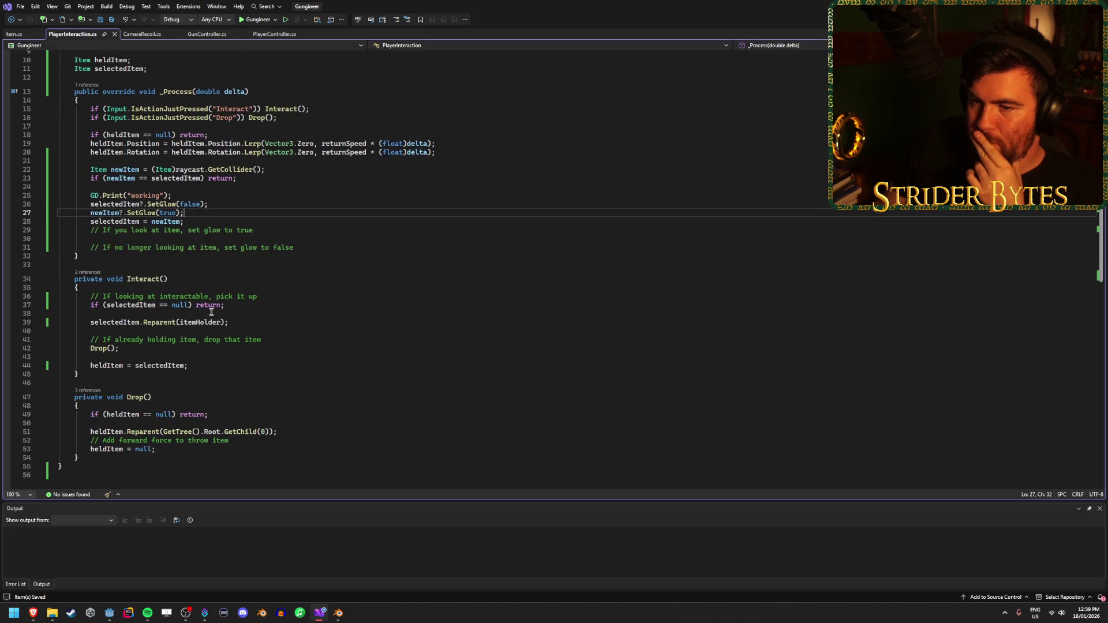
mouse_move(229, 168)
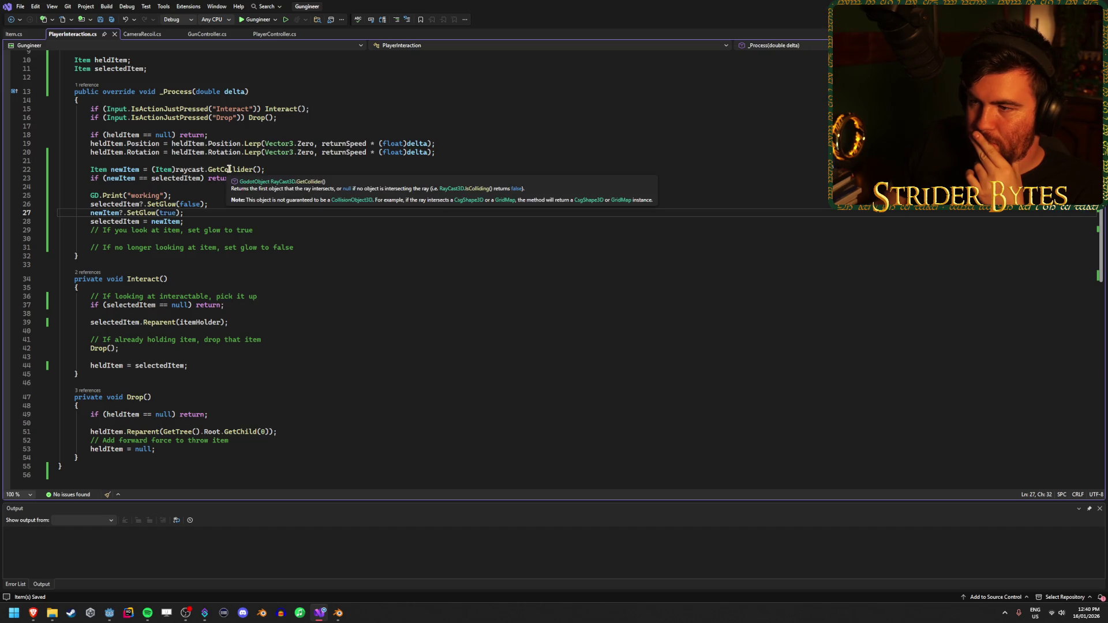
click(288, 165)
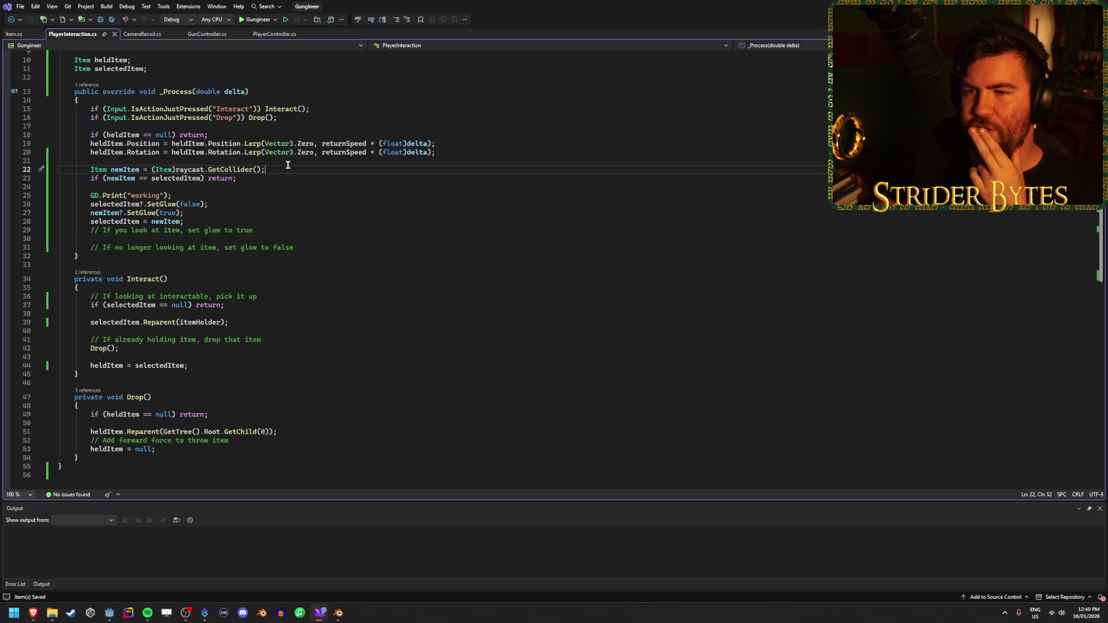
click(286, 168)
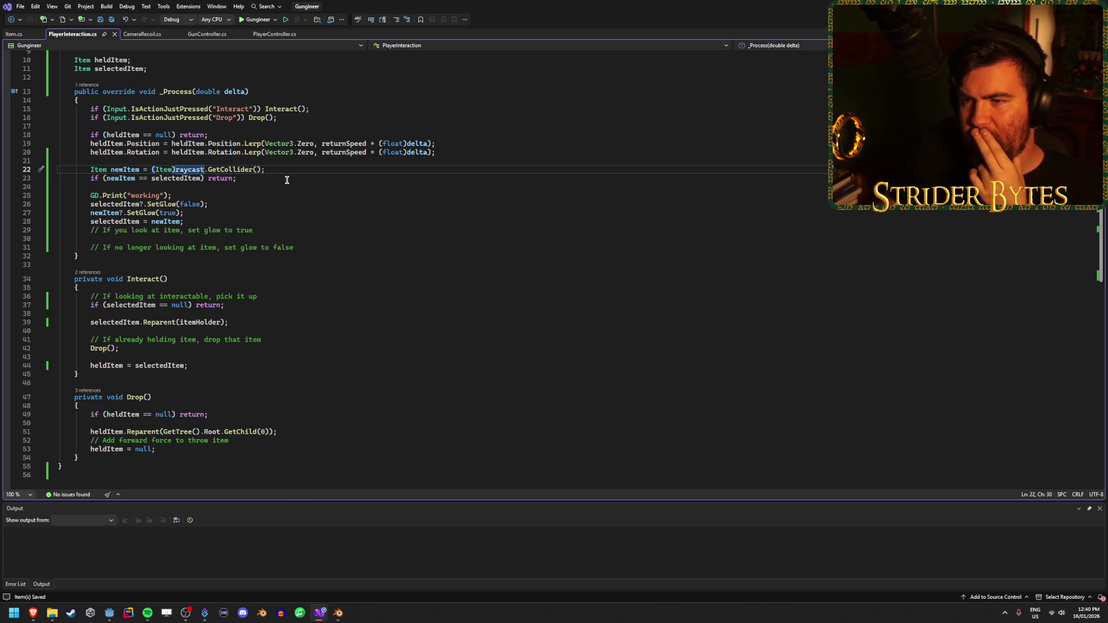
mouse_move(216, 168)
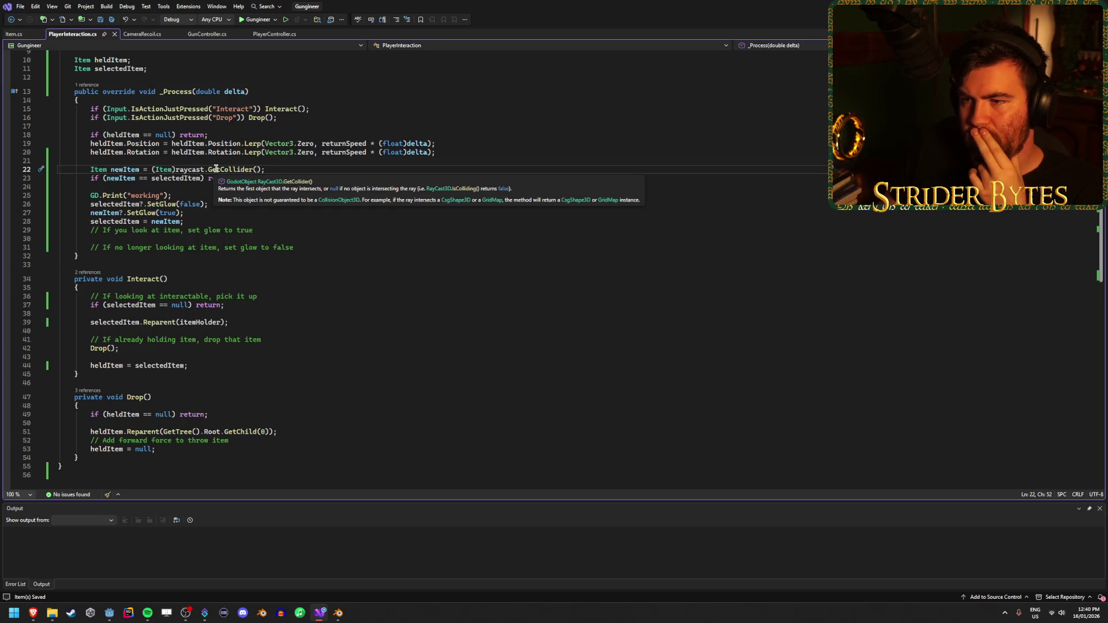
- Browse GetCollider()'s members via IntelliSense, dismiss them, save, and select CollisionShape3D back in Godot
key(Left)
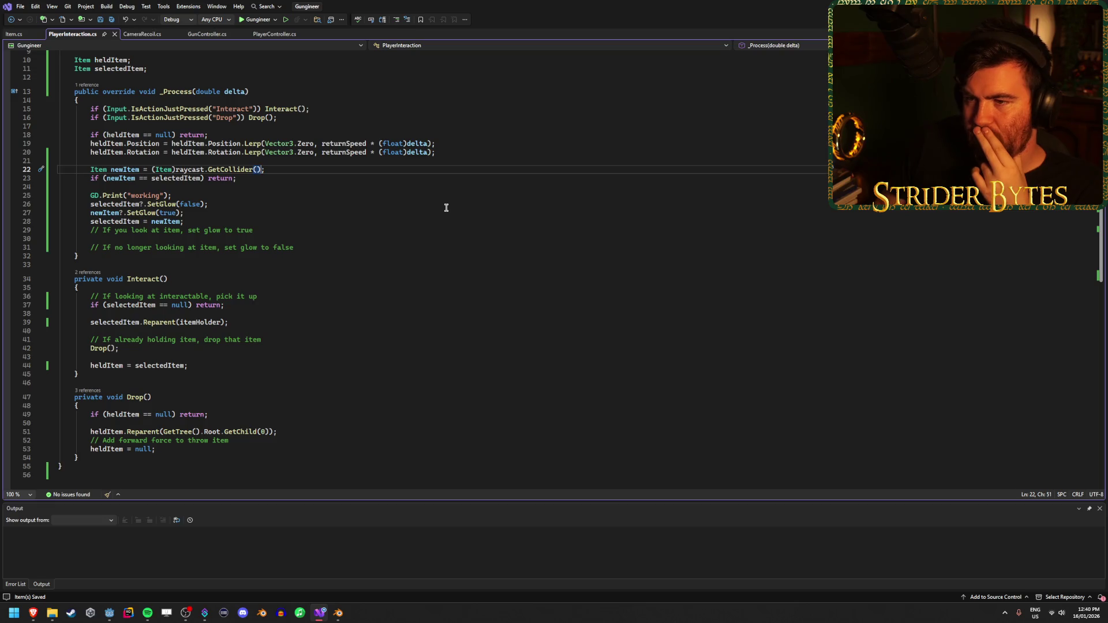
text(.)
key(Down)
key(Down)
key(Down)
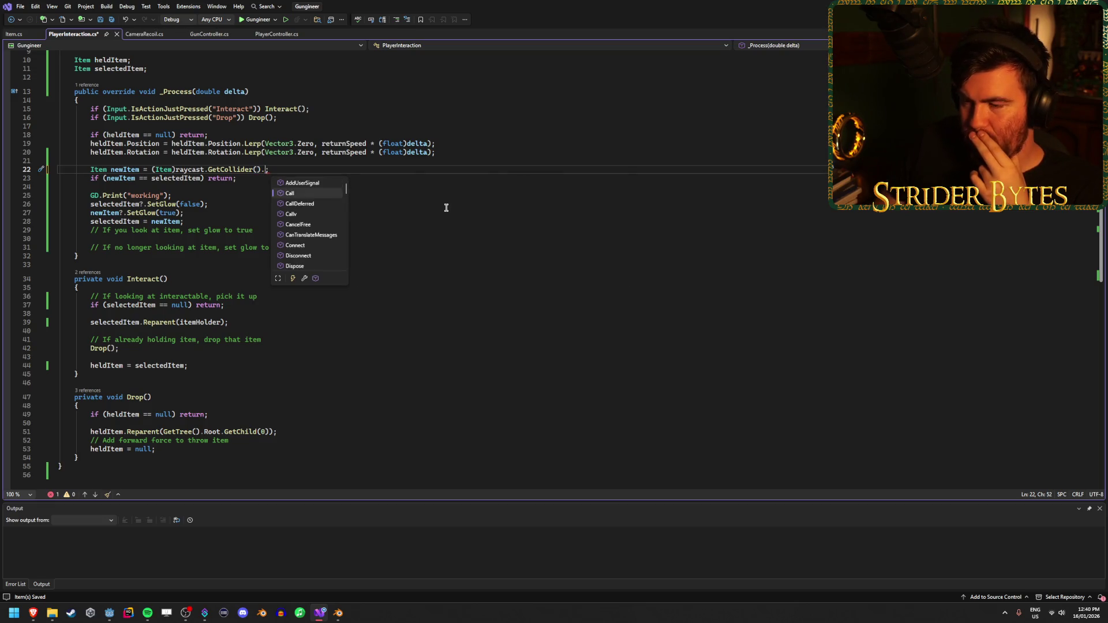
key(Down)
key(Down)
key(Down)
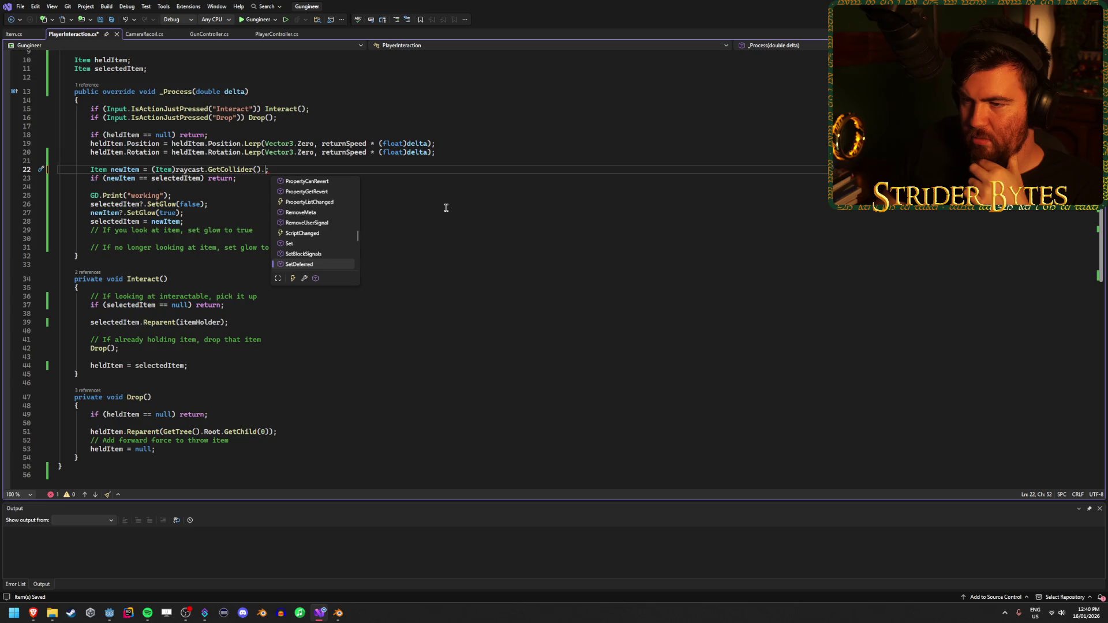
key(Down)
key(Down)
key(Down)
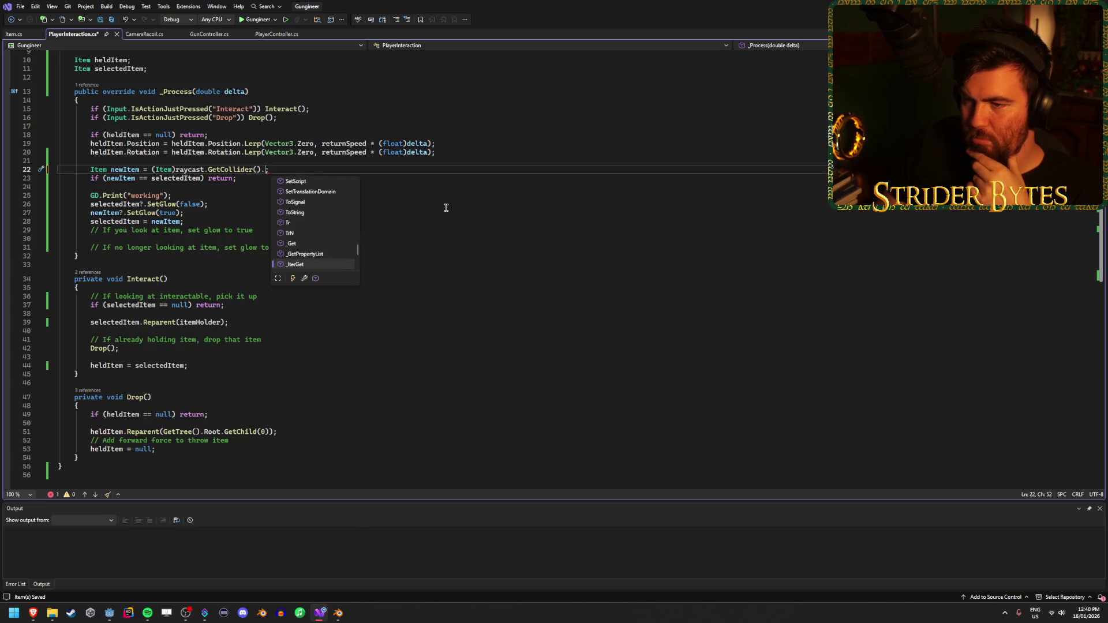
key(Up)
key(Up)
key(Up)
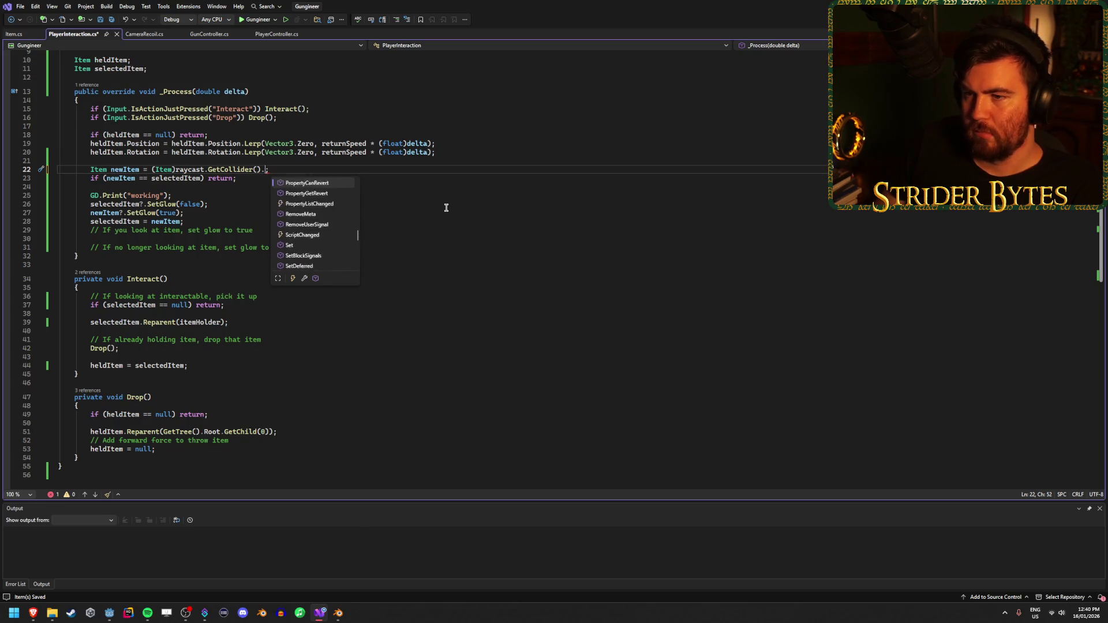
key(Escape)
key(ctrl+s)
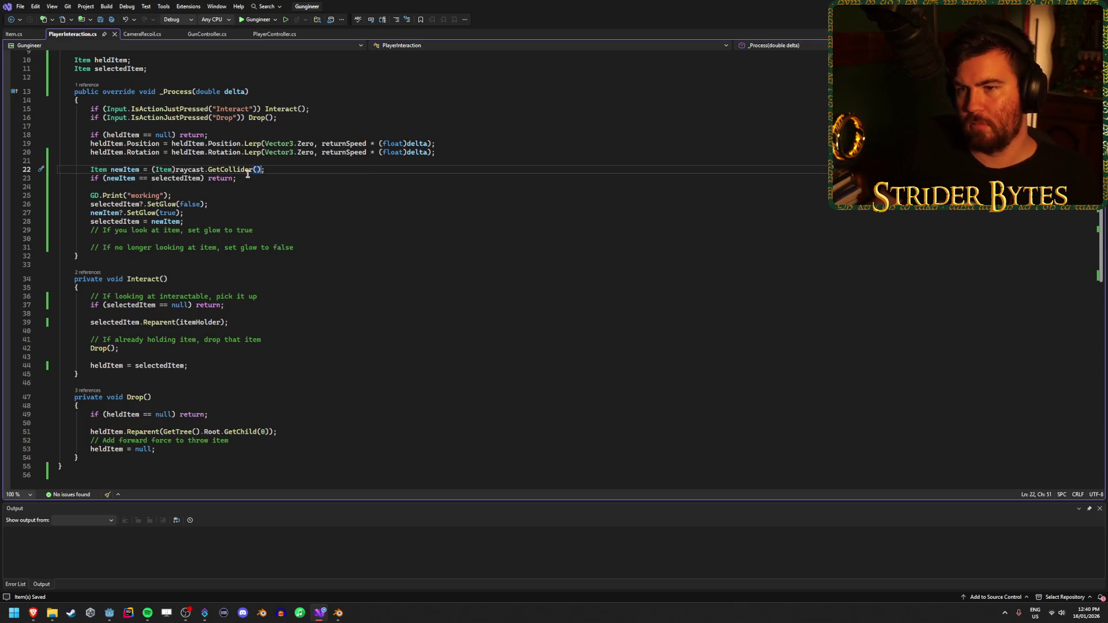
mouse_move(238, 168)
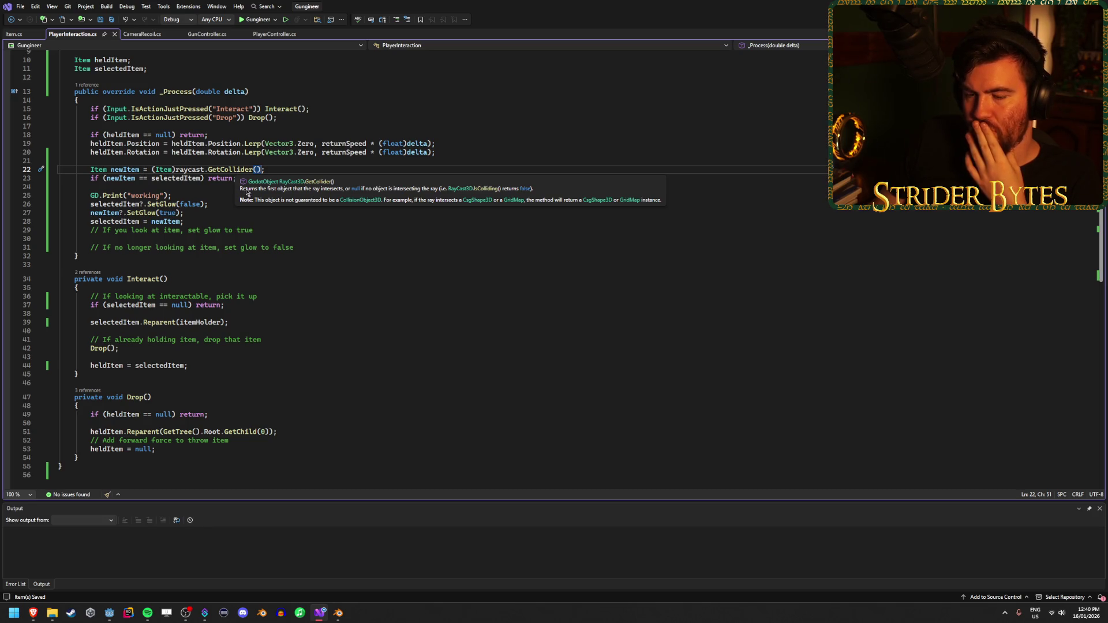
click(109, 613)
click(76, 144)
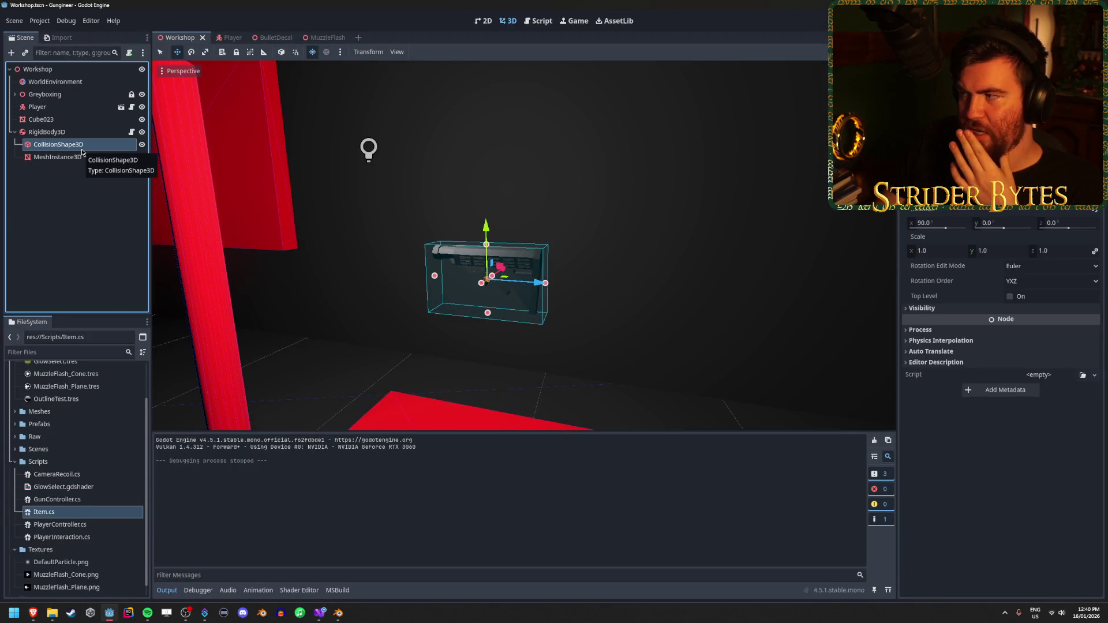
- Reselect the CollisionShape3D and RigidBody3D nodes, then bring PlayerInteraction.cs back up in Visual Studio
click(98, 199)
click(72, 149)
click(73, 134)
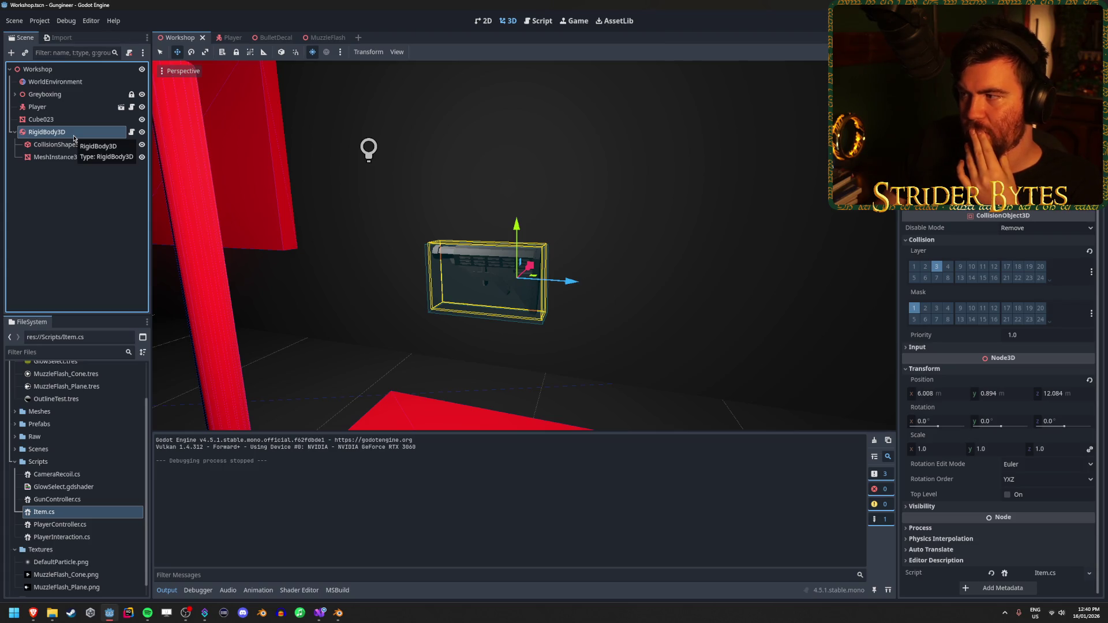
mouse_move(33, 613)
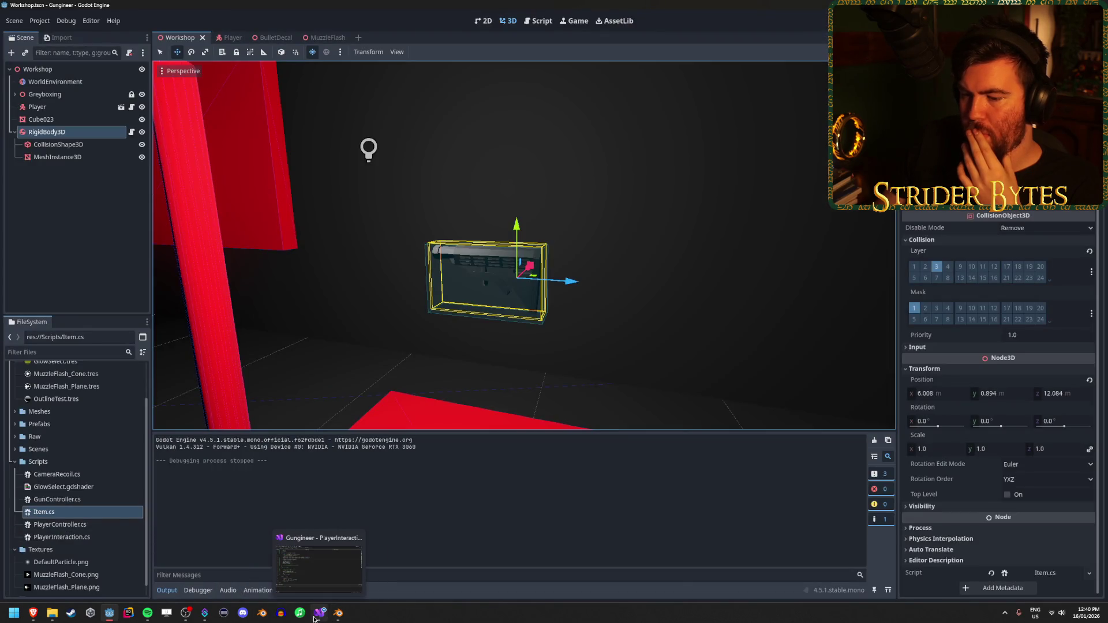
click(316, 618)
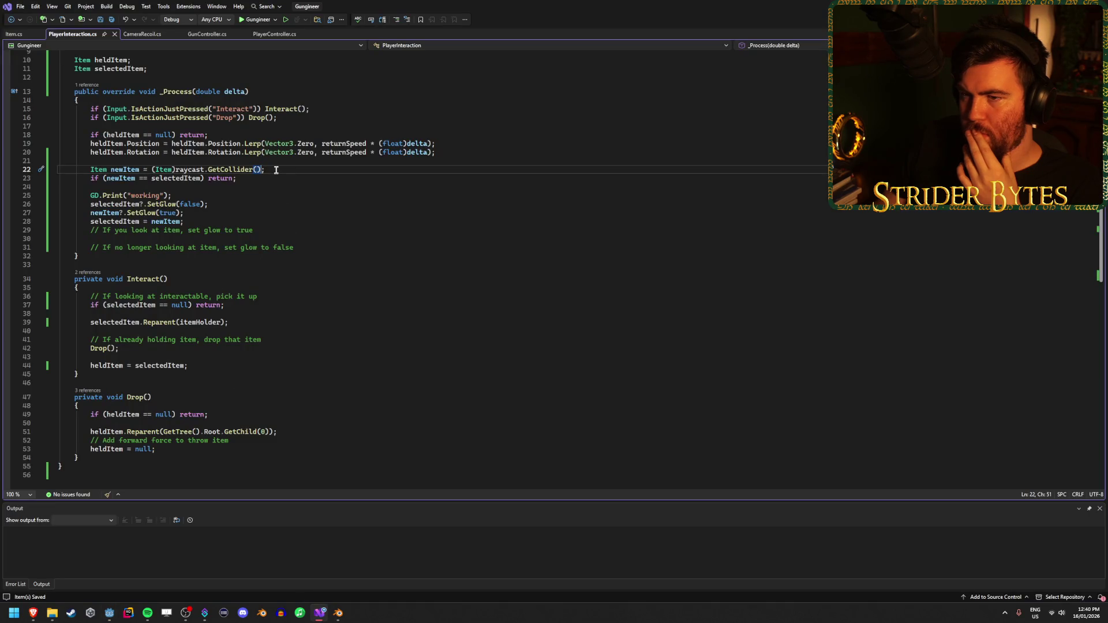
- Erase the trial member accesses after GetCollider() and save PlayerInteraction.cs with line 22 restored
text(.GetP)
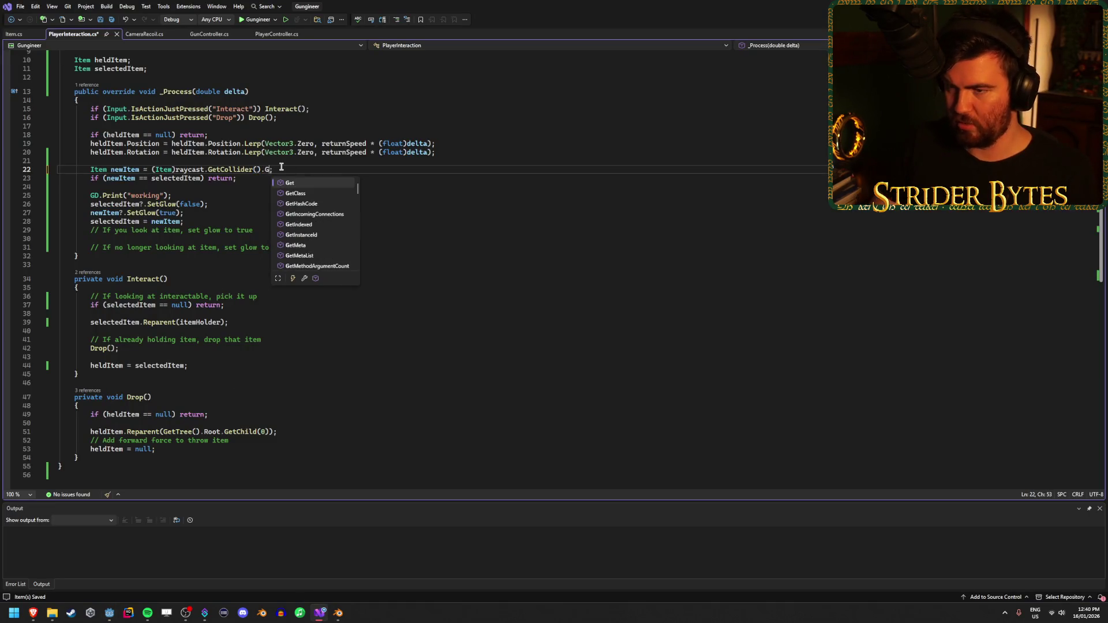
key(BackSpace)
key(BackSpace)
key(BackSpace)
text(Paren)
key(BackSpace)
key(BackSpace)
key(BackSpace)
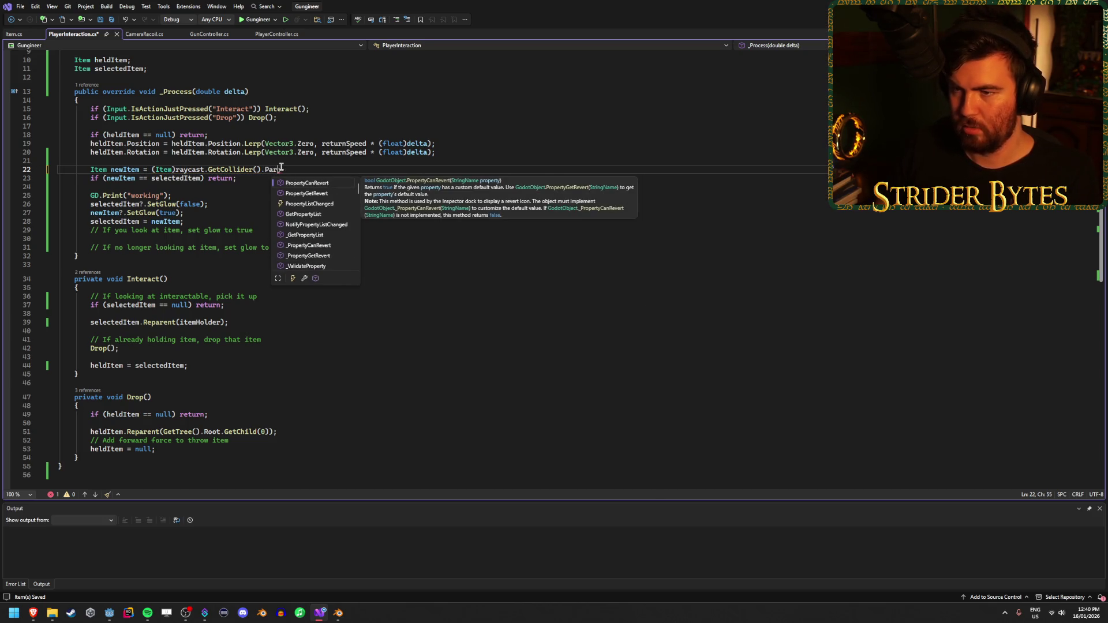
text(Tra)
key(BackSpace)
key(BackSpace)
key(BackSpace)
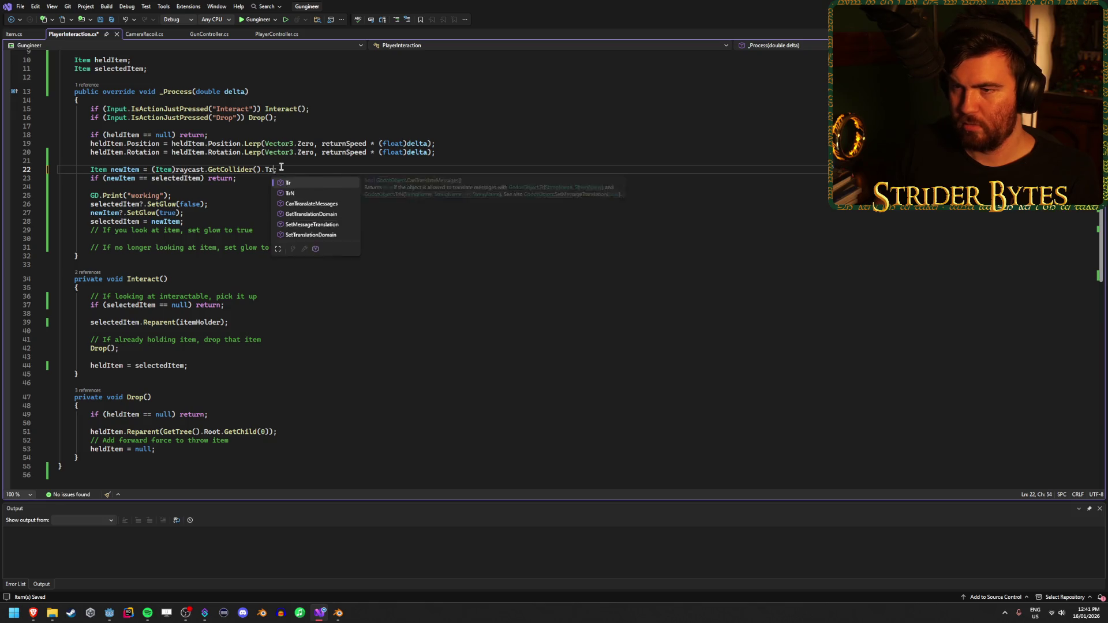
key(ctrl+s)
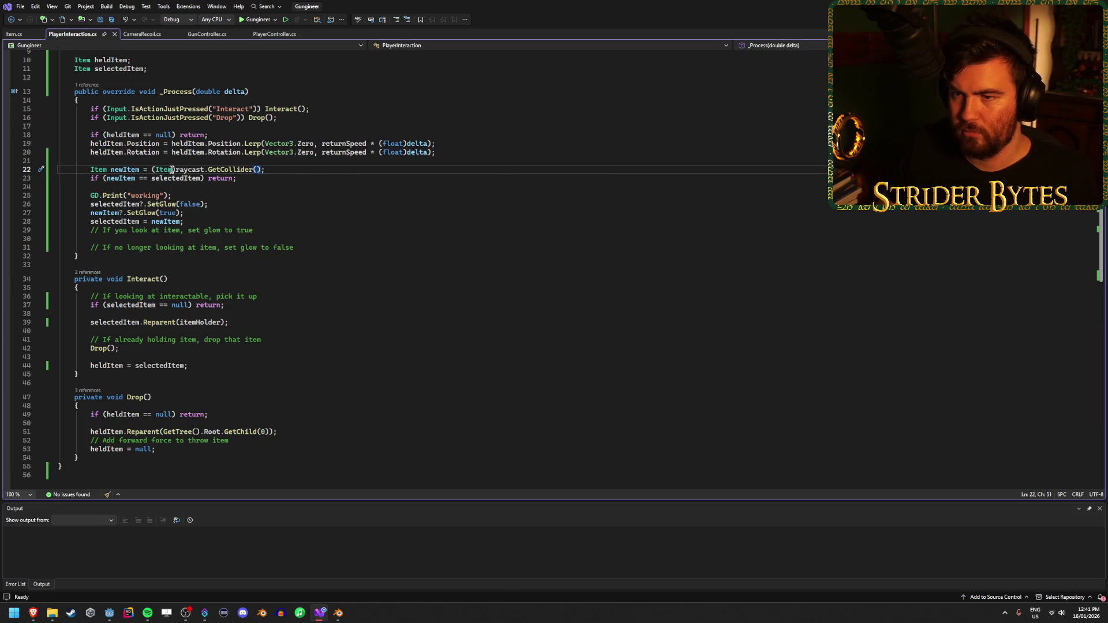
- Retry dropping the (Item) cast on line 22, restore it, save, and bring up the RayCast3D docs
click(13, 34)
click(69, 34)
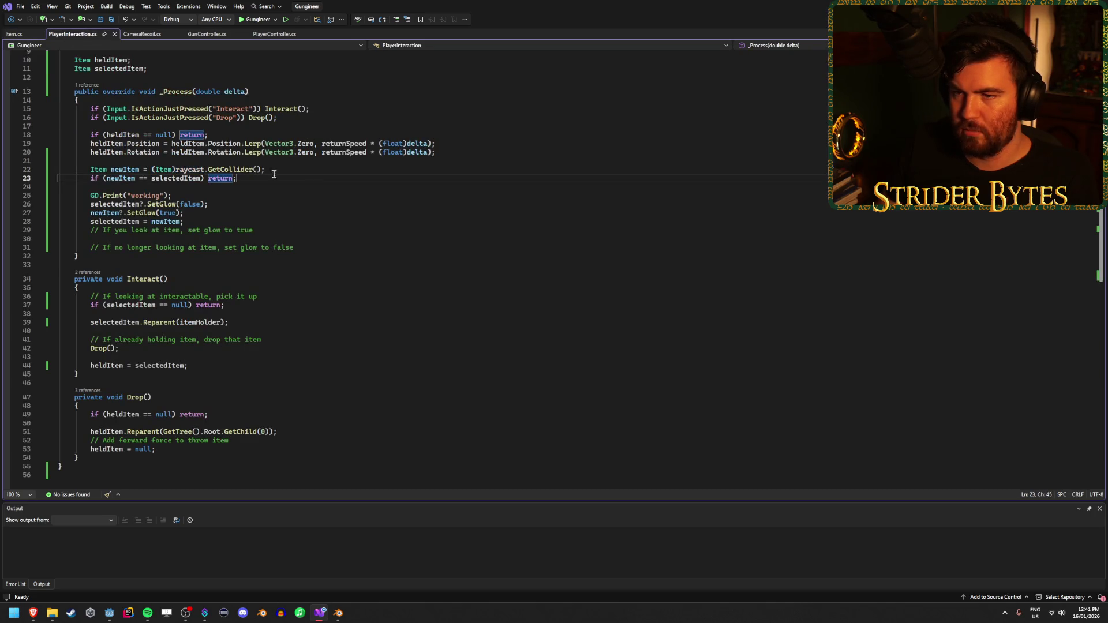
drag(175, 169, 154, 169)
key(BackSpace)
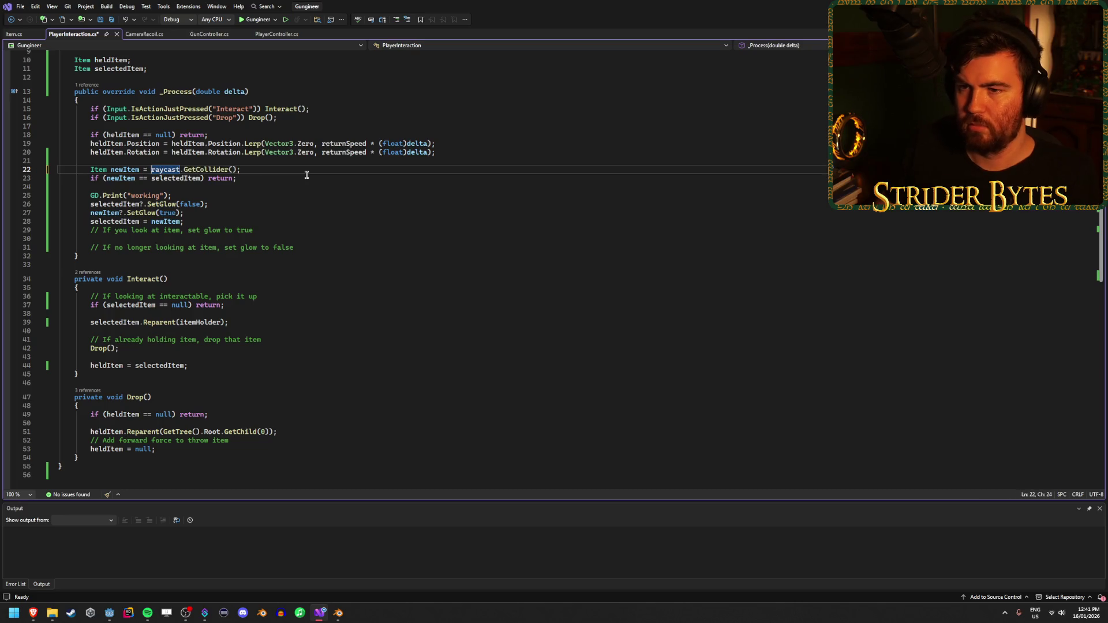
text(.)
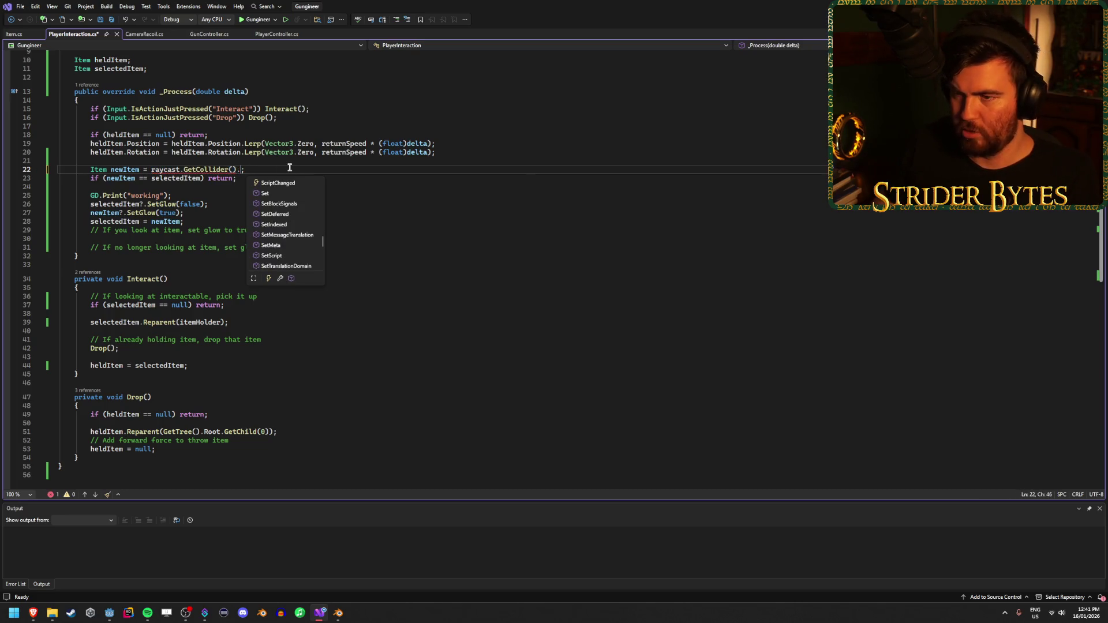
text(Part)
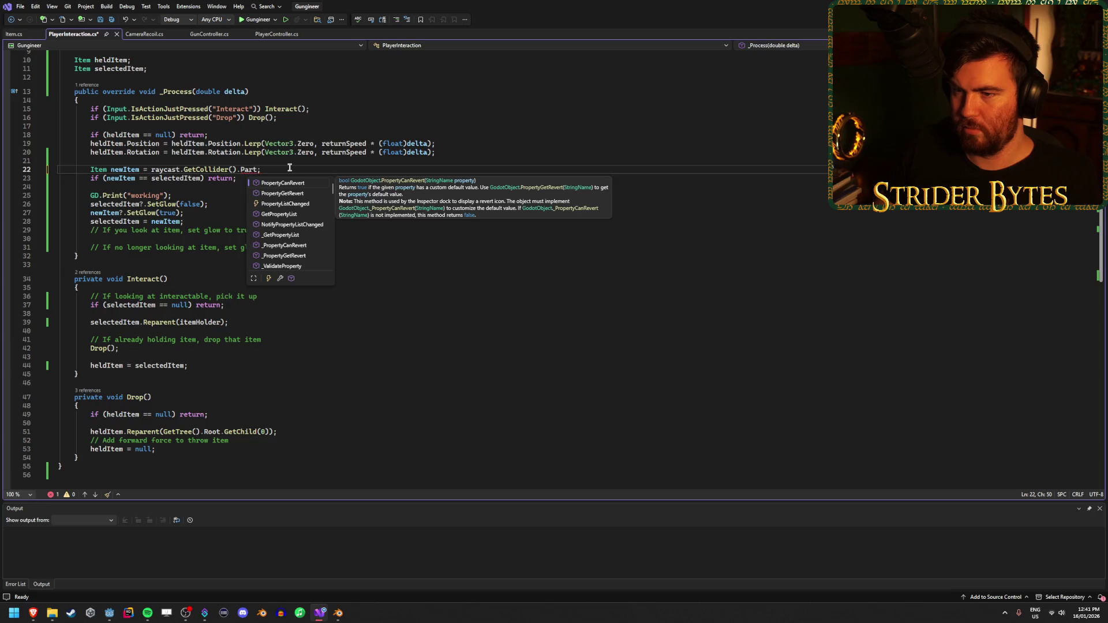
key(BackSpace)
key(BackSpace)
key(BackSpace)
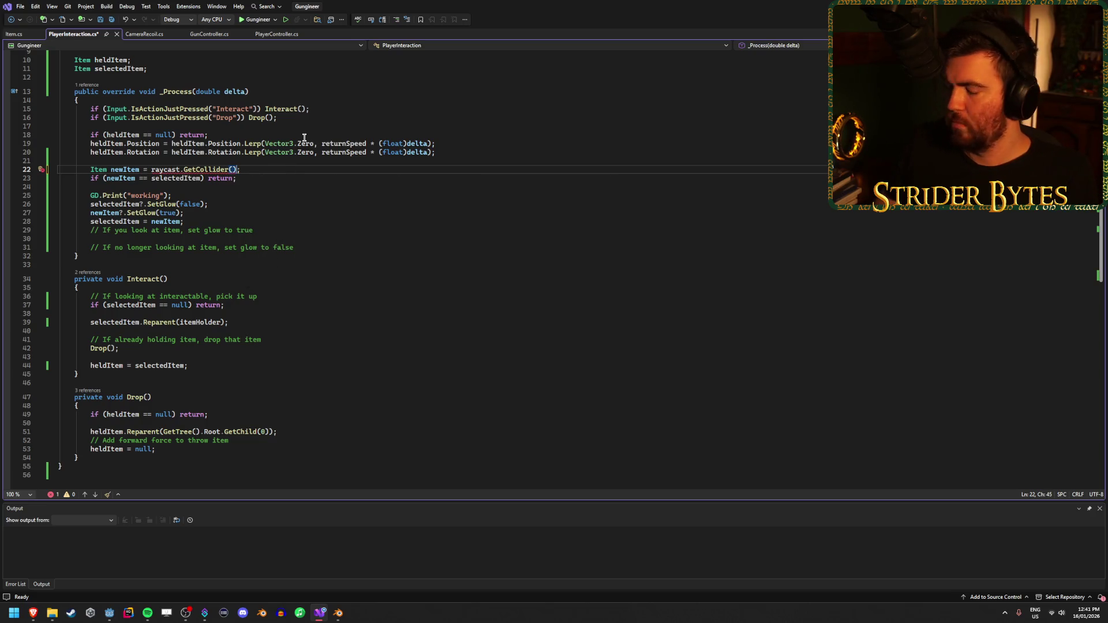
key(ctrl+.)
key(Return)
key(ctrl+s)
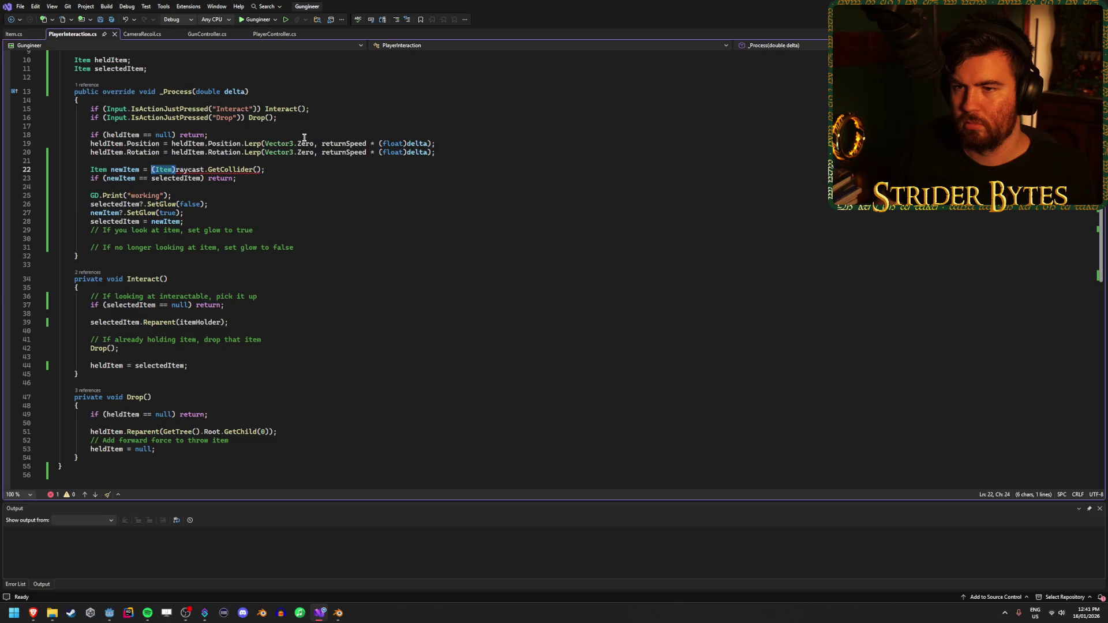
key(alt+Tab)
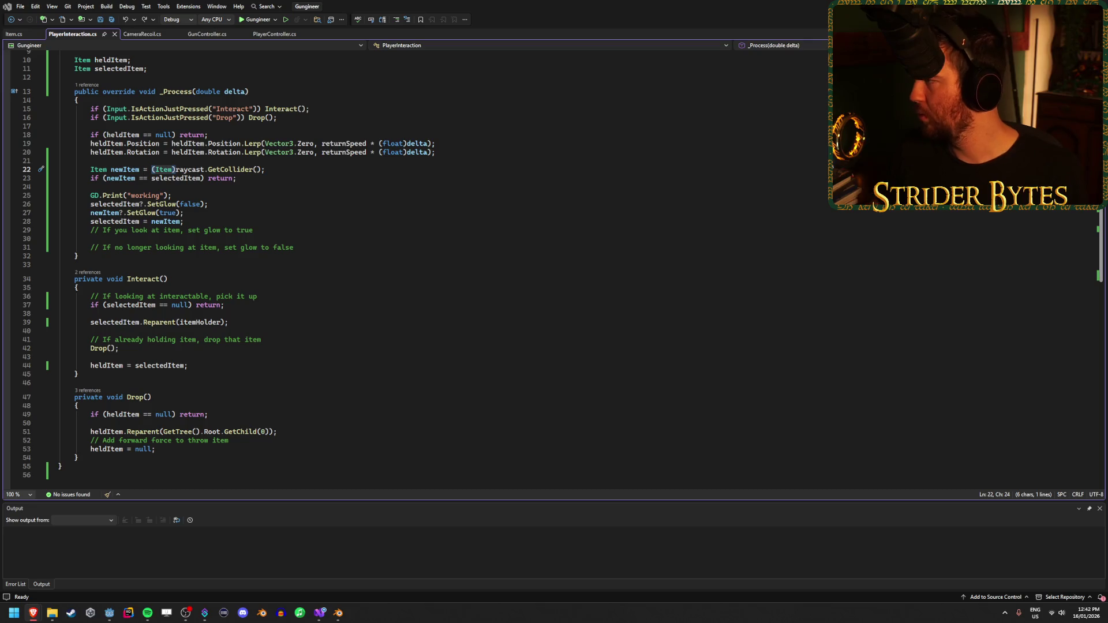
key(alt+Tab)
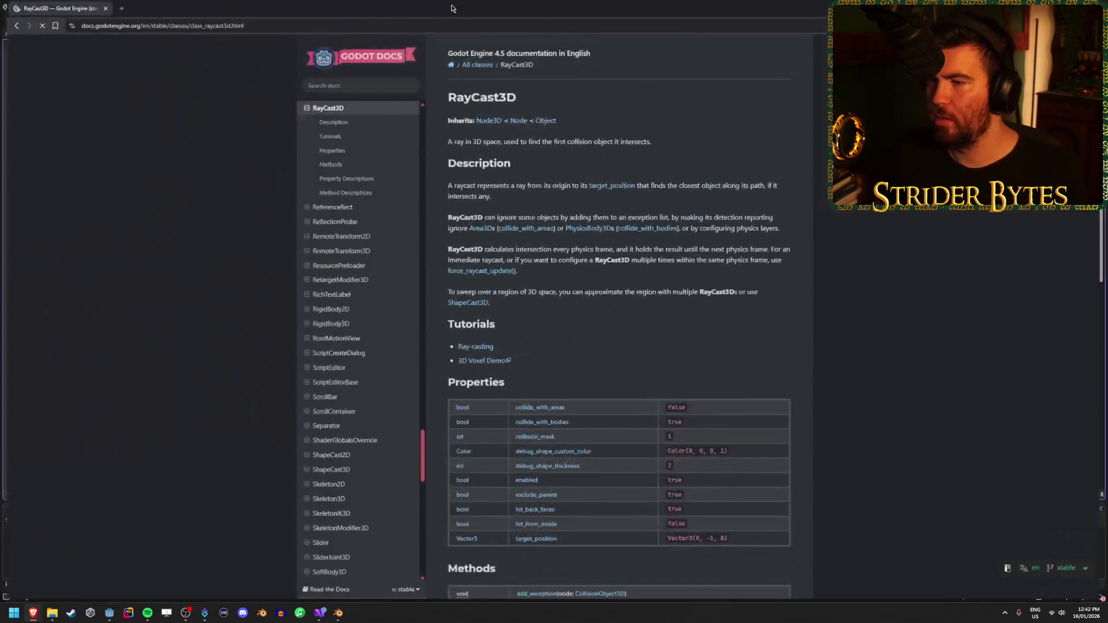
scroll(635, 341, down, 5)
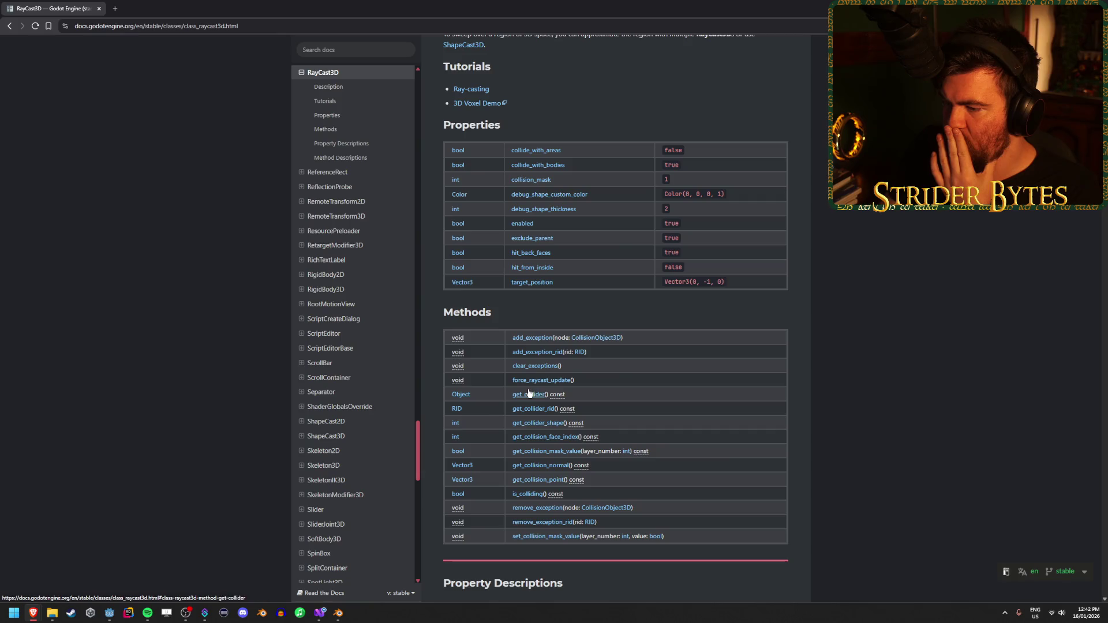
click(526, 394)
scroll(615, 199, up, 2)
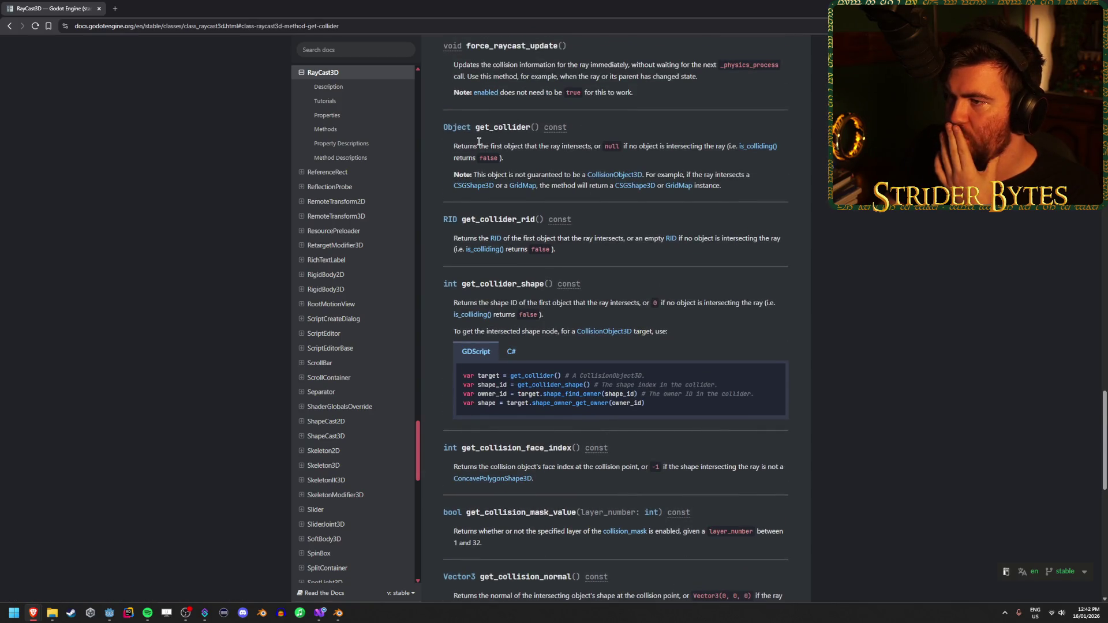
drag(540, 174, 573, 175)
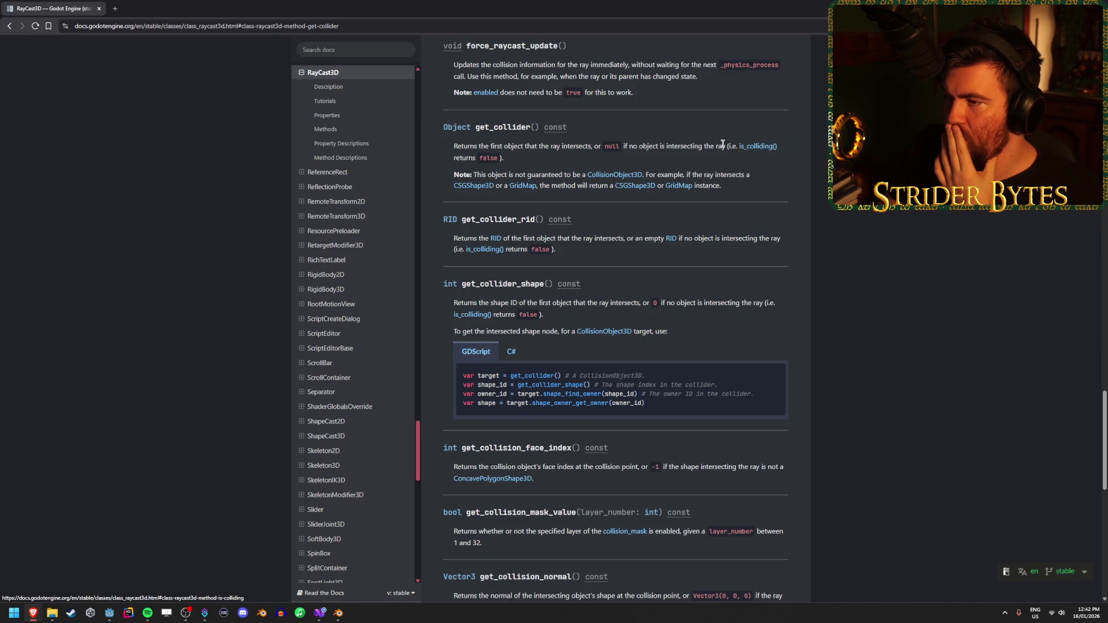
mouse_move(622, 146)
mouse_down()
mouse_move(692, 147)
mouse_move(604, 147)
mouse_up()
click(582, 147)
drag(698, 147, 649, 147)
click(641, 148)
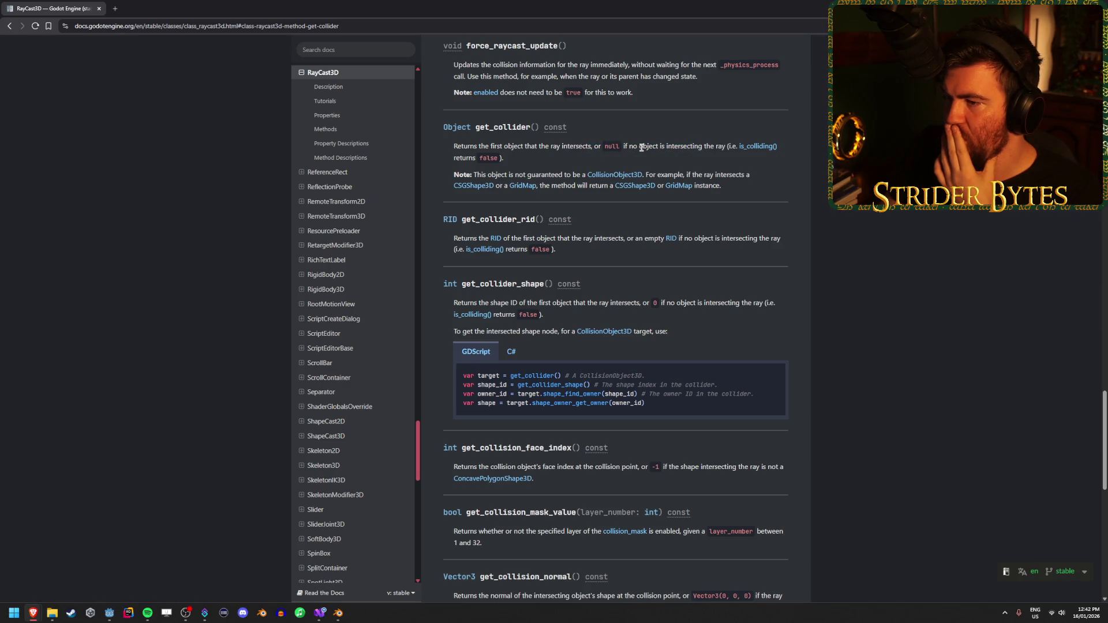
scroll(652, 155, up, 2)
click(758, 232)
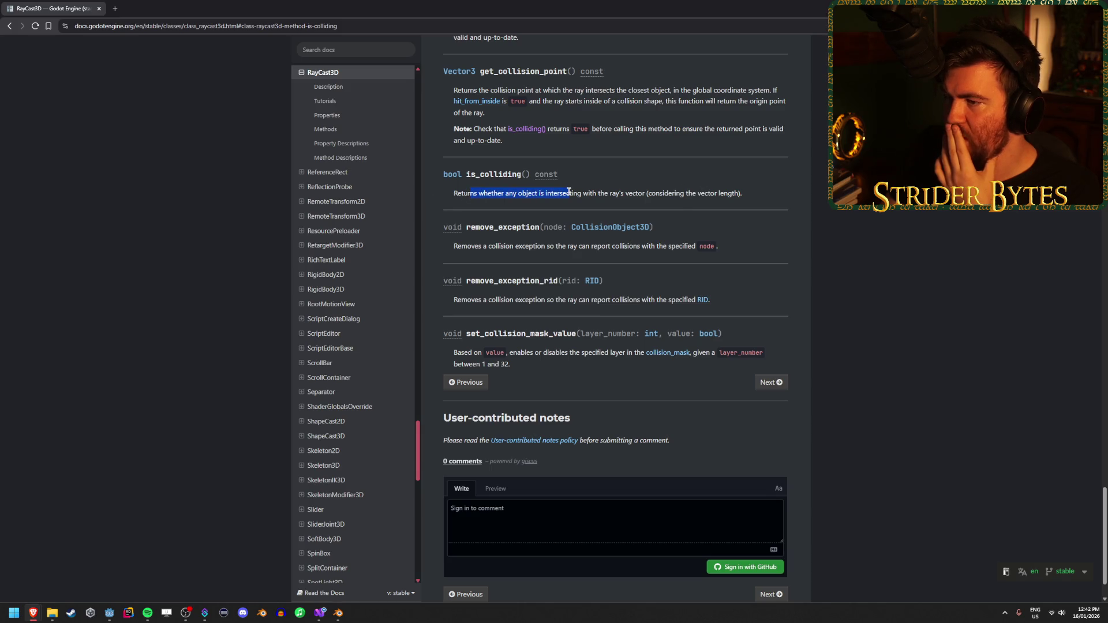
scroll(568, 191, up, 1)
scroll(568, 191, up, 20)
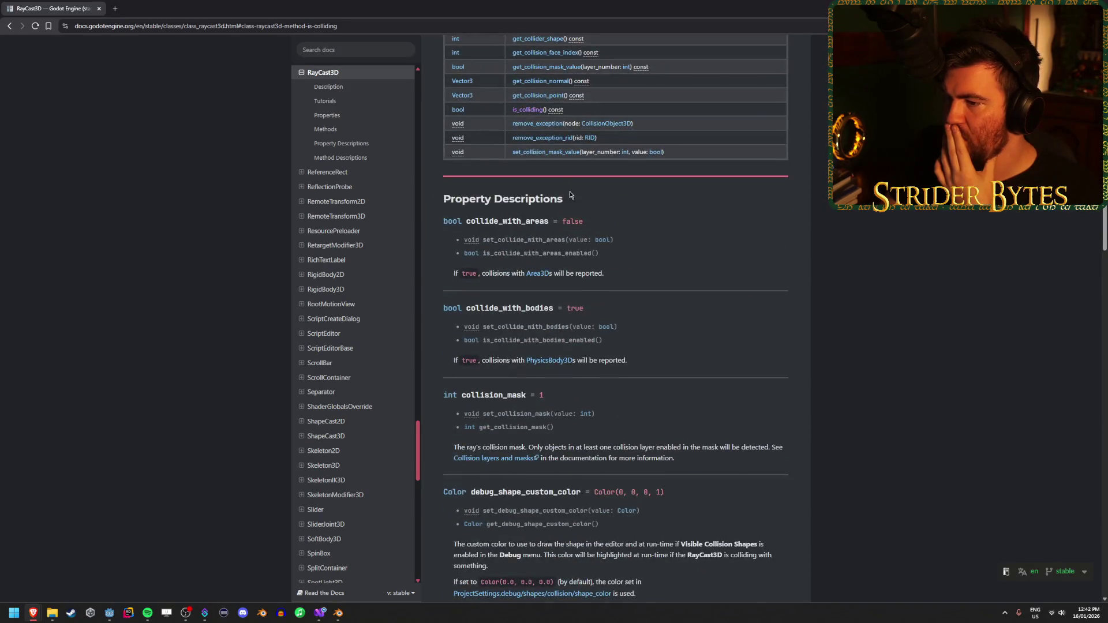
scroll(684, 280, up, 6)
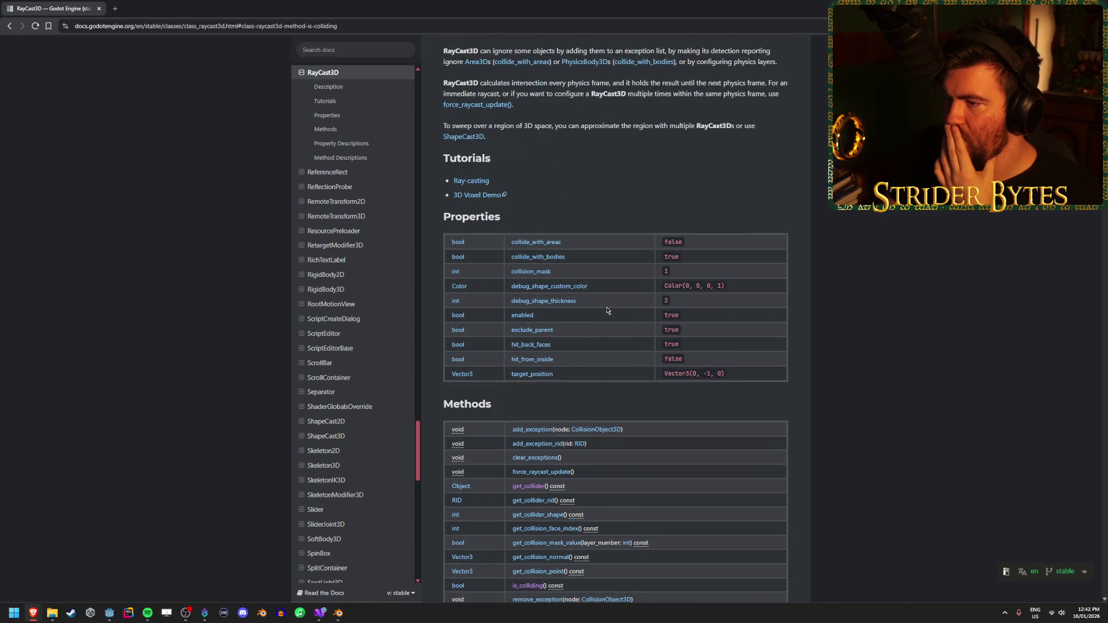
scroll(596, 285, up, 4)
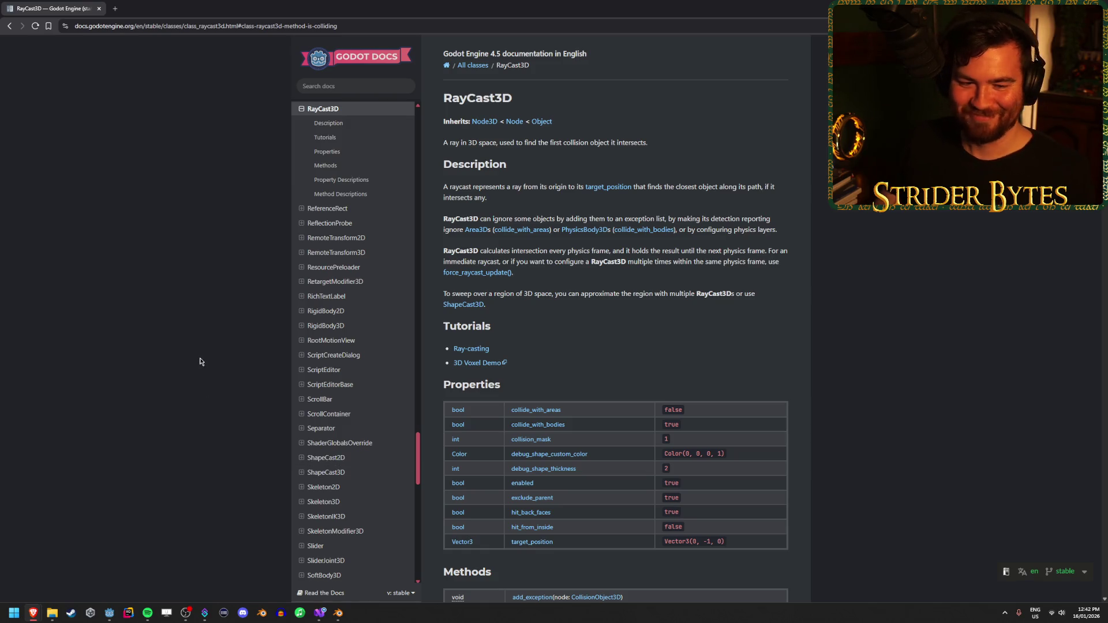
mouse_move(108, 614)
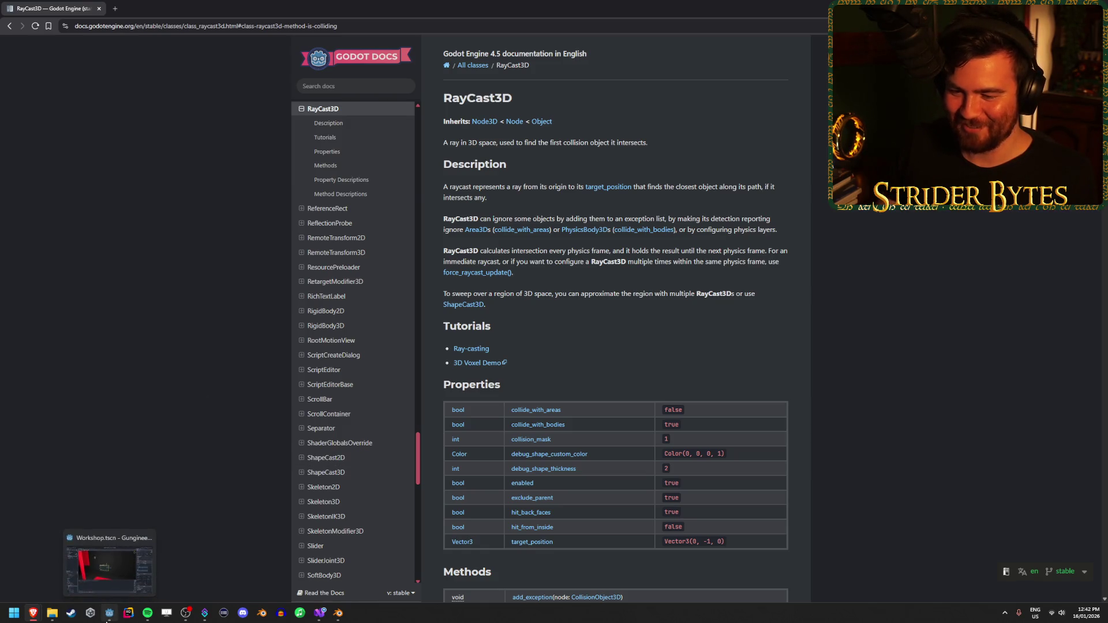
click(109, 568)
scroll(618, 309, down, 3)
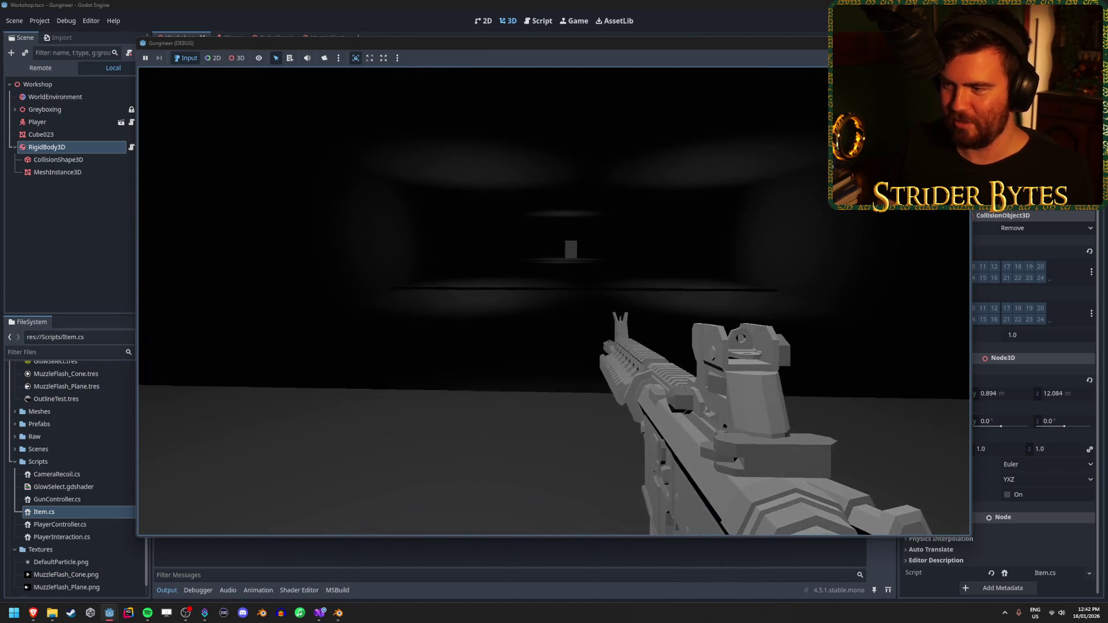
- Fire several shots at the far wall, including some while aiming down the sights
click(554, 301)
click(554, 302)
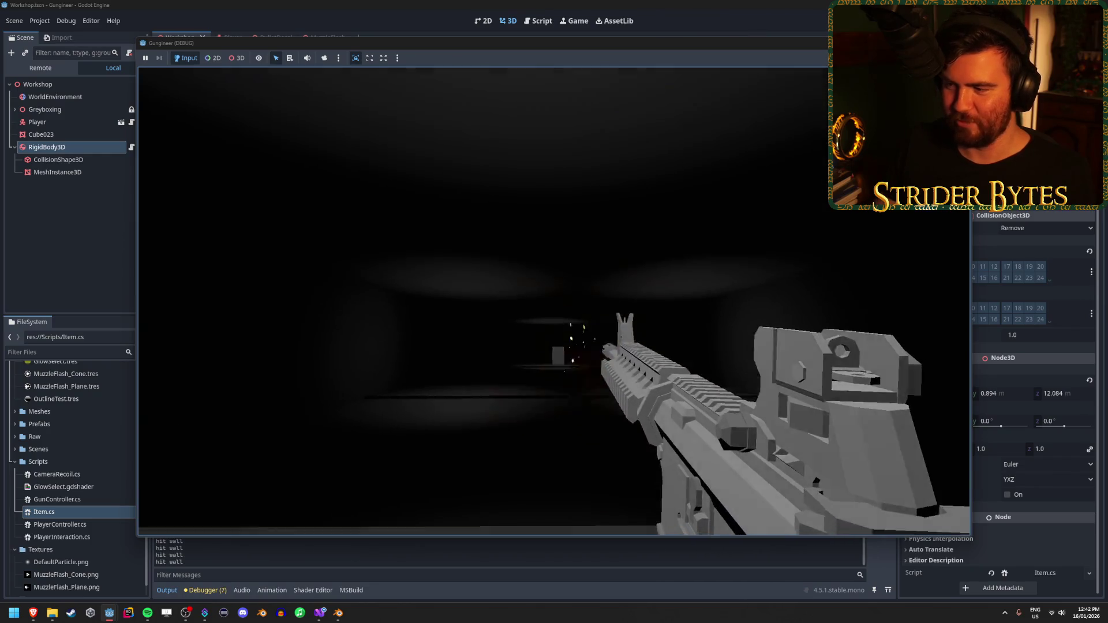
click(554, 302)
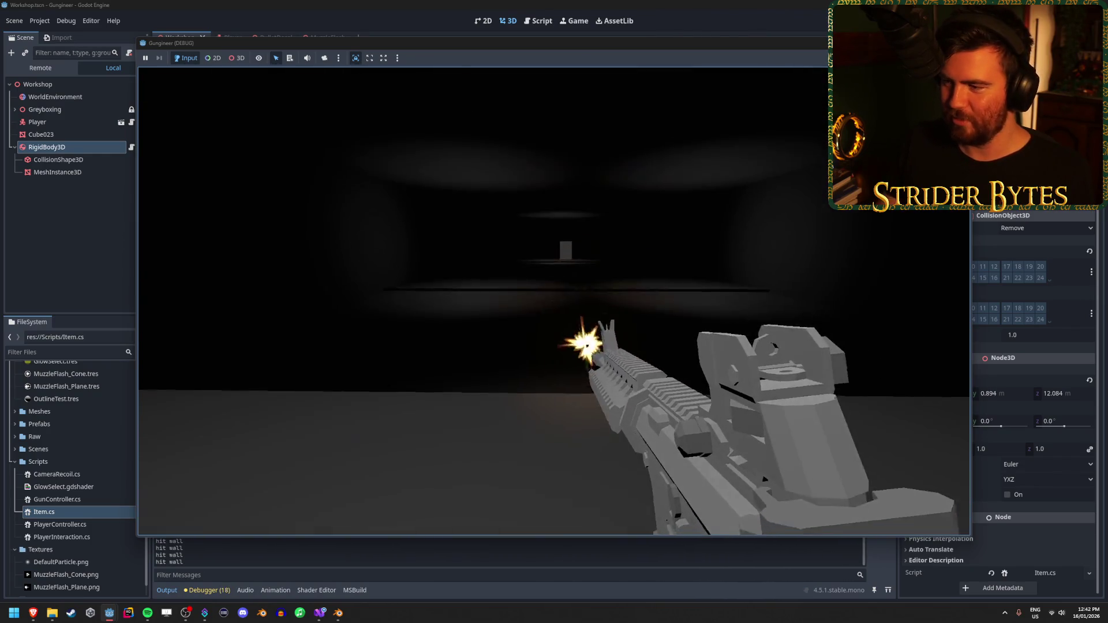
click(554, 301)
right_click(554, 301)
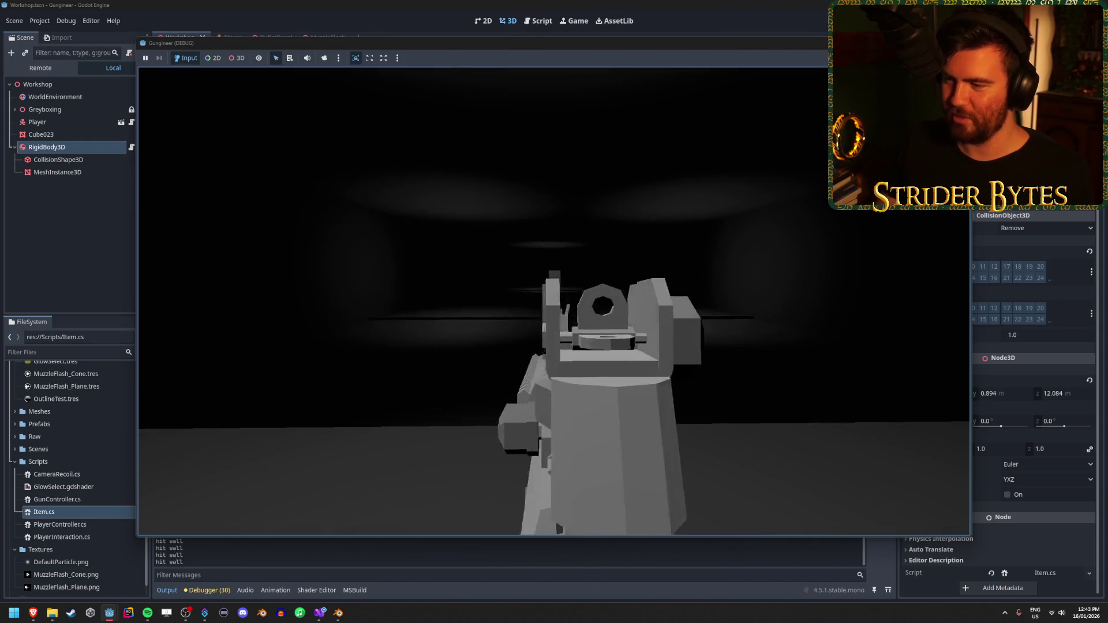
click(554, 301)
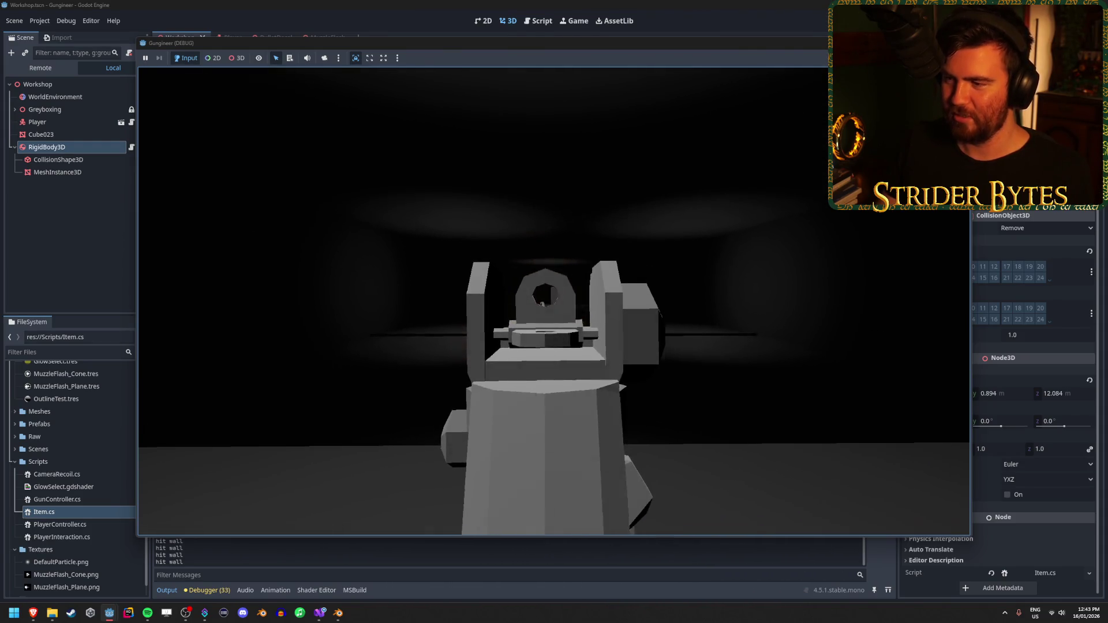
click(554, 301)
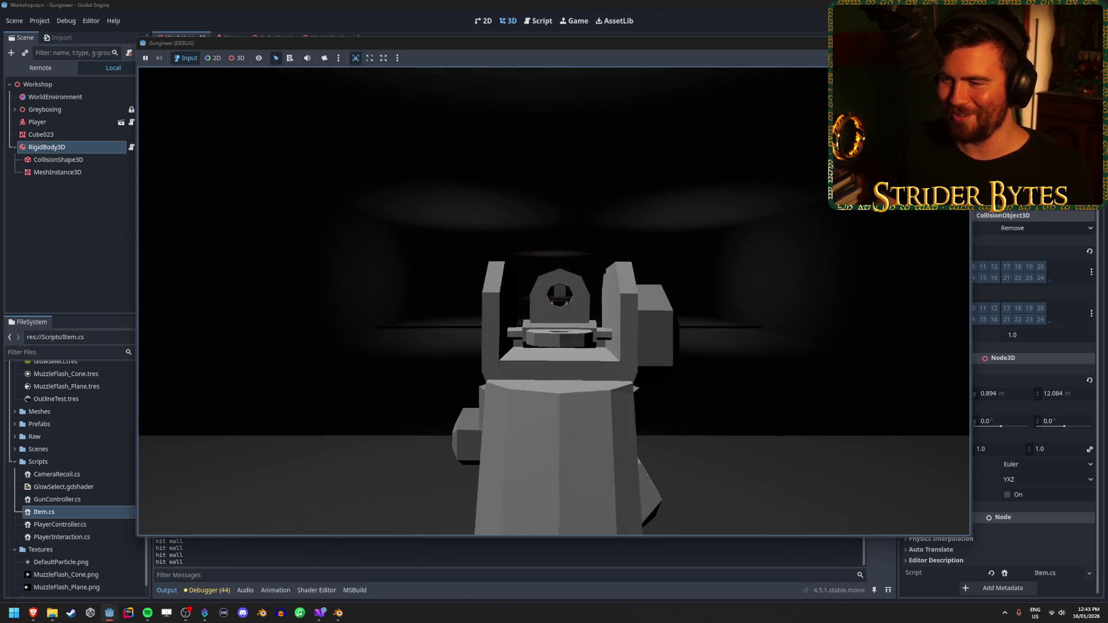
right_click(554, 301)
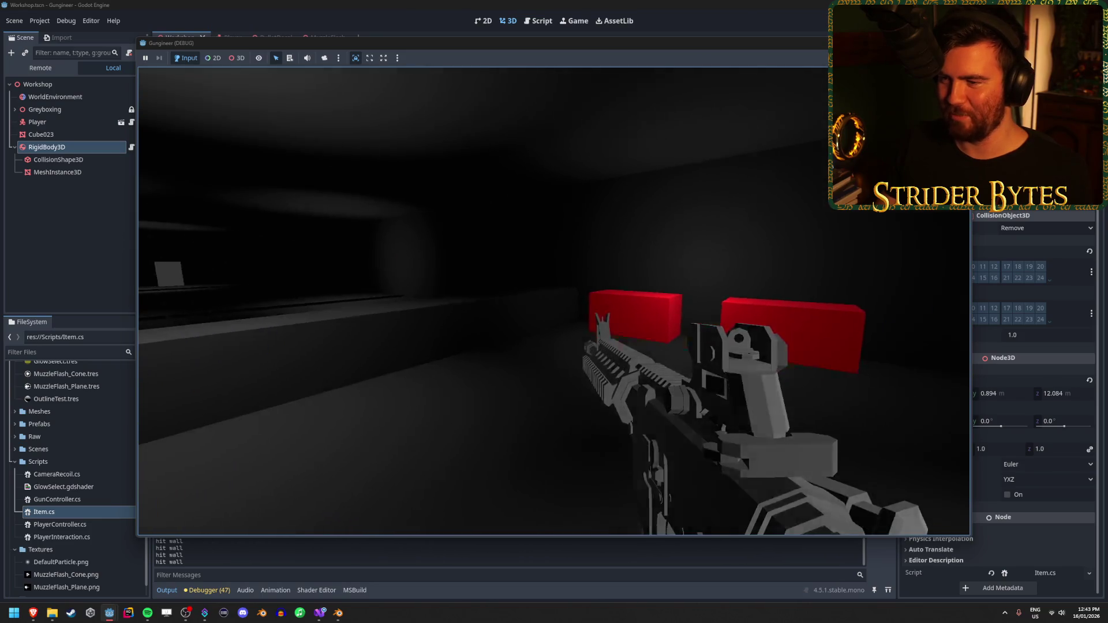
- Walk up to the red platform with the gun, fire down the hallway and at the floor, then stop the game
key(w)
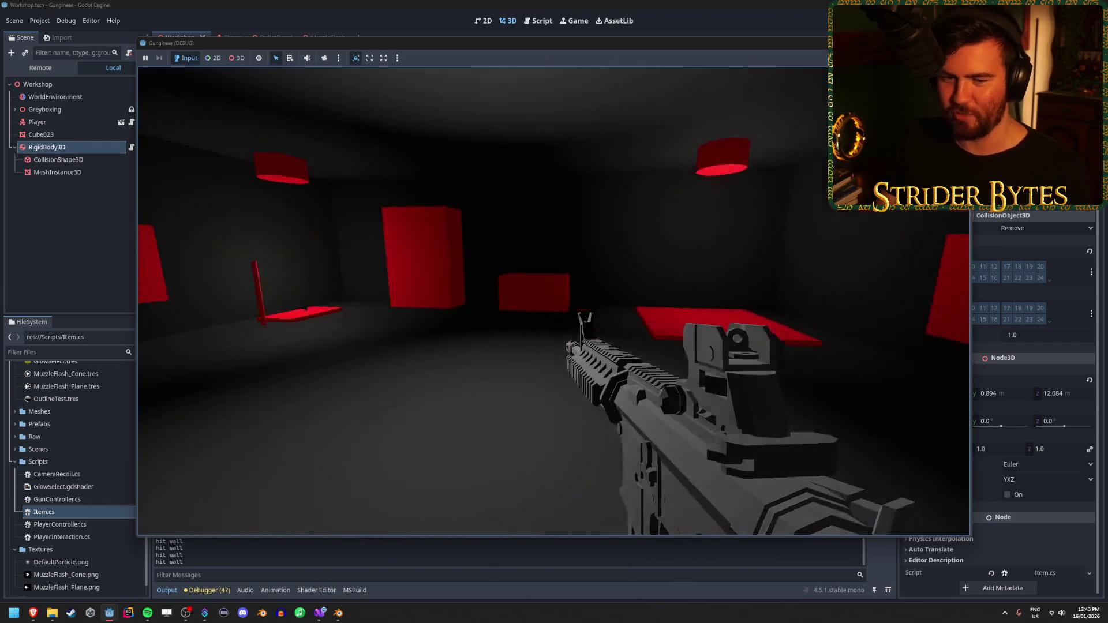
key(w)
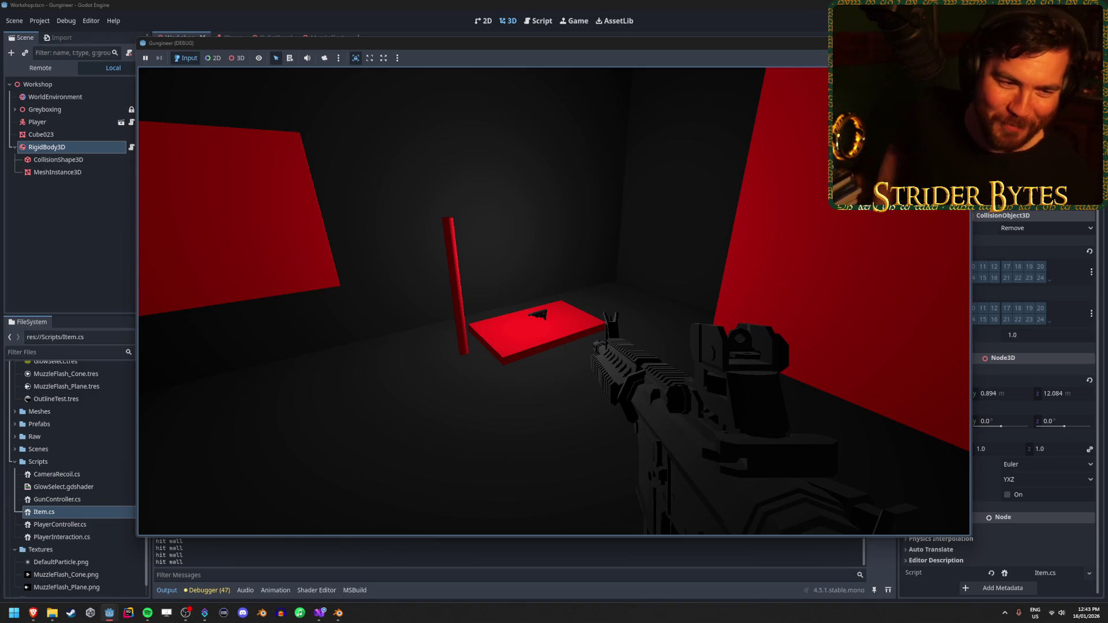
mouse_move(554, 301)
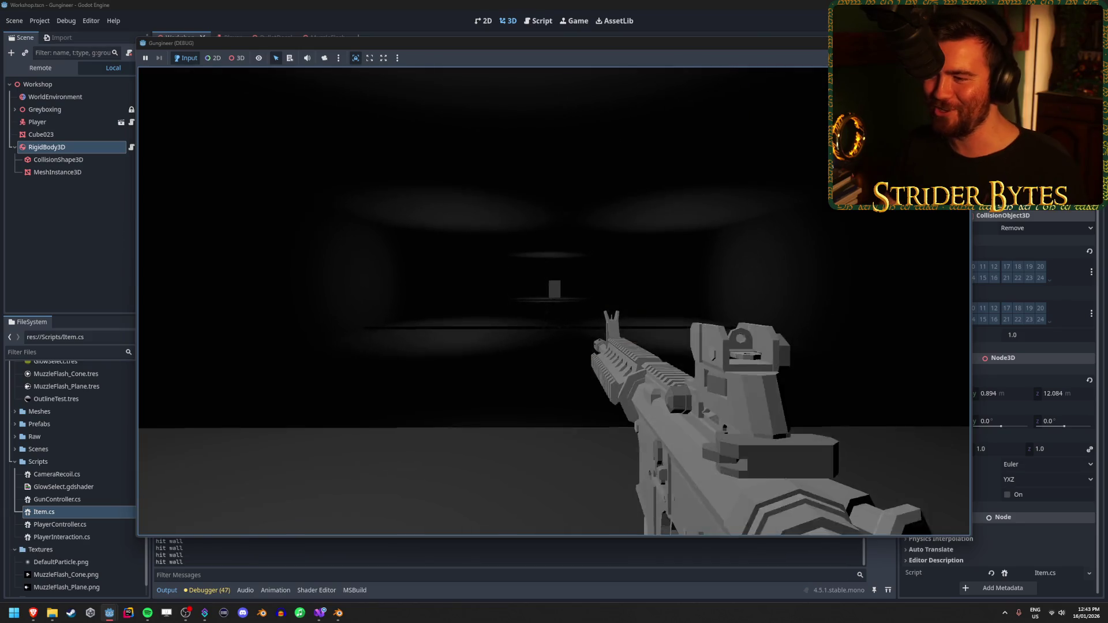
click(554, 301)
drag(554, 301, 554, 311)
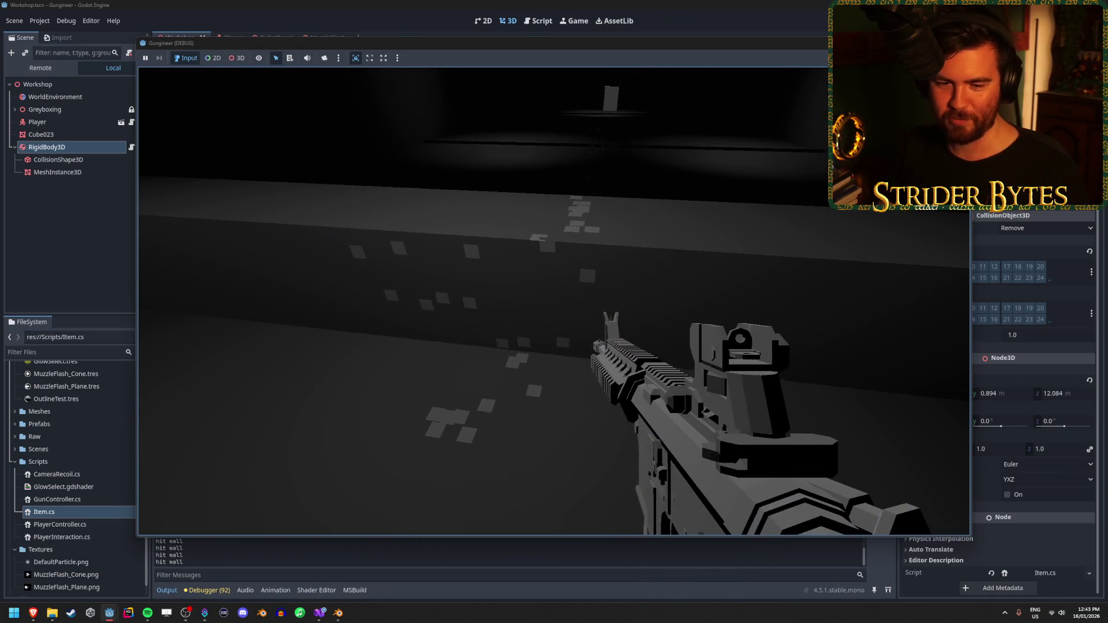
click(554, 312)
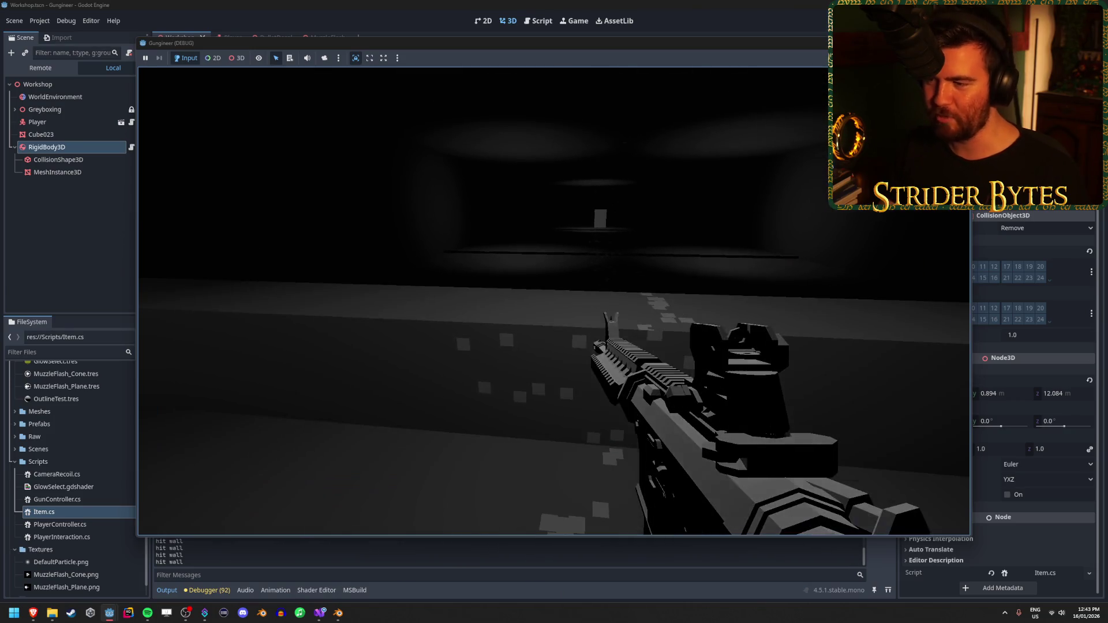
click(554, 312)
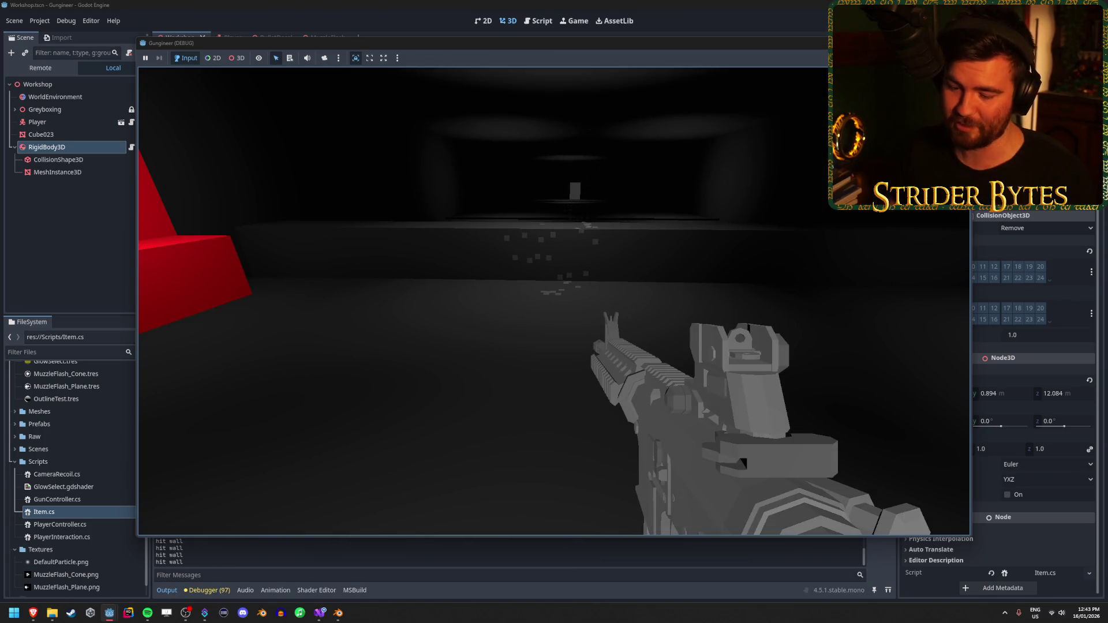
key(F8)
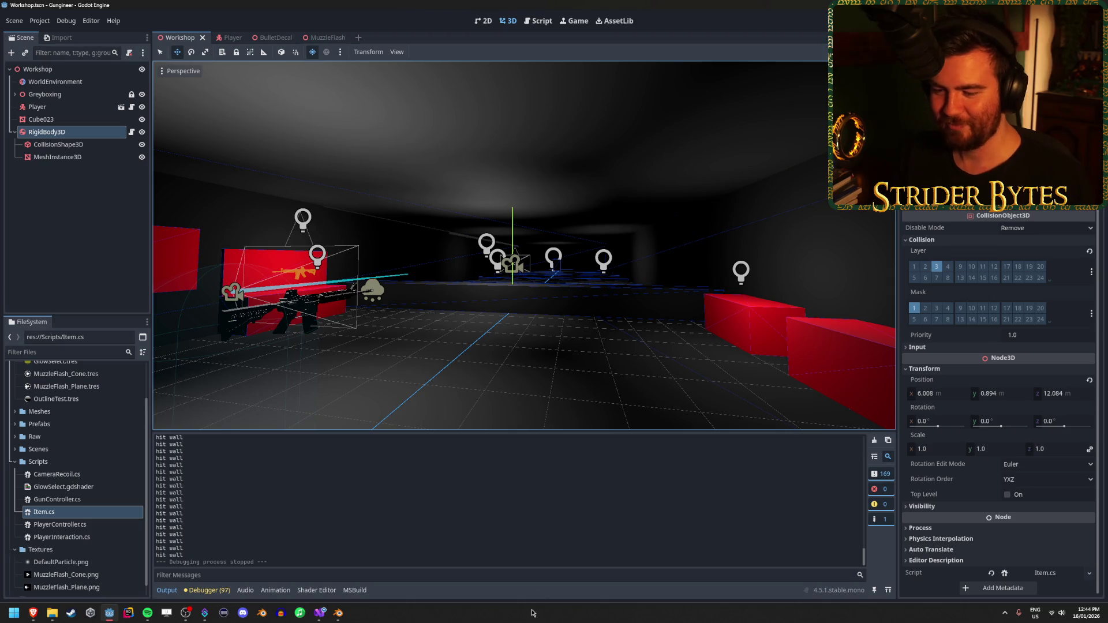
- Apply GlowSelect.tres as the display gun mesh's Material Overlay and preview the glow
key(f)
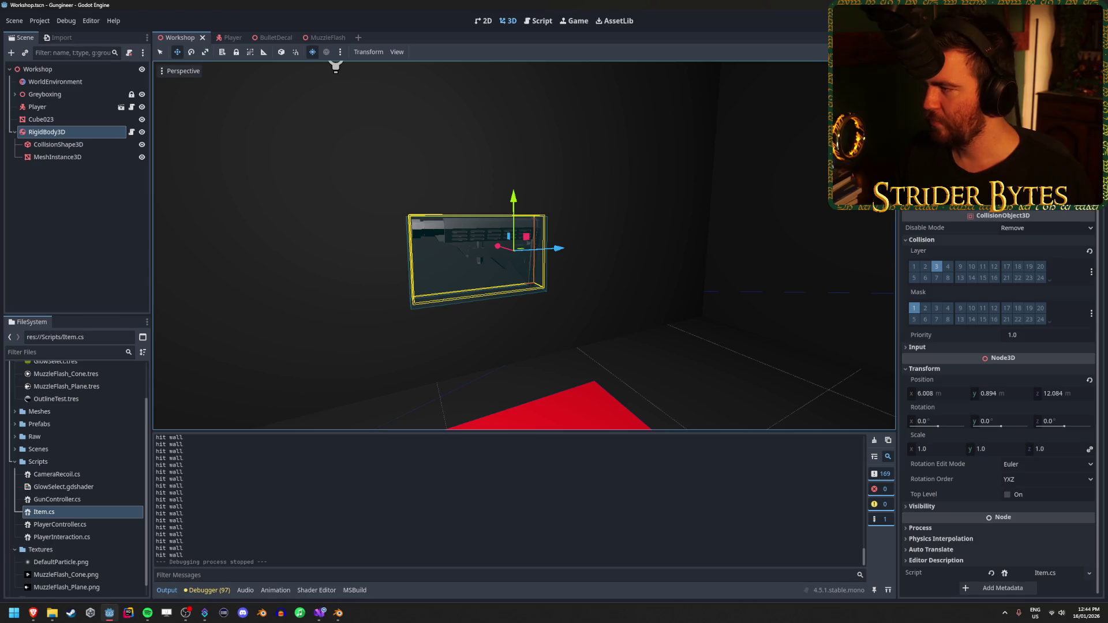
click(57, 157)
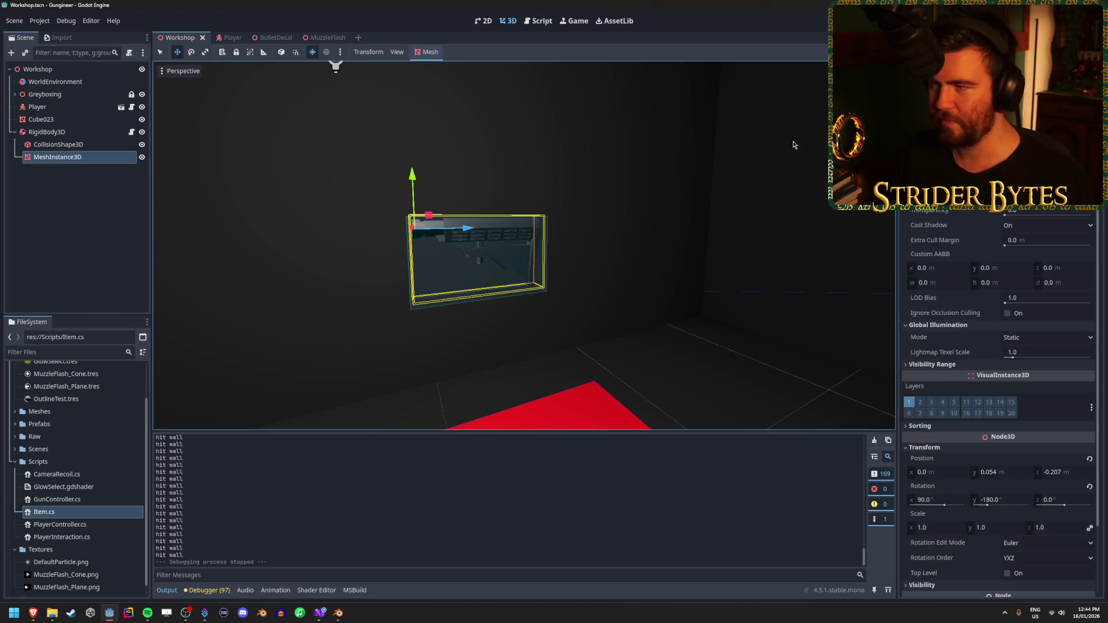
click(1047, 226)
click(1047, 236)
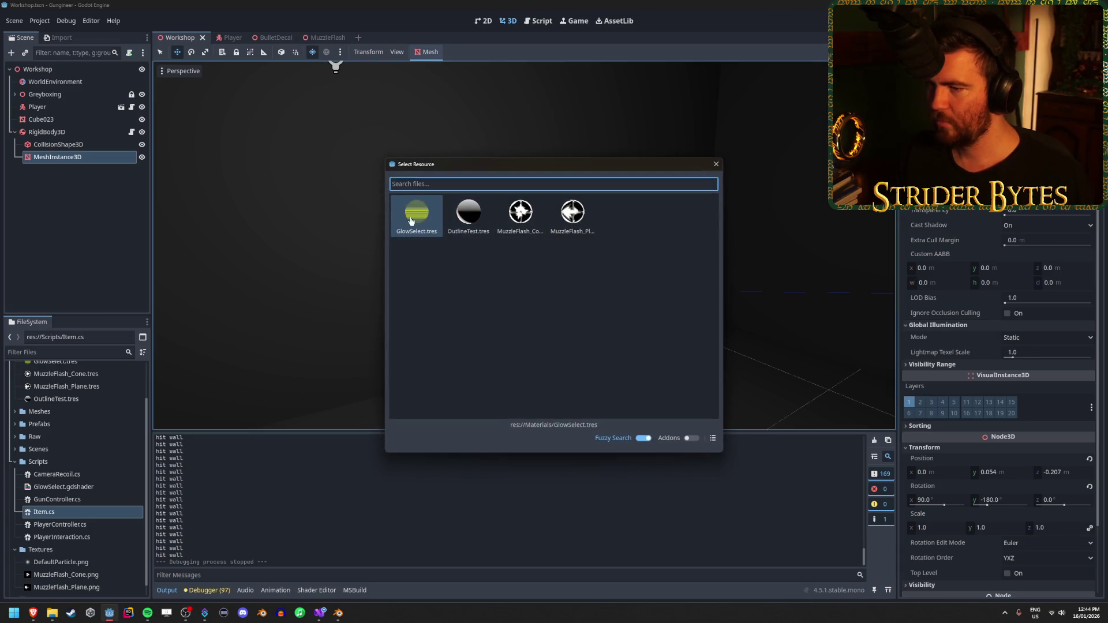
key(Return)
scroll(662, 230, up, 4)
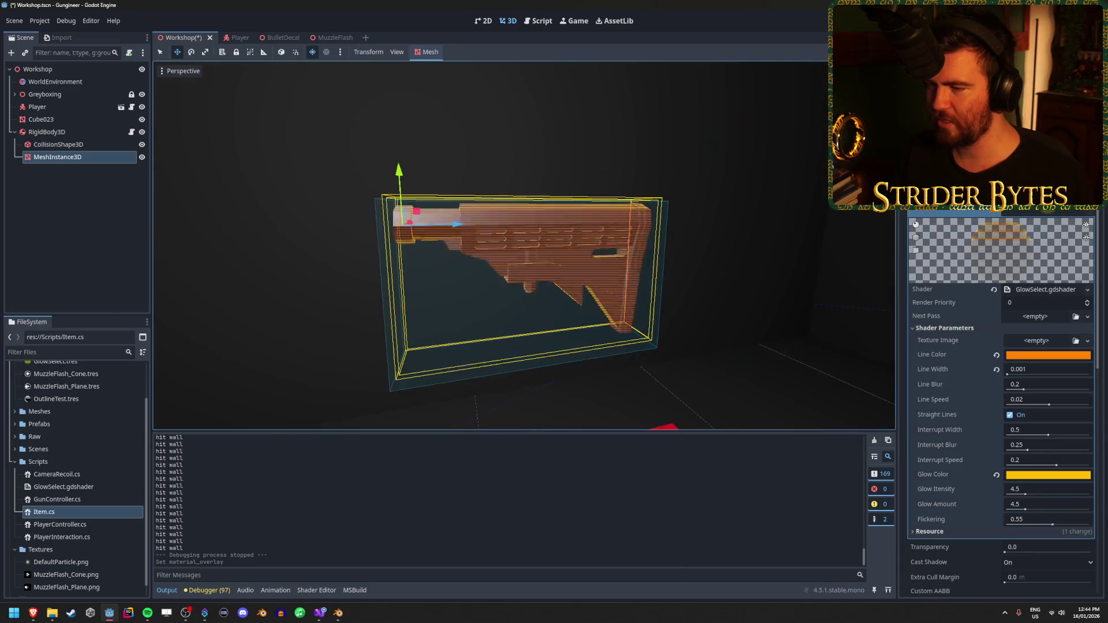
click(760, 248)
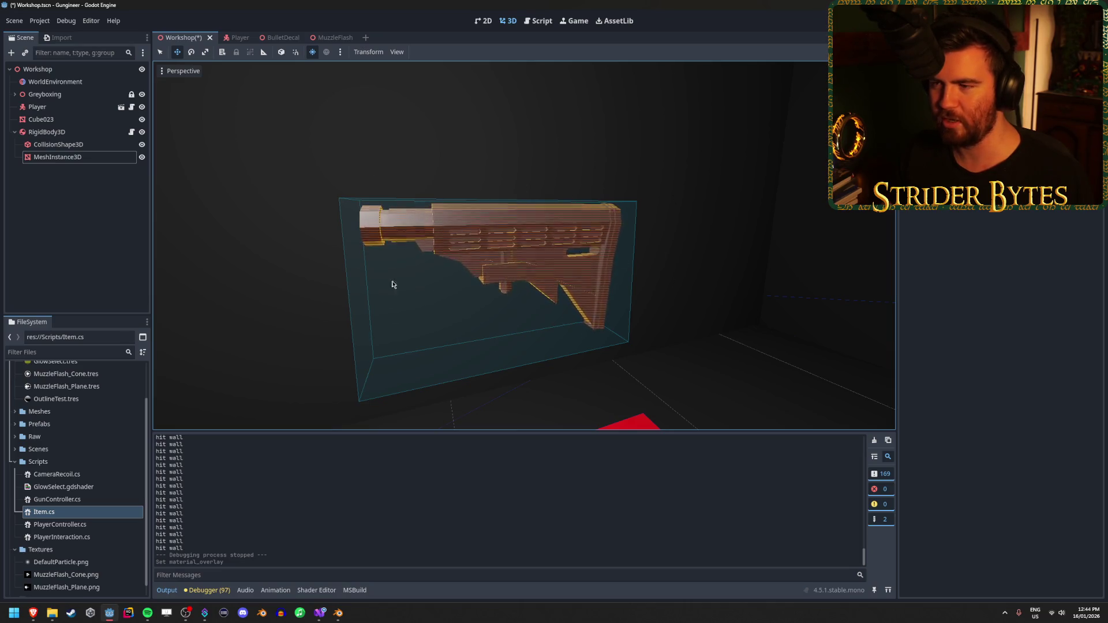
- Save the Workshop scene without the glow overlay and return to the code editor
click(69, 157)
key(ctrl+s)
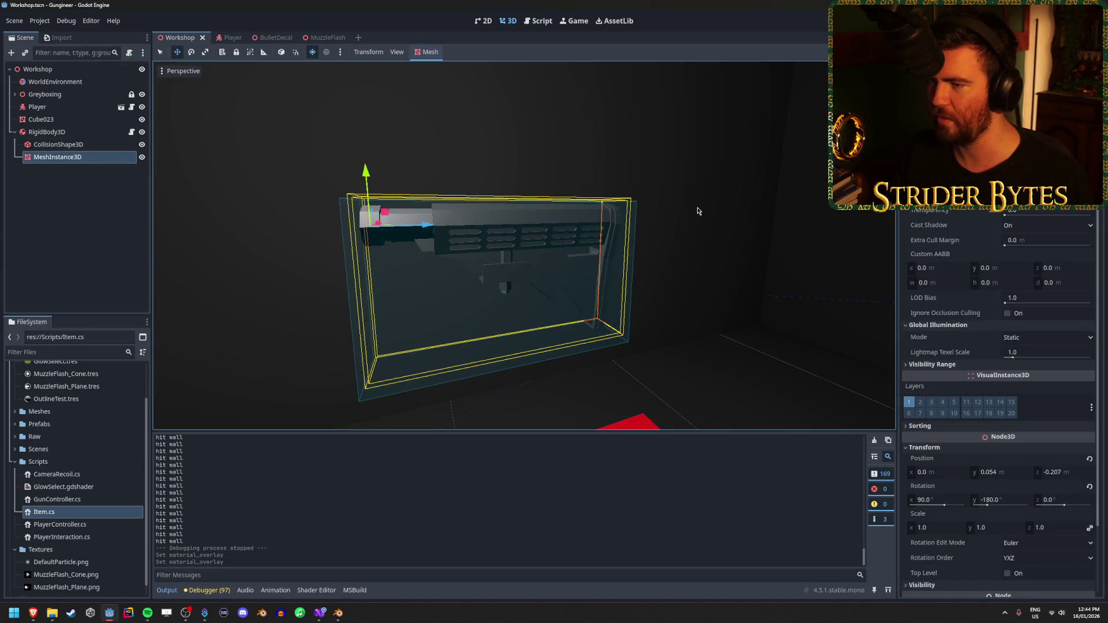
click(79, 242)
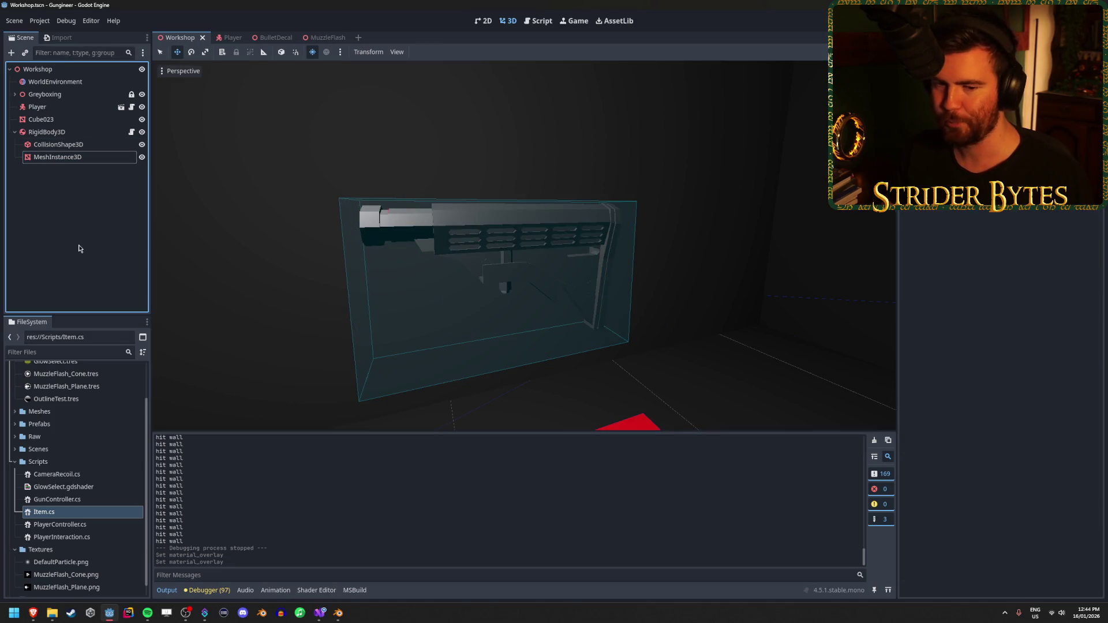
click(321, 615)
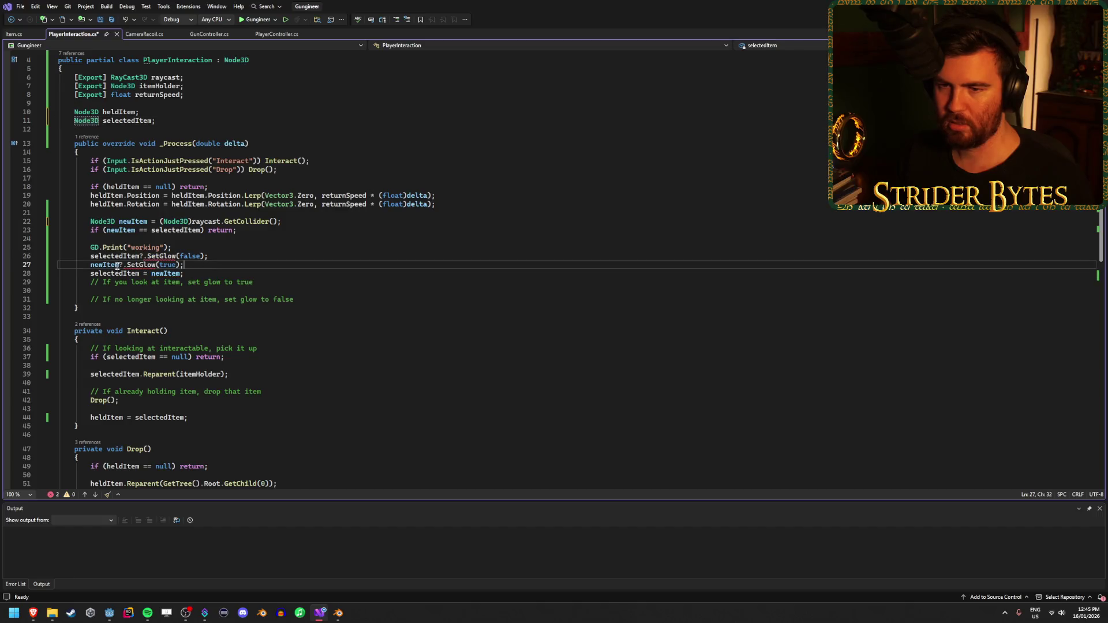
- Try an (Item) cast on line 26, remove the ? after selectedItem, and save
click(90, 256)
text(()
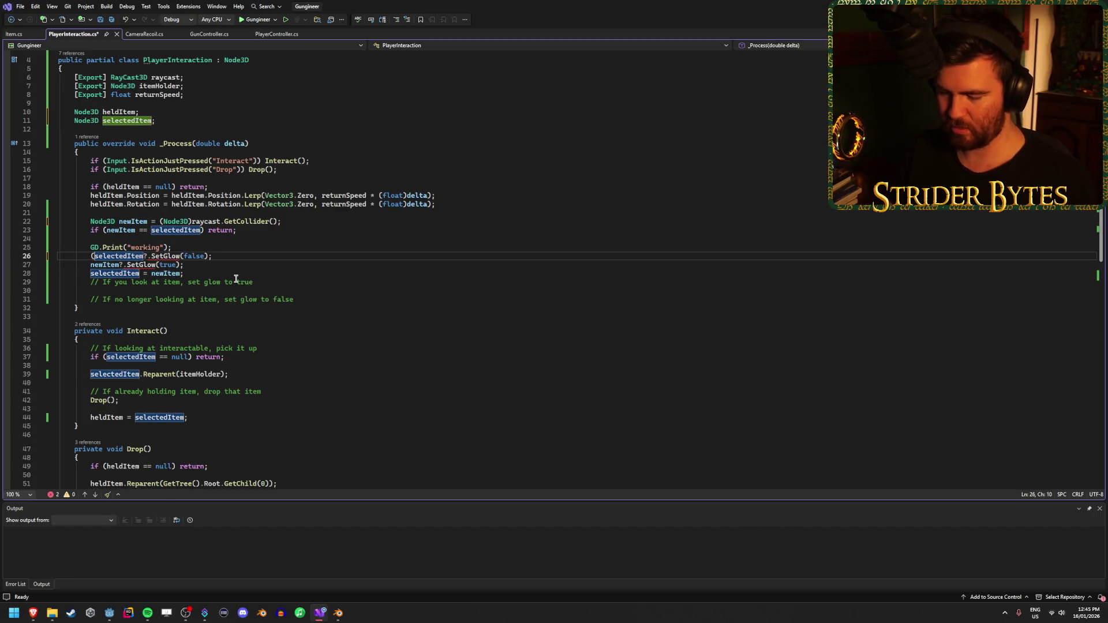
text(Item))
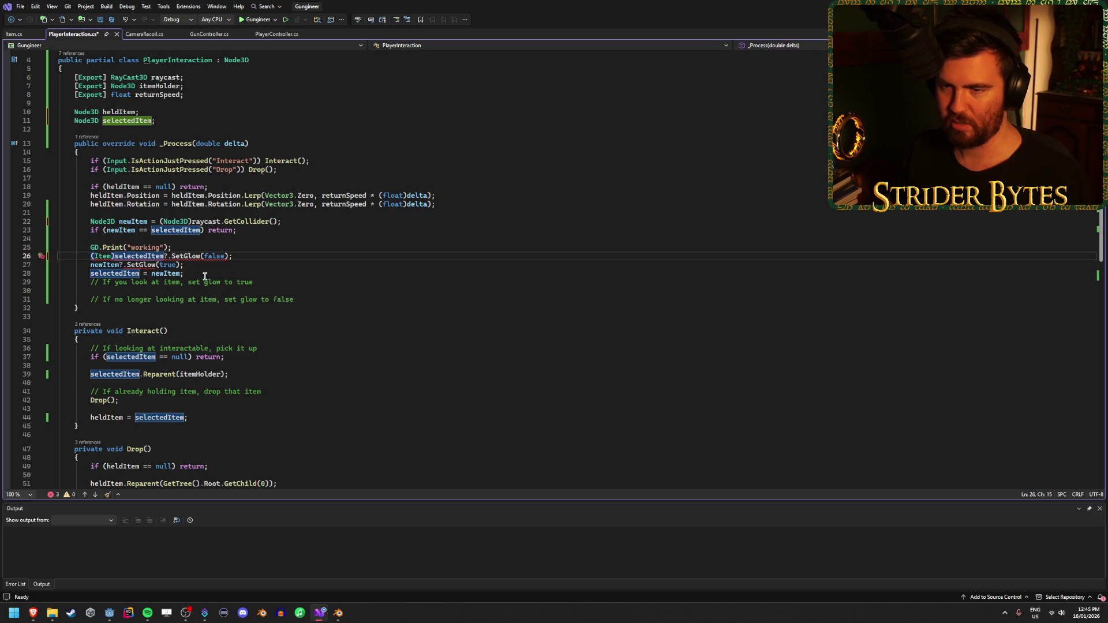
click(204, 265)
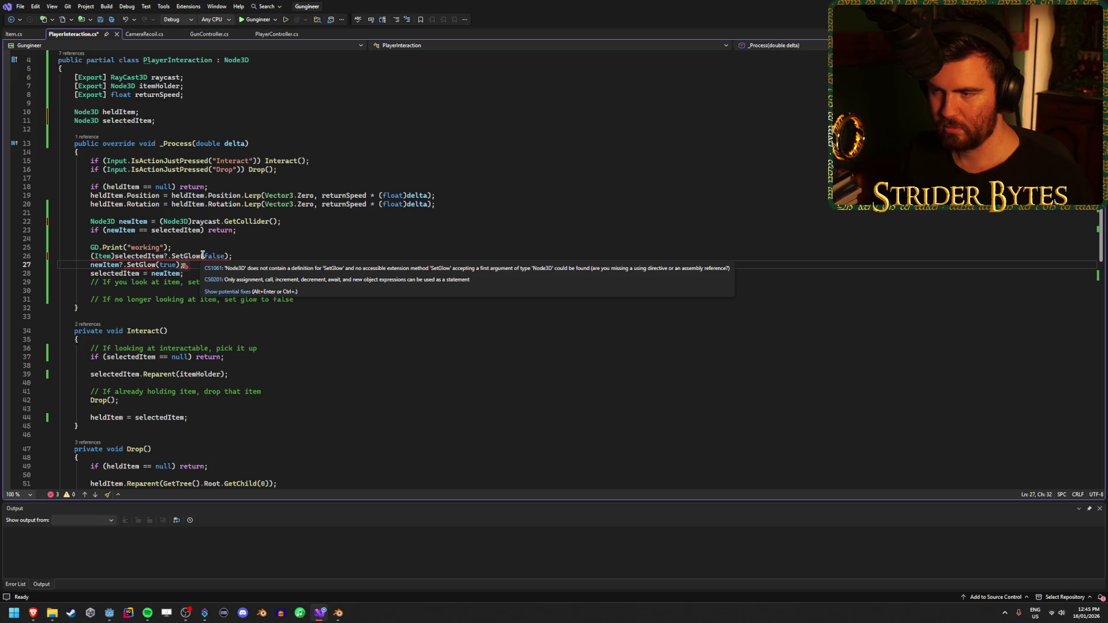
click(168, 256)
key(BackSpace)
key(ctrl+s)
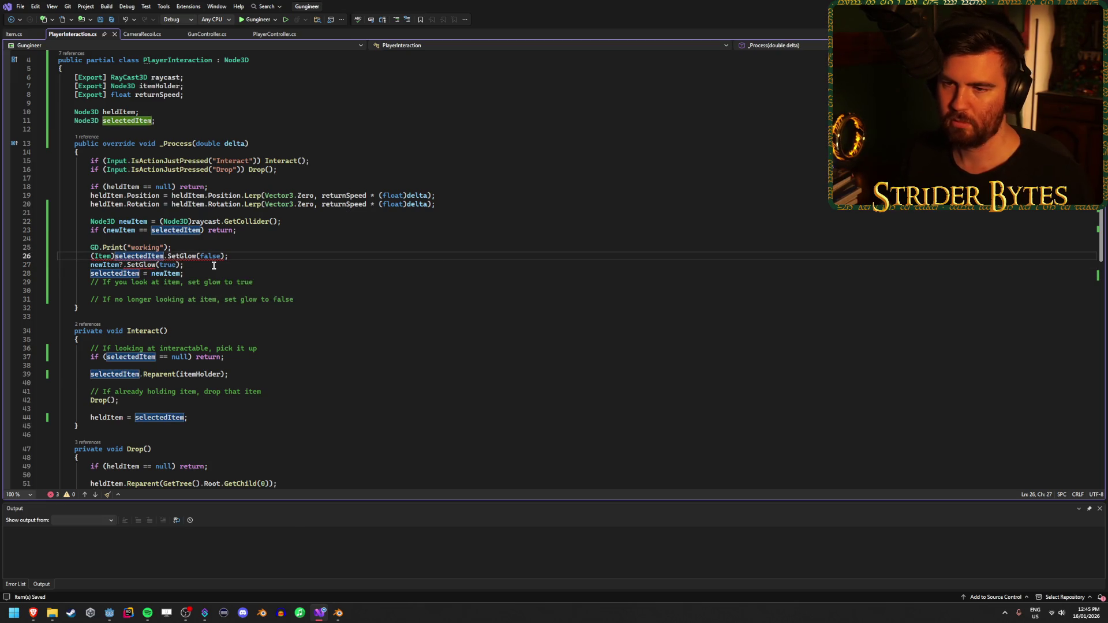
- Delete the SetGlow(false) call on line 26 and save the script
click(224, 263)
click(240, 255)
key(Left)
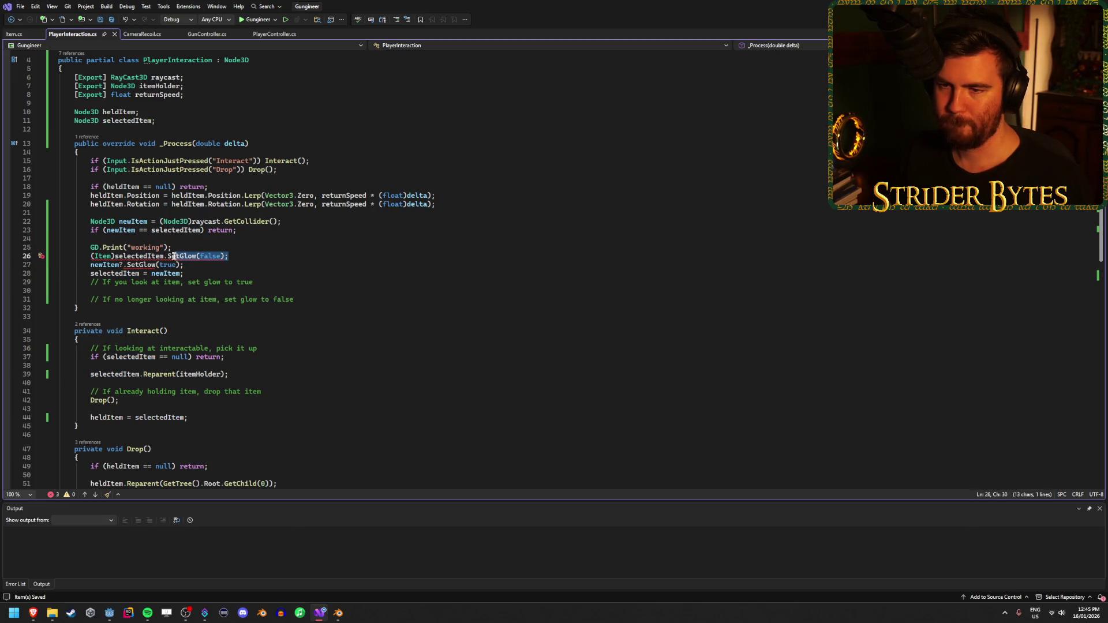
key(ctrl+shift+Left)
key(ctrl+shift+Left)
key(ctrl+shift+Left)
key(Delete)
key(End)
key(ctrl+s)
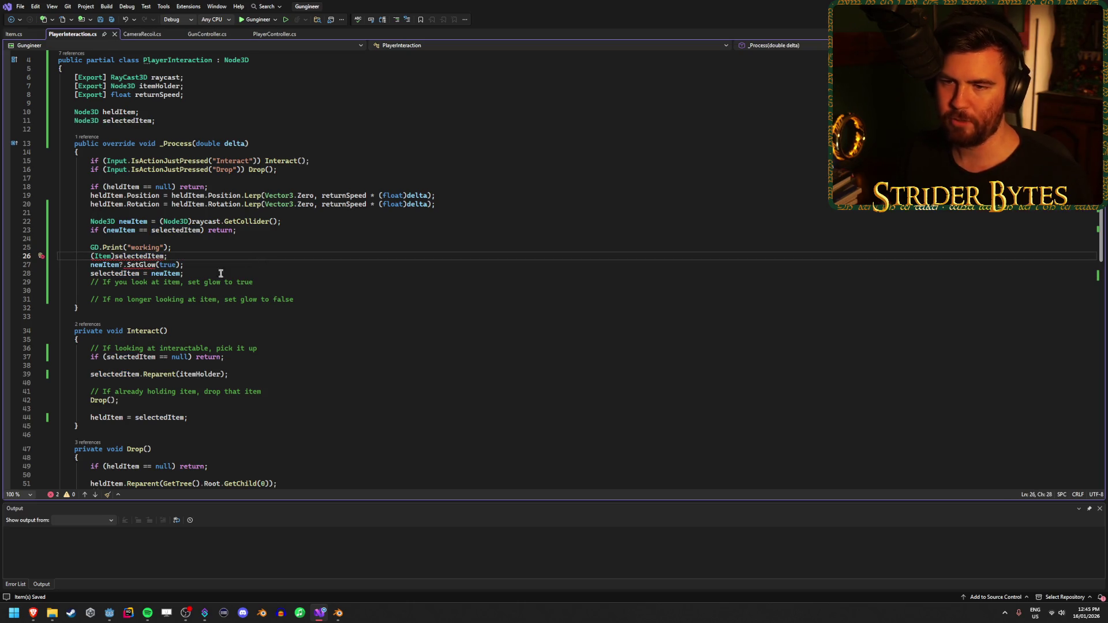
- Restore the original null-checked SetGlow line and save the script
mouse_move(139, 255)
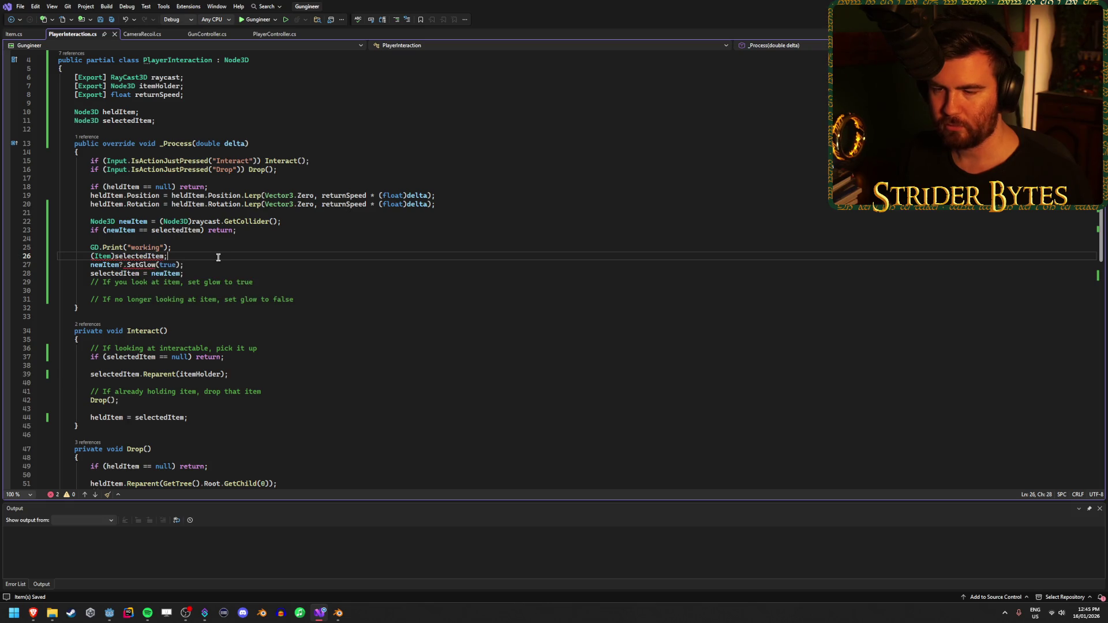
text(.SetG)
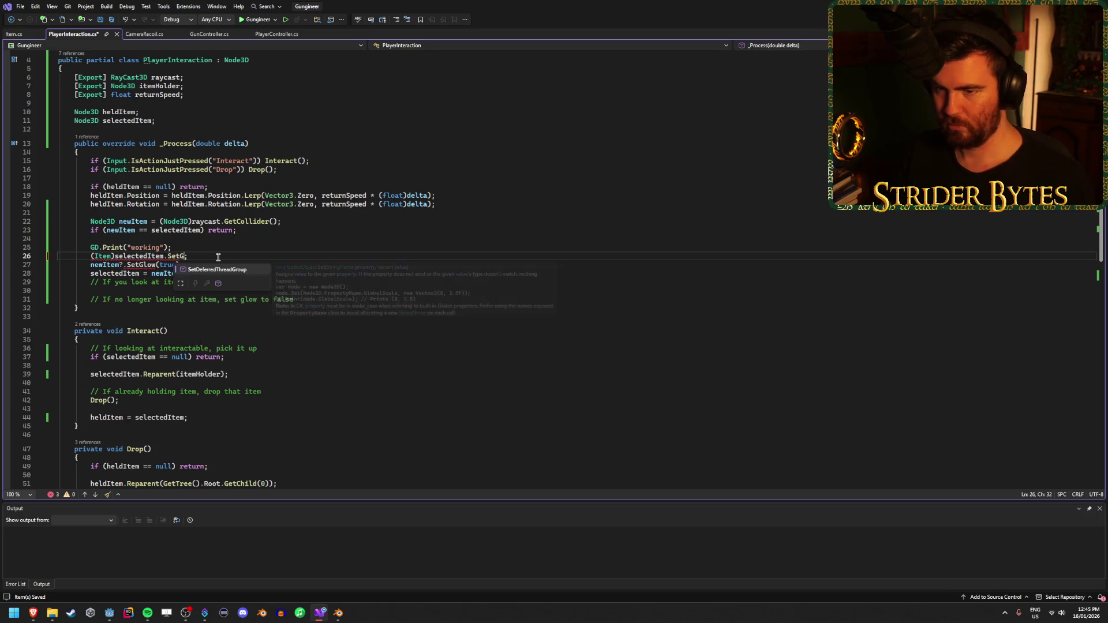
key(BackSpace)
key(BackSpace)
key(BackSpace)
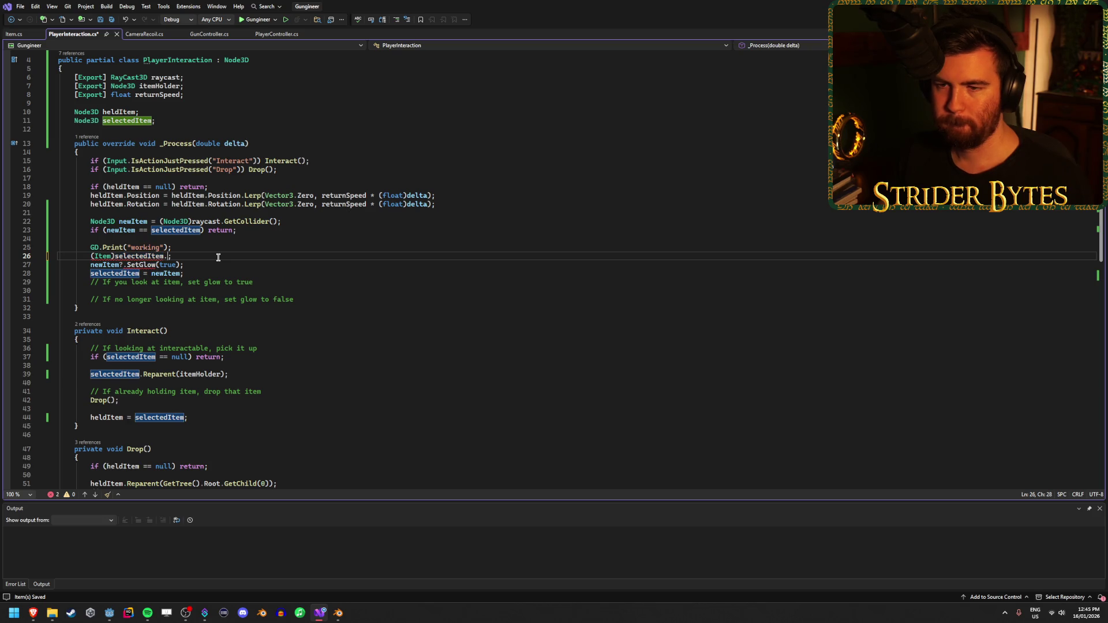
text(.SetGlow(false);)
key(ctrl+z)
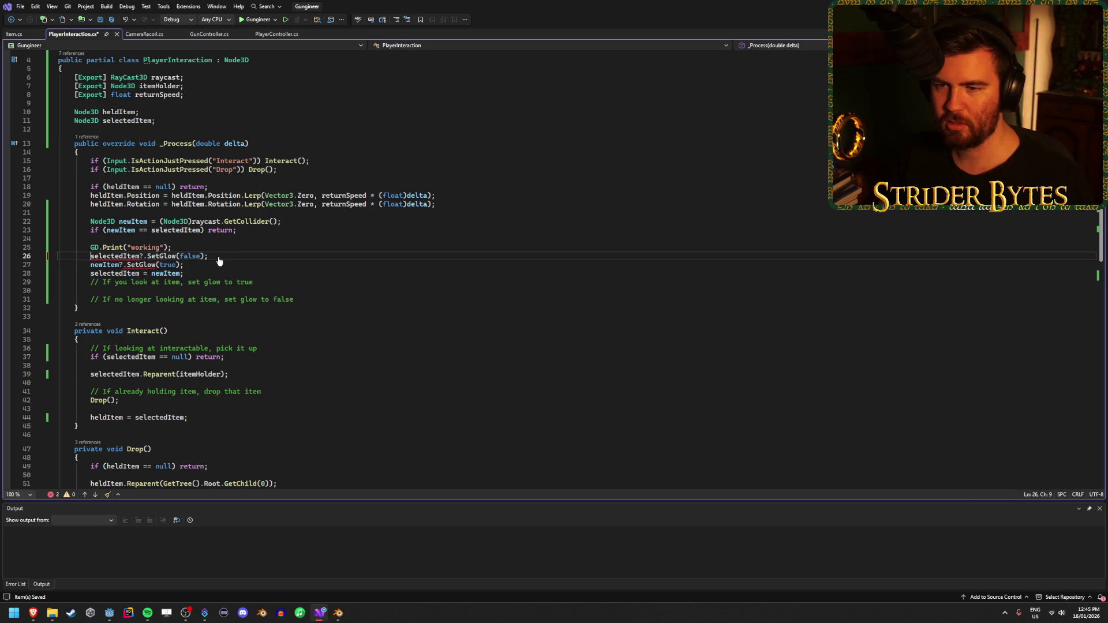
key(ctrl+s)
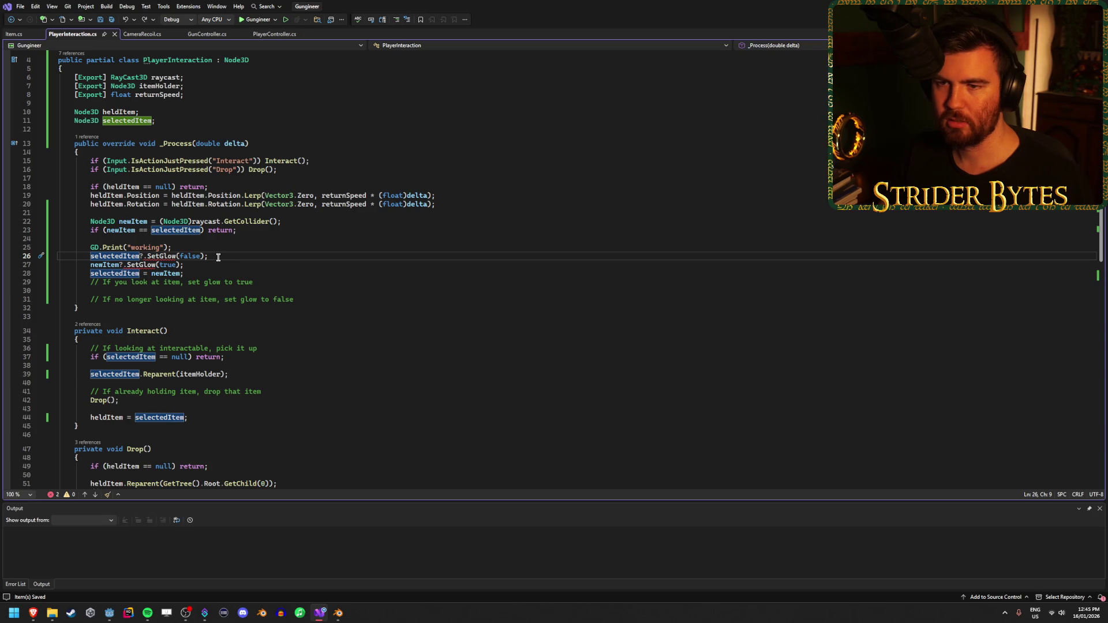
- Comment out both SetGlow lines with Ctrl+K, Ctrl+C and return to Godot
drag(184, 265, 57, 255)
key(ctrl+k)
key(ctrl+c)
key(Escape)
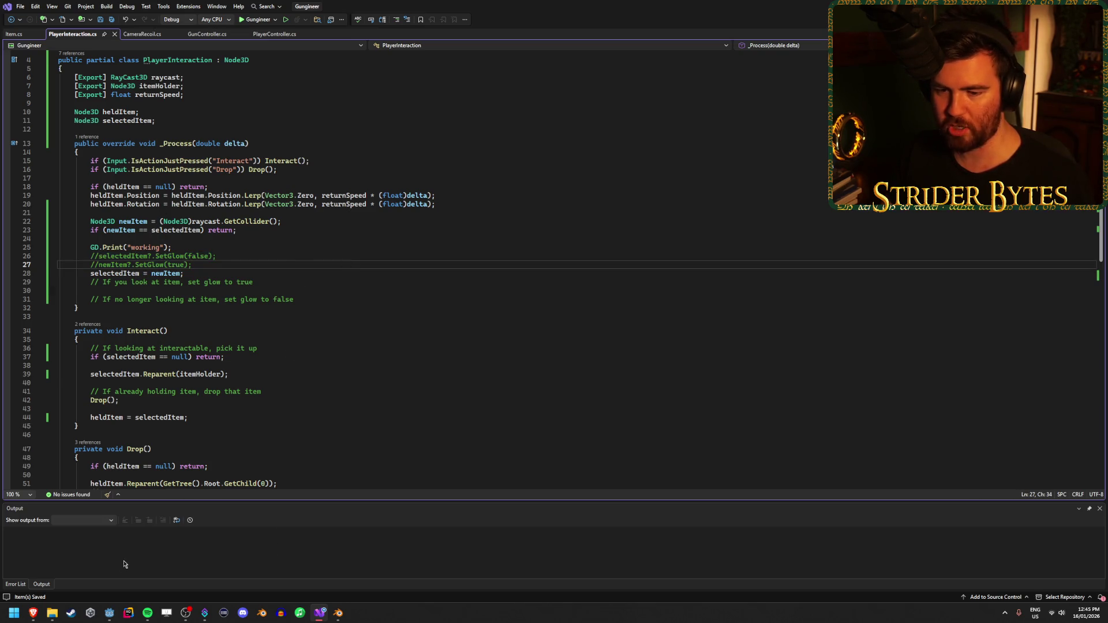
click(109, 613)
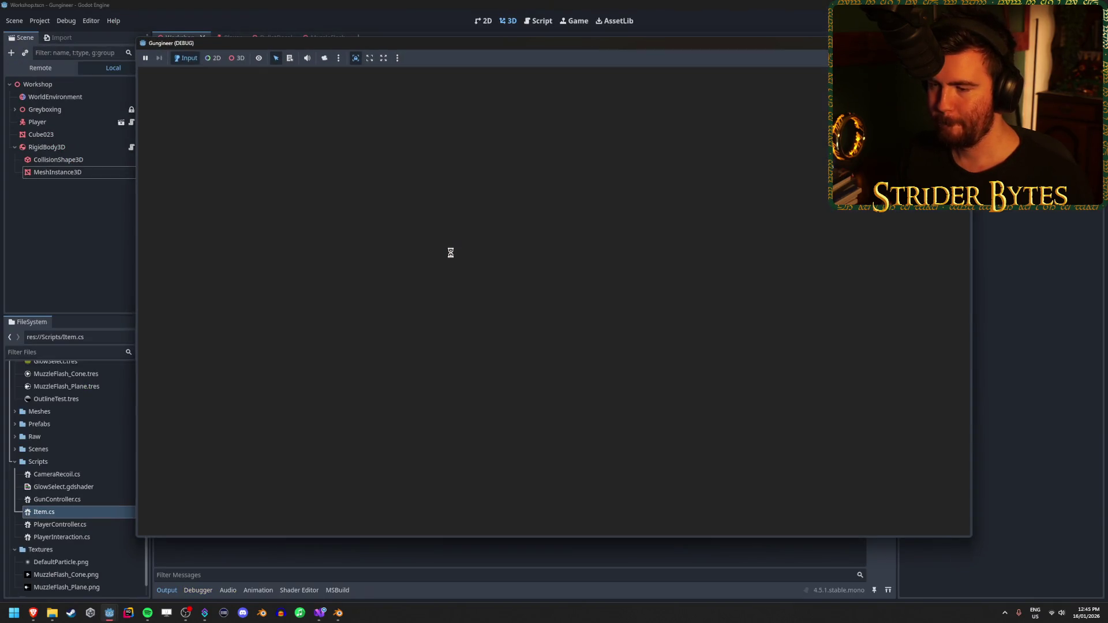
- Walk toward the gun on the red platform, move the game window aside, and stop with F8
key(w)
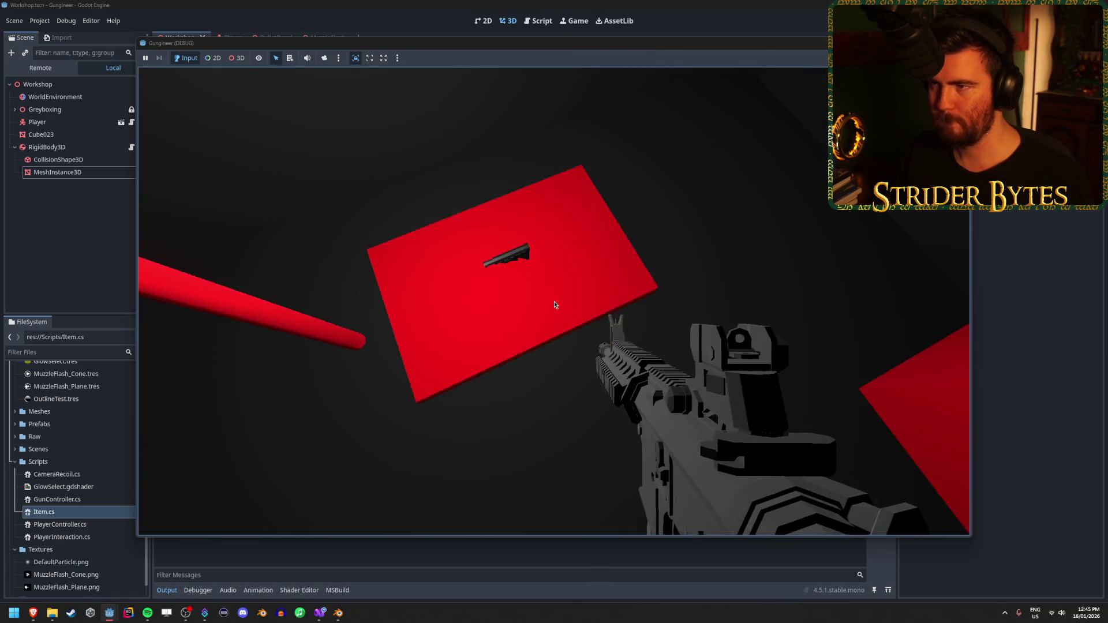
key(Escape)
mouse_move(498, 47)
mouse_down()
mouse_move(513, 5)
mouse_move(809, 295)
mouse_move(508, 81)
mouse_move(488, 29)
mouse_up()
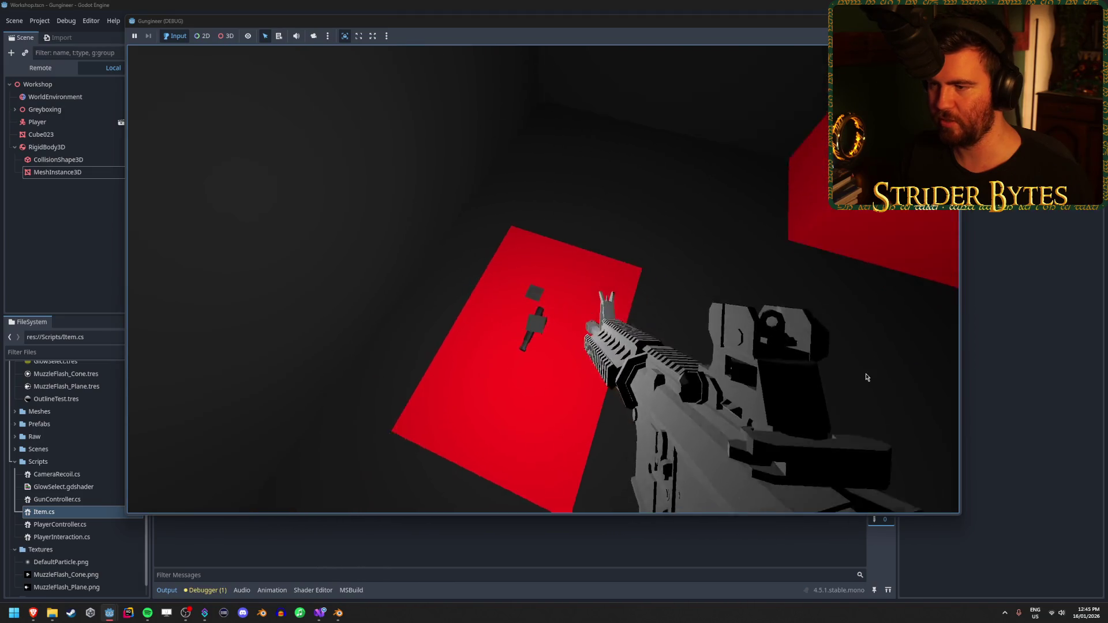
key(F8)
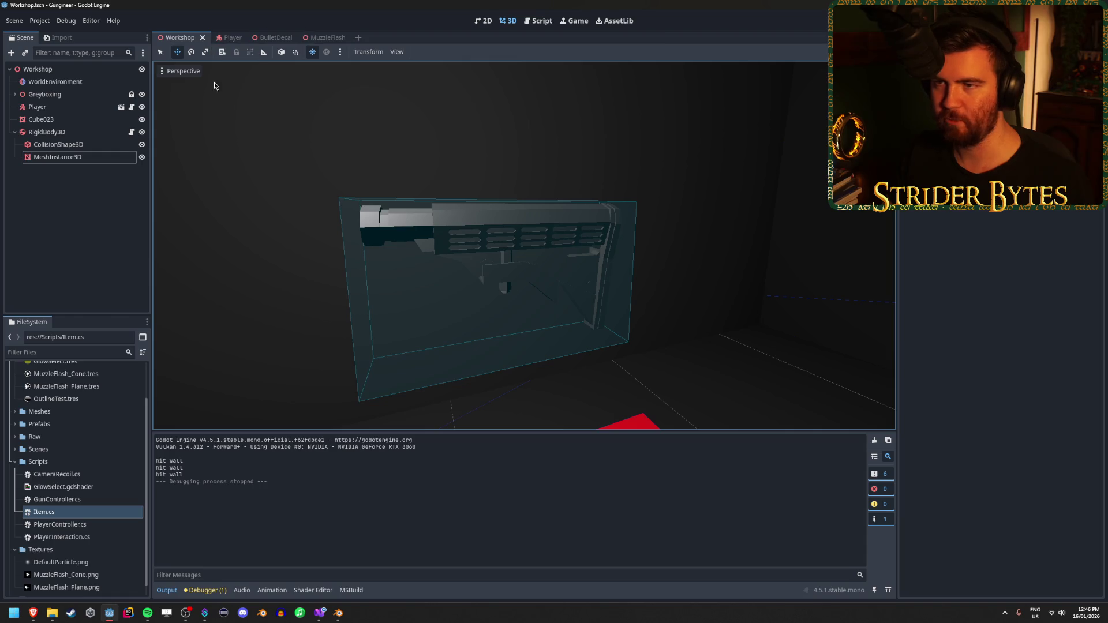
- Remove the 'hit wall' debug print from GunController.cs, save, and start a rebuild in Godot
click(319, 613)
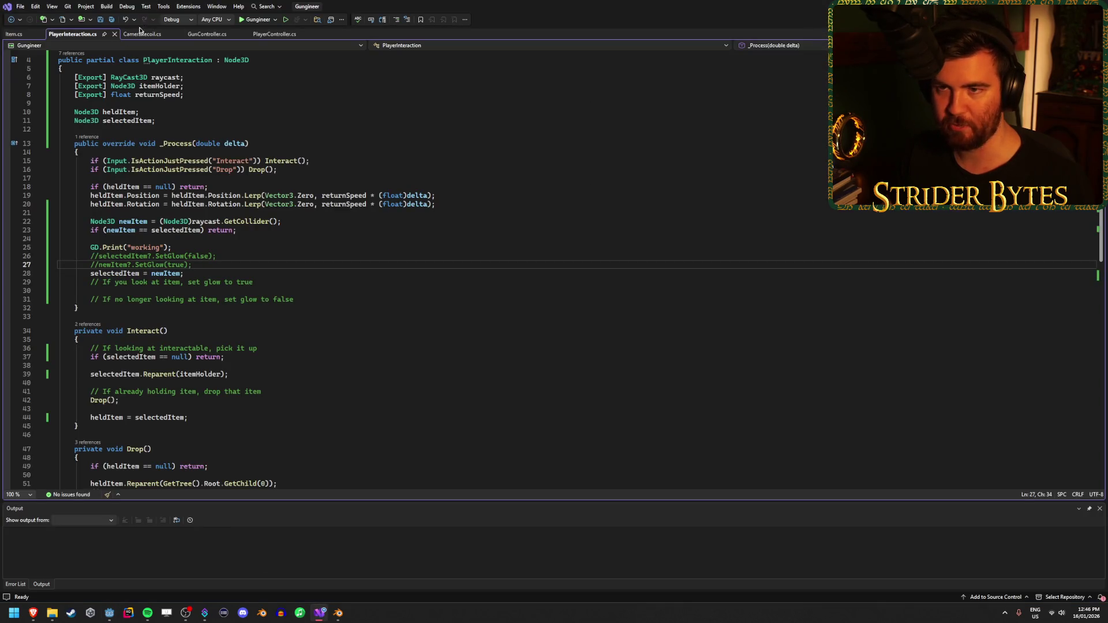
click(207, 34)
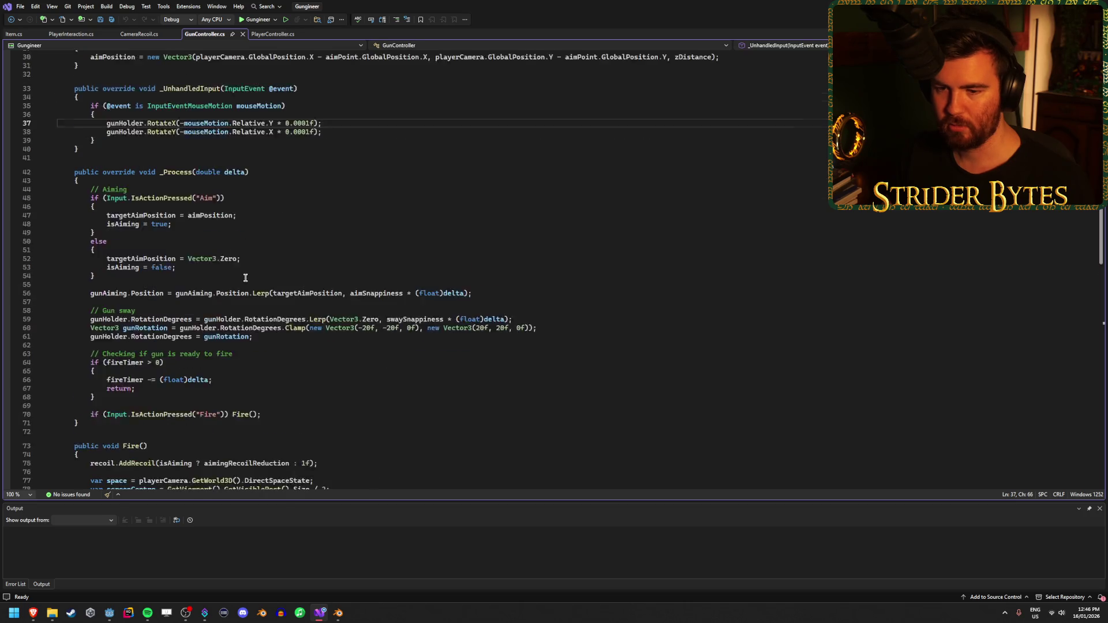
scroll(245, 279, down, 9)
click(208, 299)
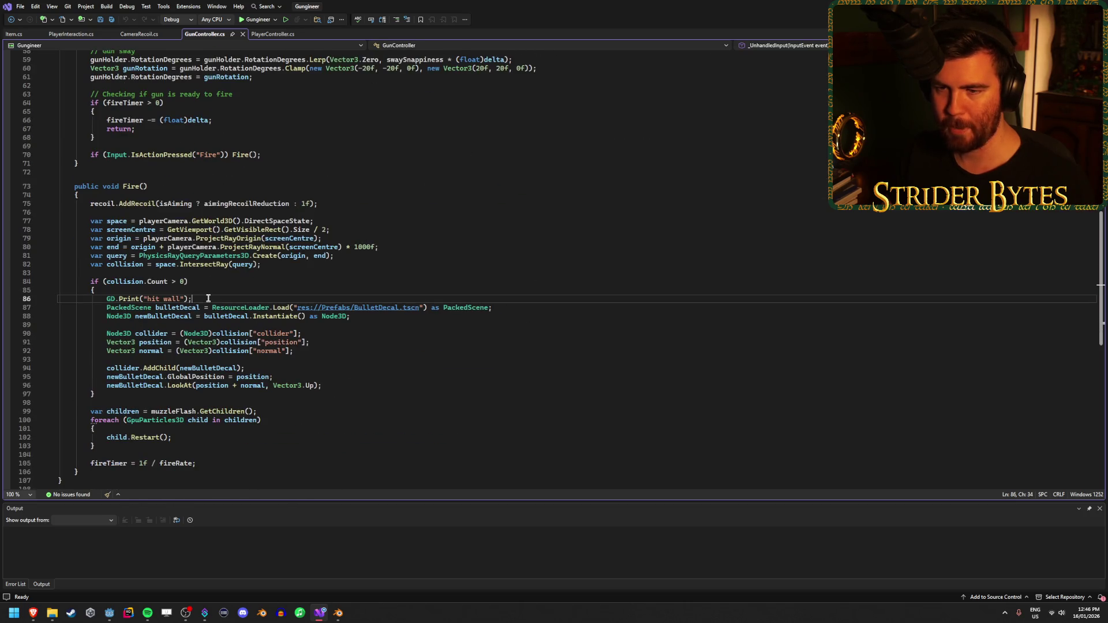
key(ctrl+x)
key(ctrl+s)
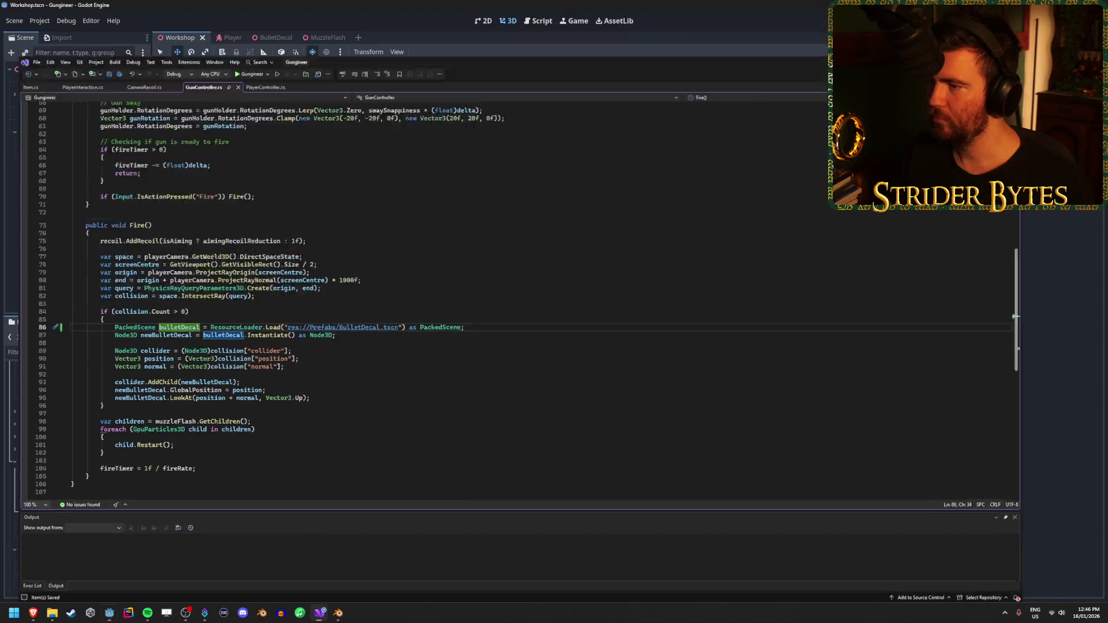
key(alt+Tab)
key(F5)
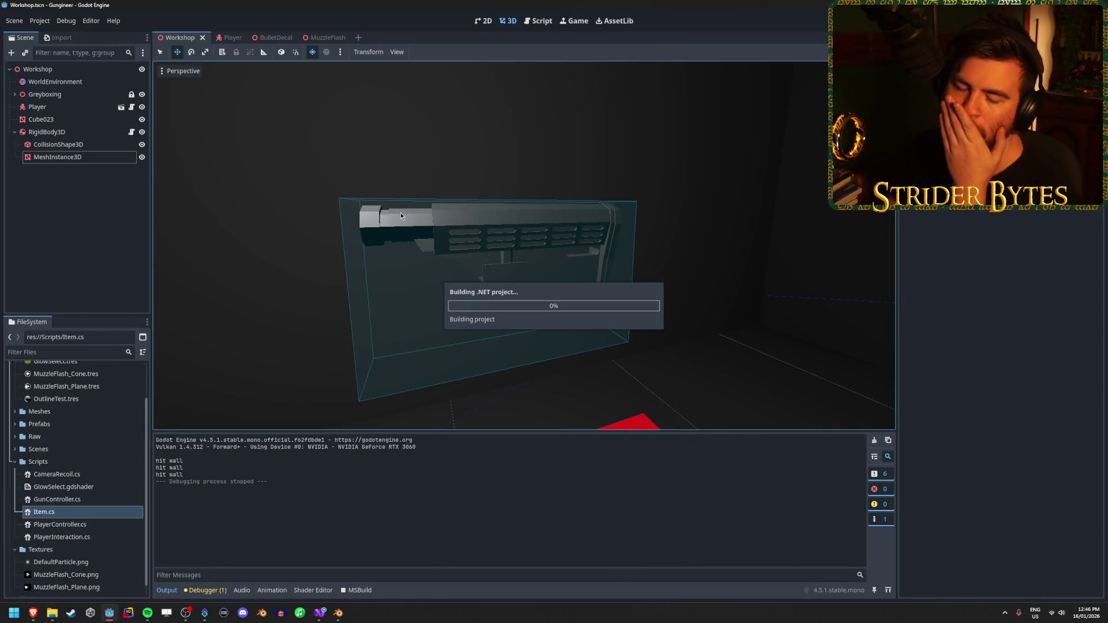
- Review PlayerInteraction.cs: the heldItem declaration, its null-check early return and the glow code
click(321, 619)
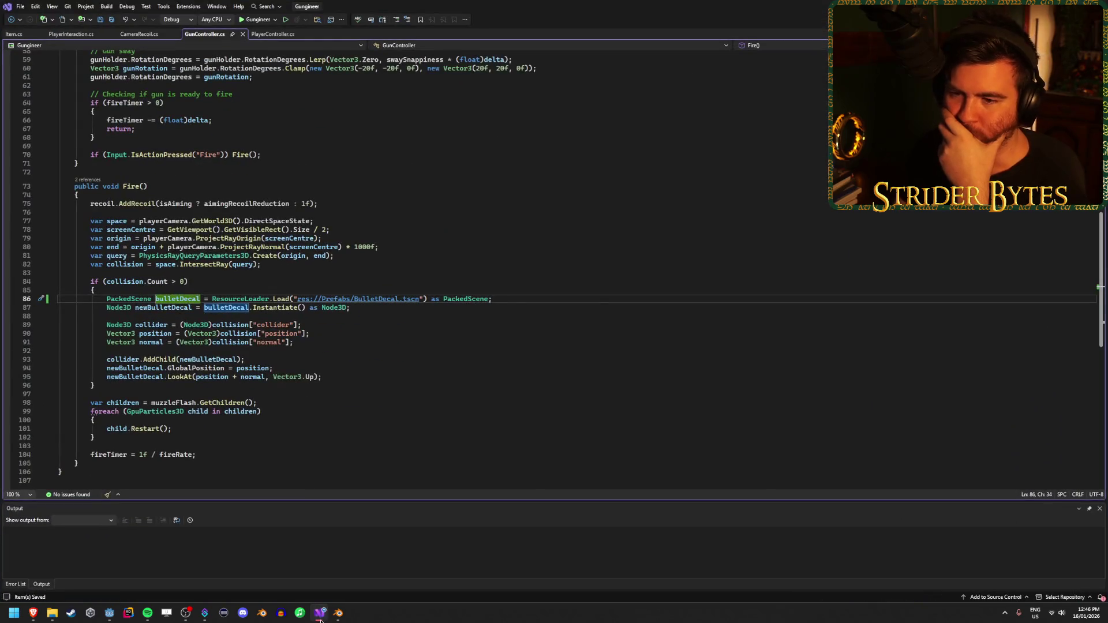
click(71, 34)
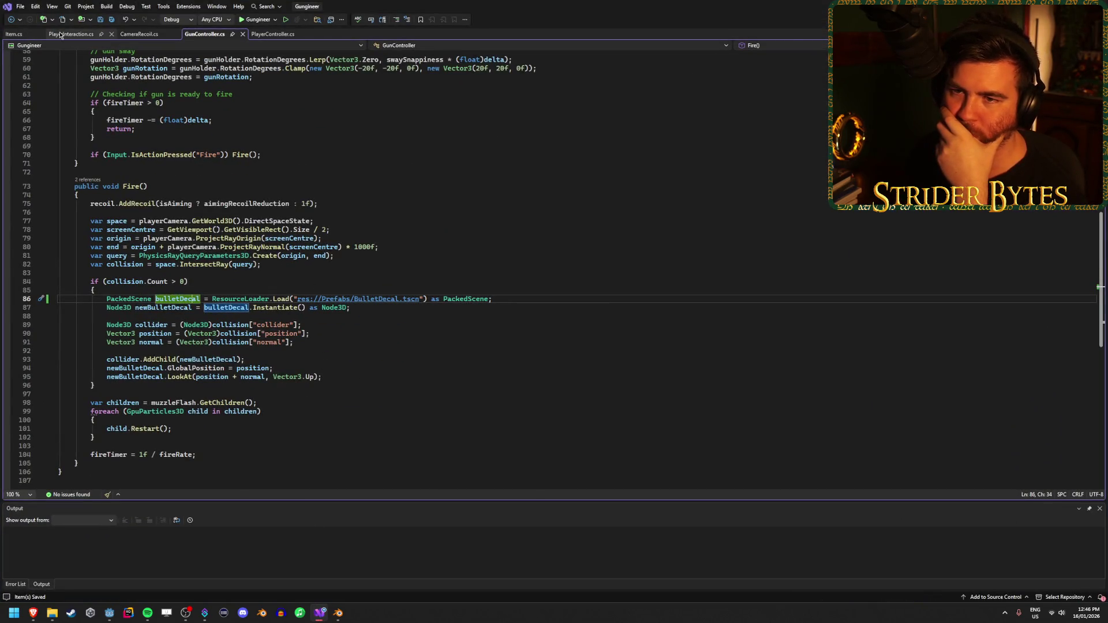
scroll(135, 141, up, 1)
click(137, 139)
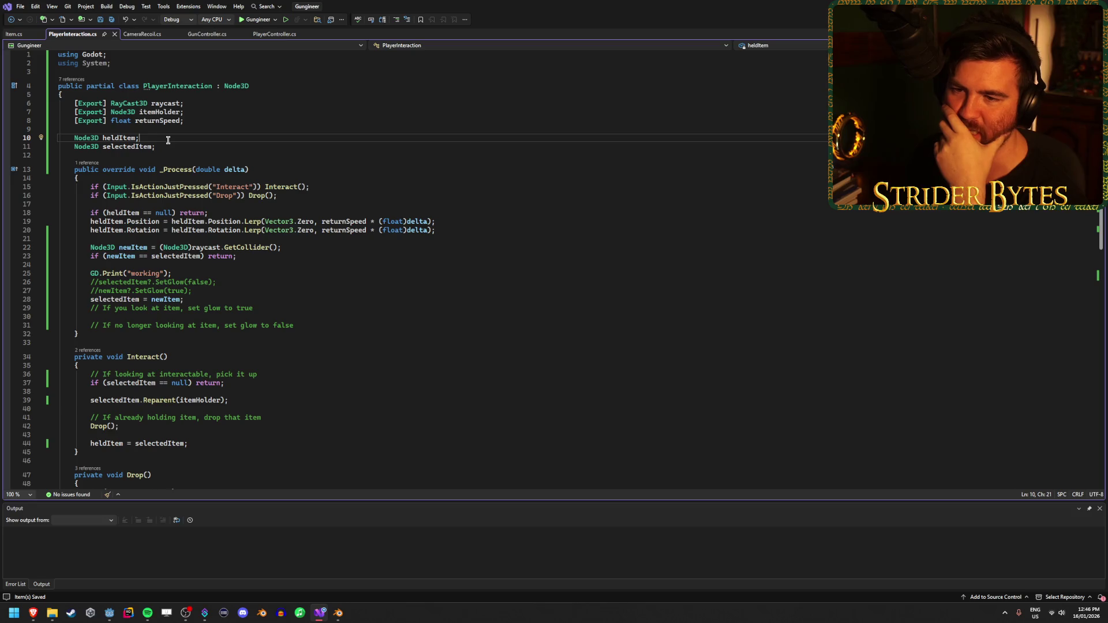
click(243, 211)
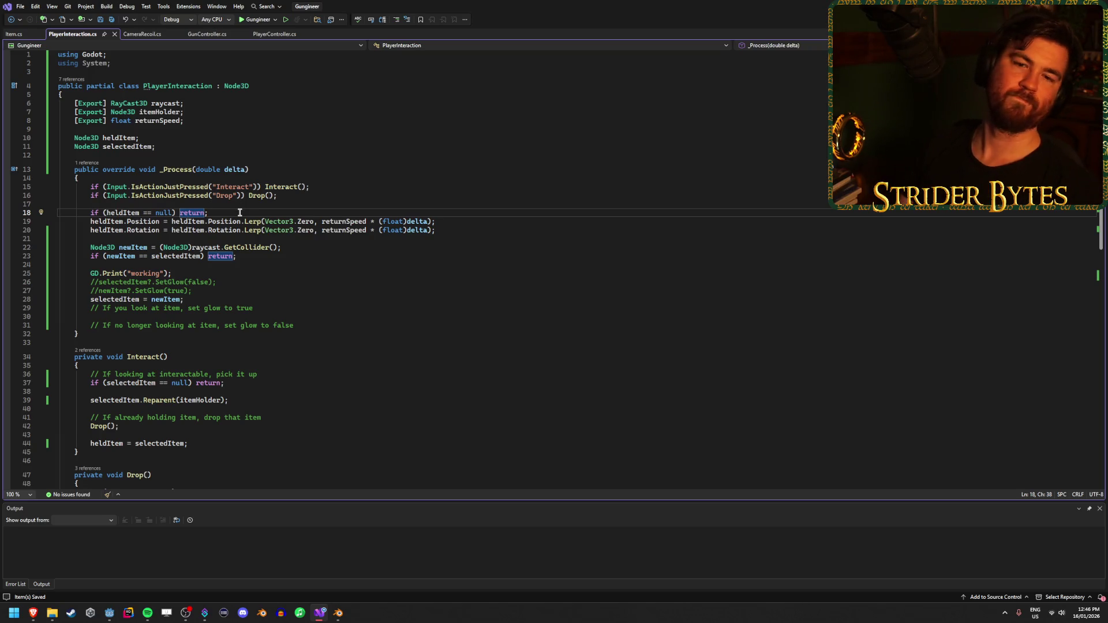
click(311, 327)
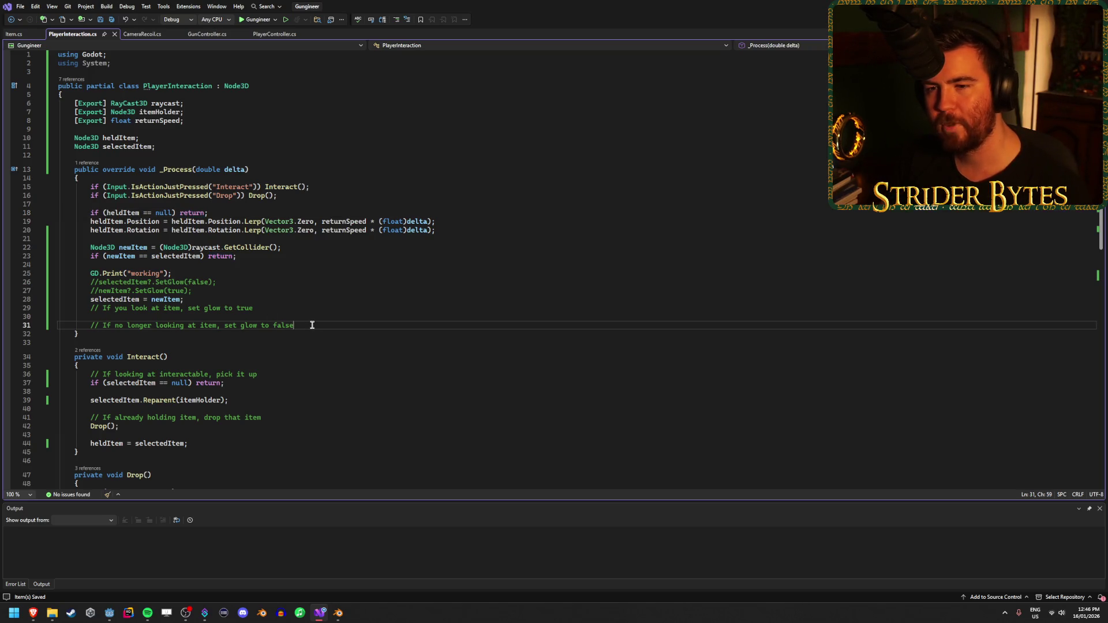
click(134, 230)
click(190, 212)
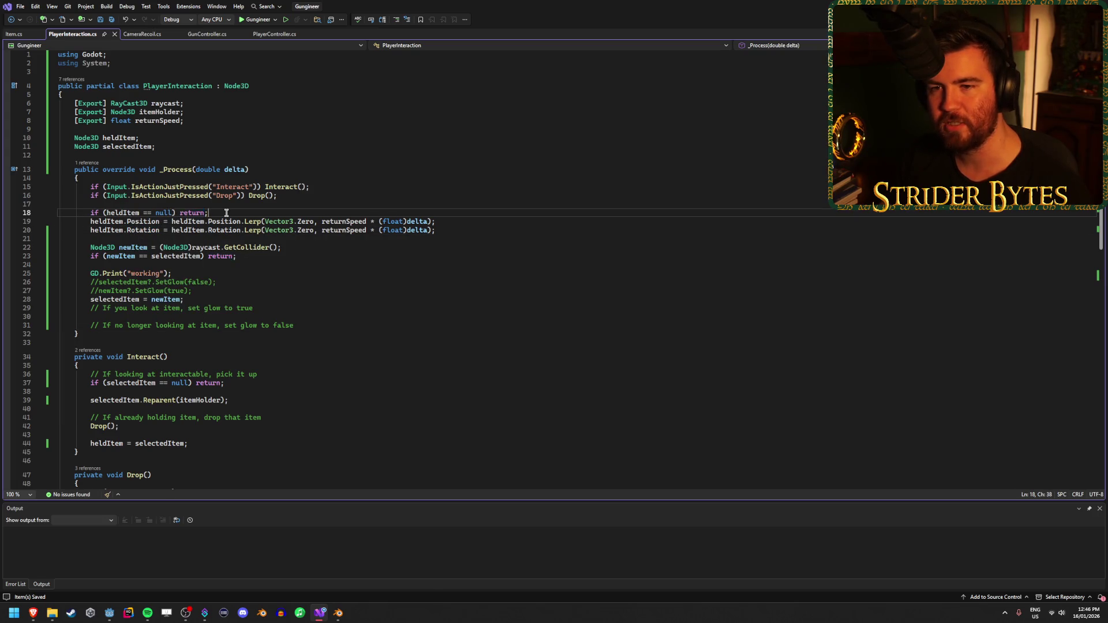
click(130, 206)
click(121, 212)
click(190, 212)
click(229, 262)
- Uncomment the two SetGlow lines on lines 26–27
click(146, 290)
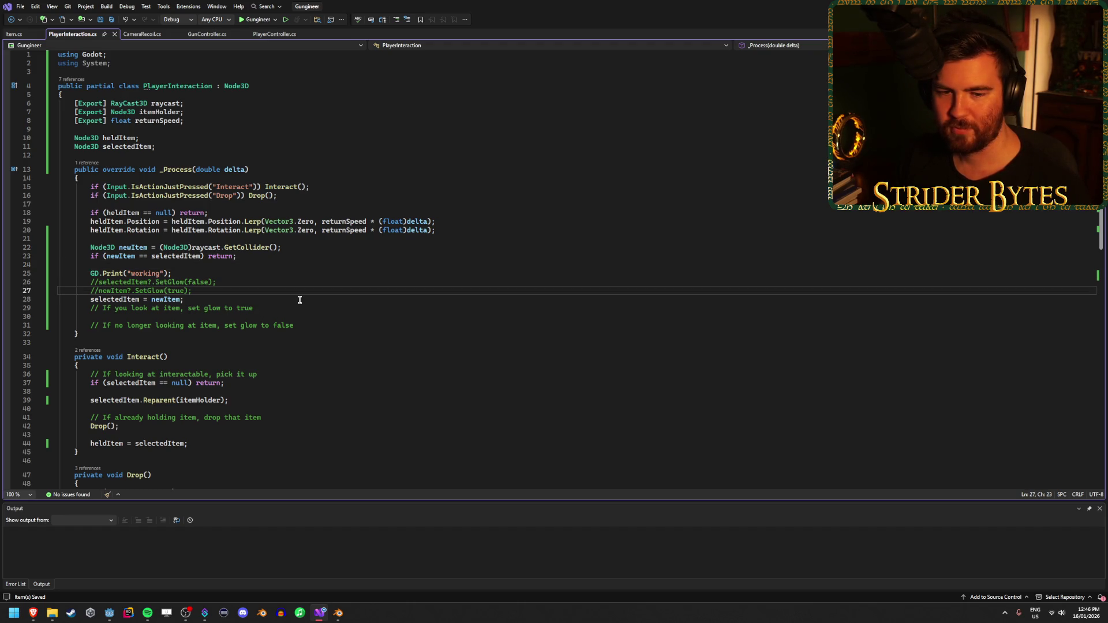
key(Left)
key(BackSpace)
key(BackSpace)
key(Up)
key(Delete)
key(Delete)
- Change heldItem, selectedItem and newItem (and newItem's cast) from Node3D to Item
click(137, 147)
double_click(85, 138)
text(Item)
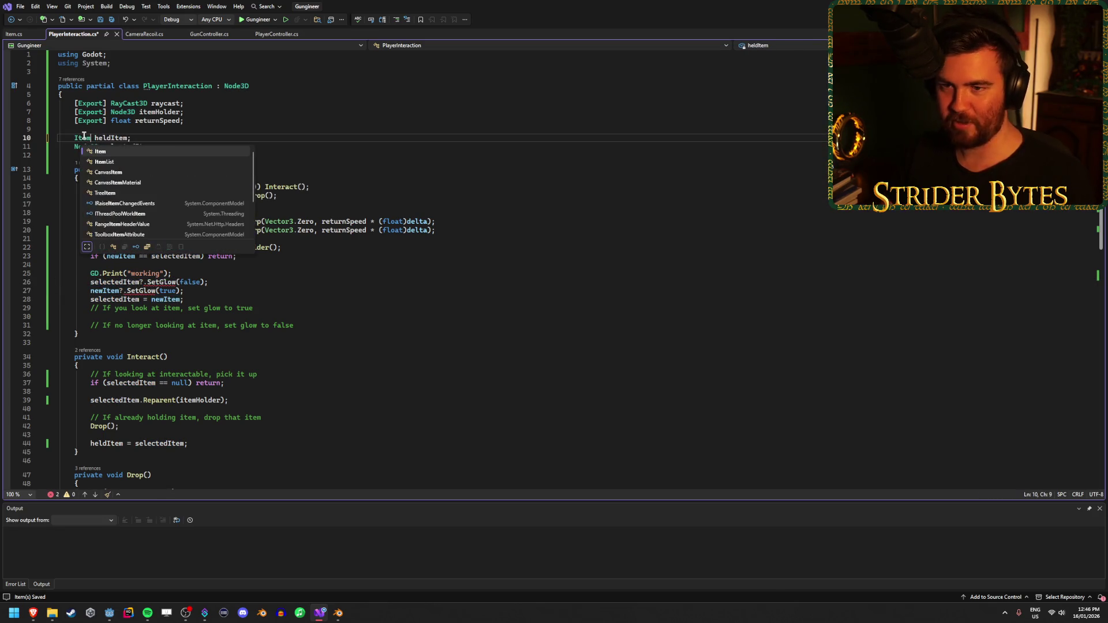
double_click(84, 146)
key(ctrl+v)
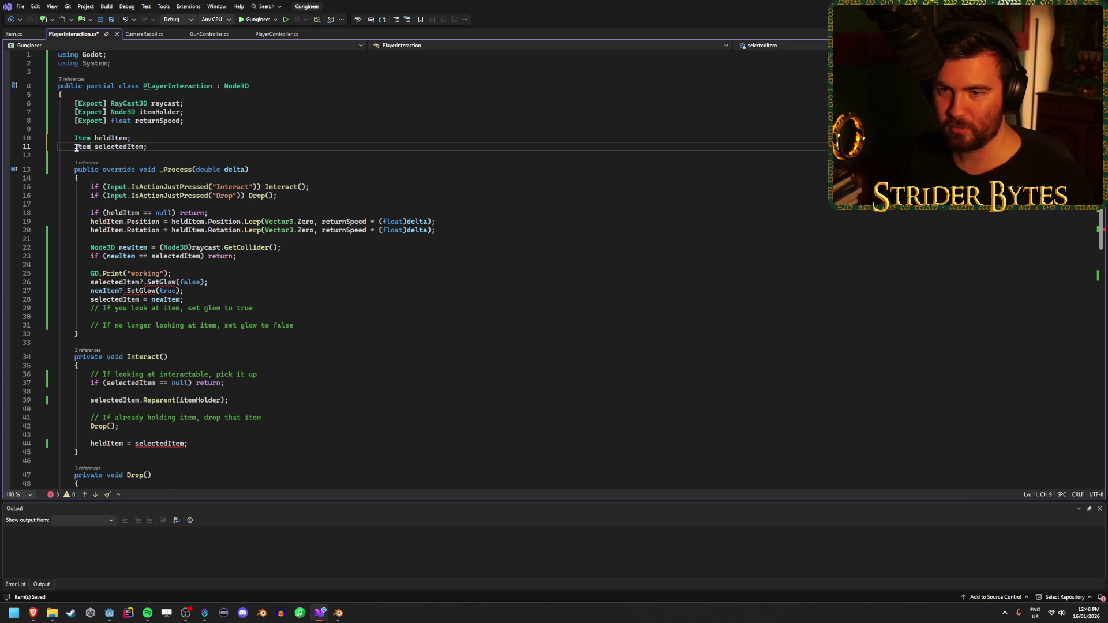
double_click(101, 248)
key(ctrl+v)
double_click(170, 248)
key(ctrl+v)
- Delete the two placeholder comment lines after the selectedItem assignment
click(194, 292)
click(195, 301)
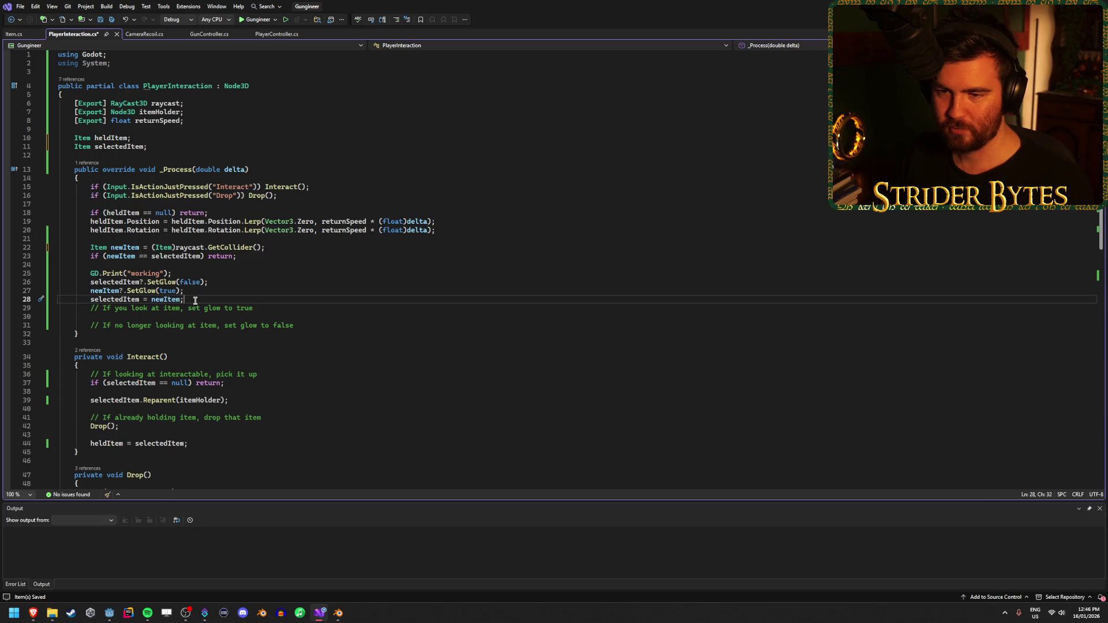
drag(294, 328, 26, 310)
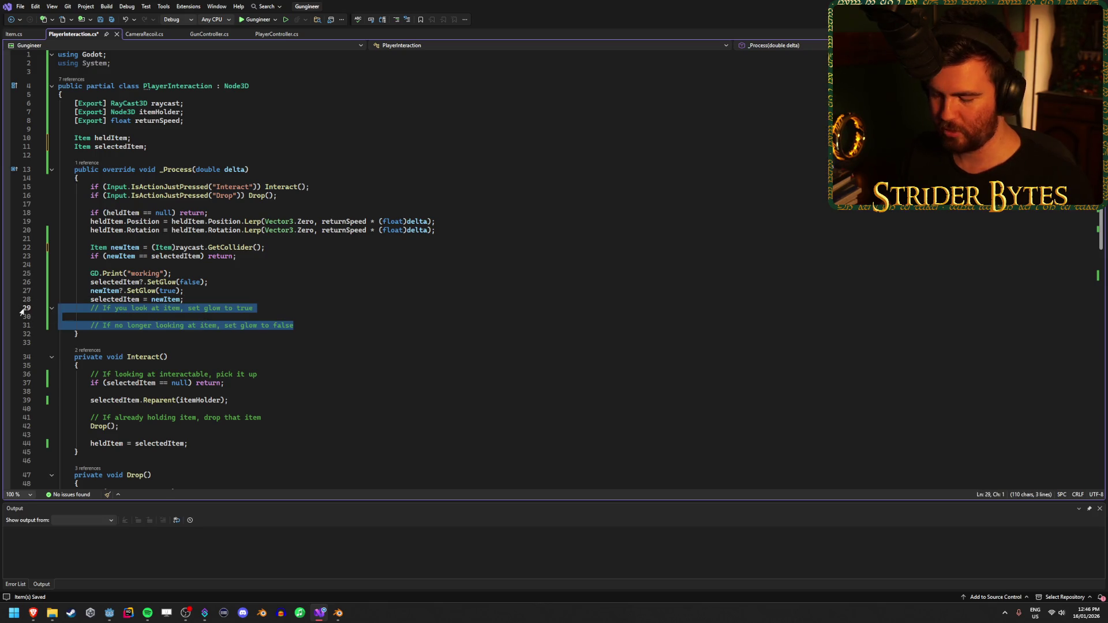
key(BackSpace)
- Move the newItem and glow block above the held-item check, tidy empty lines, and save
key(BackSpace)
mouse_move(191, 297)
mouse_down()
mouse_move(61, 264)
mouse_move(61, 249)
mouse_up()
key(BackSpace)
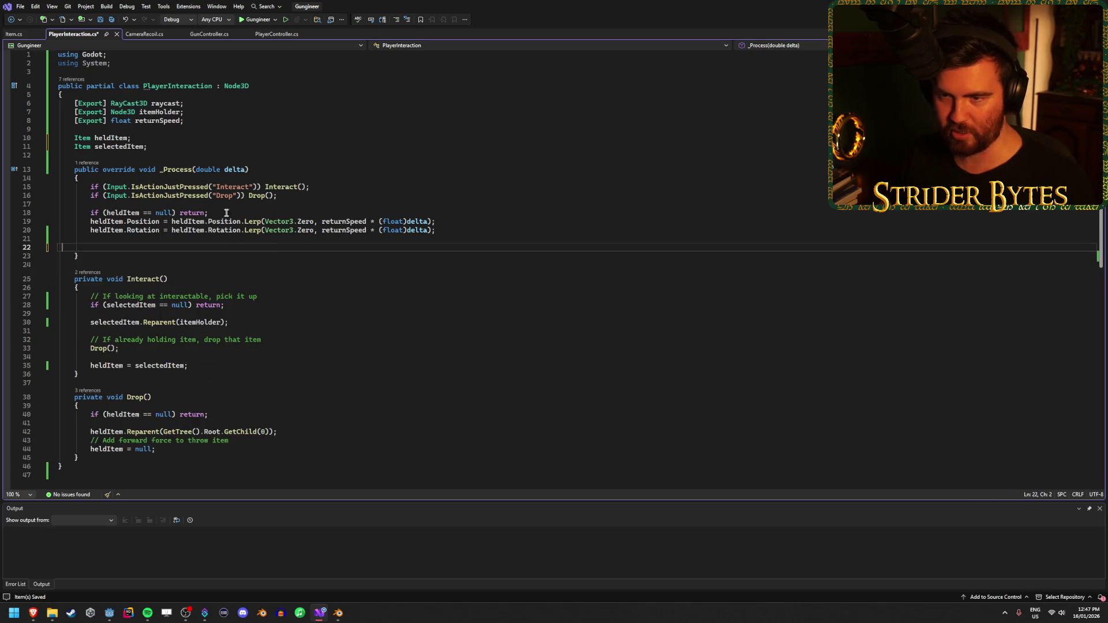
click(275, 196)
key(Return)
key(Return)
key(ctrl+v)
click(112, 317)
key(BackSpace)
key(BackSpace)
key(ctrl+s)
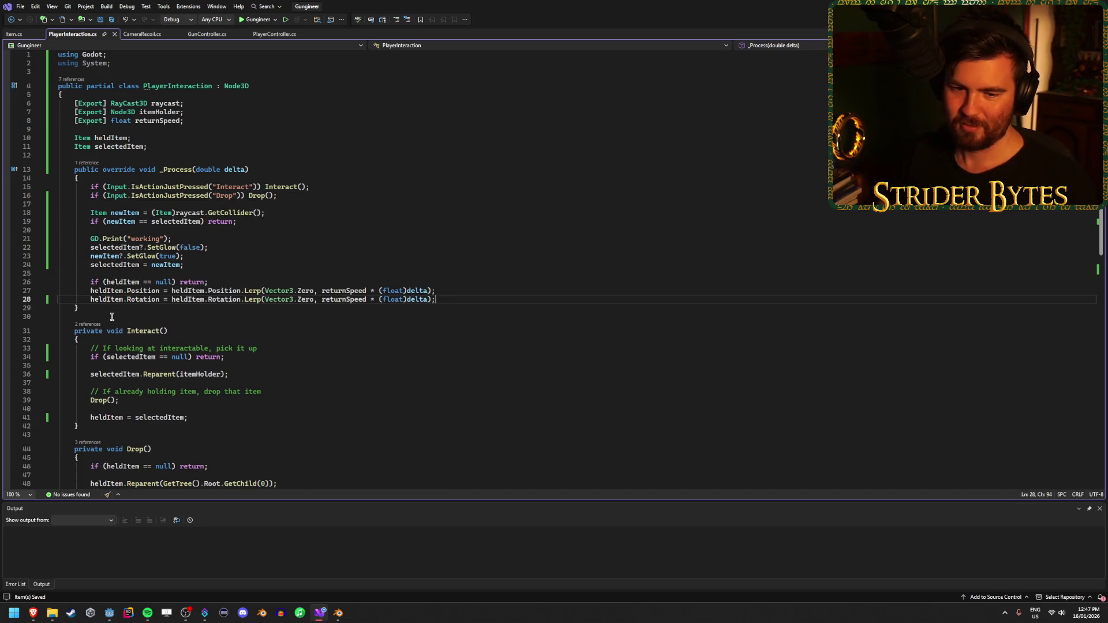
click(488, 310)
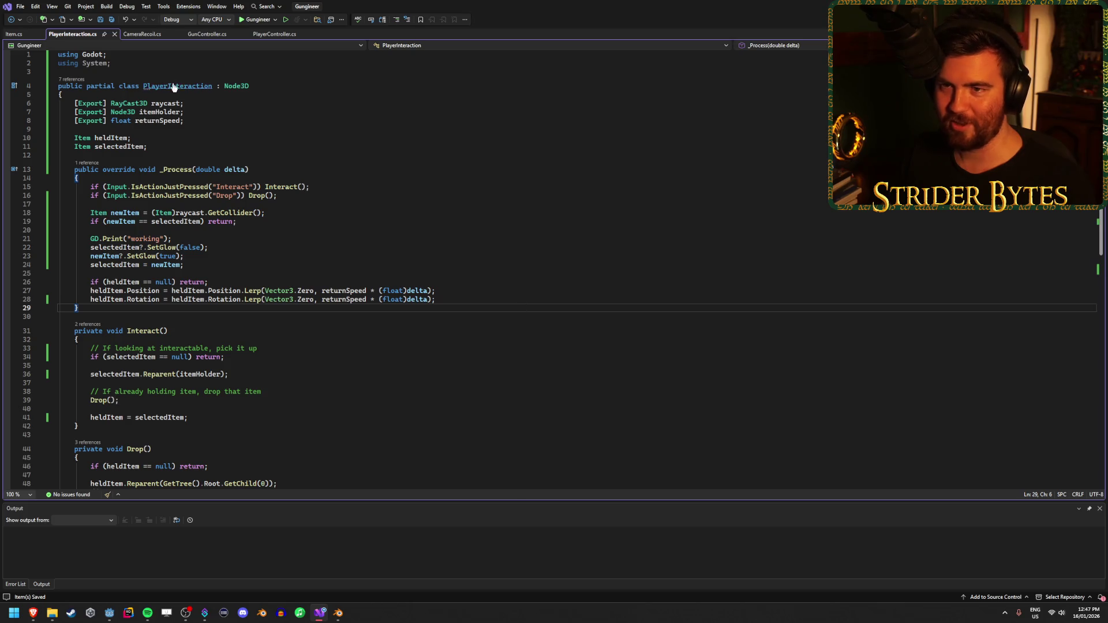
key(alt+Tab)
key(alt+Tab)
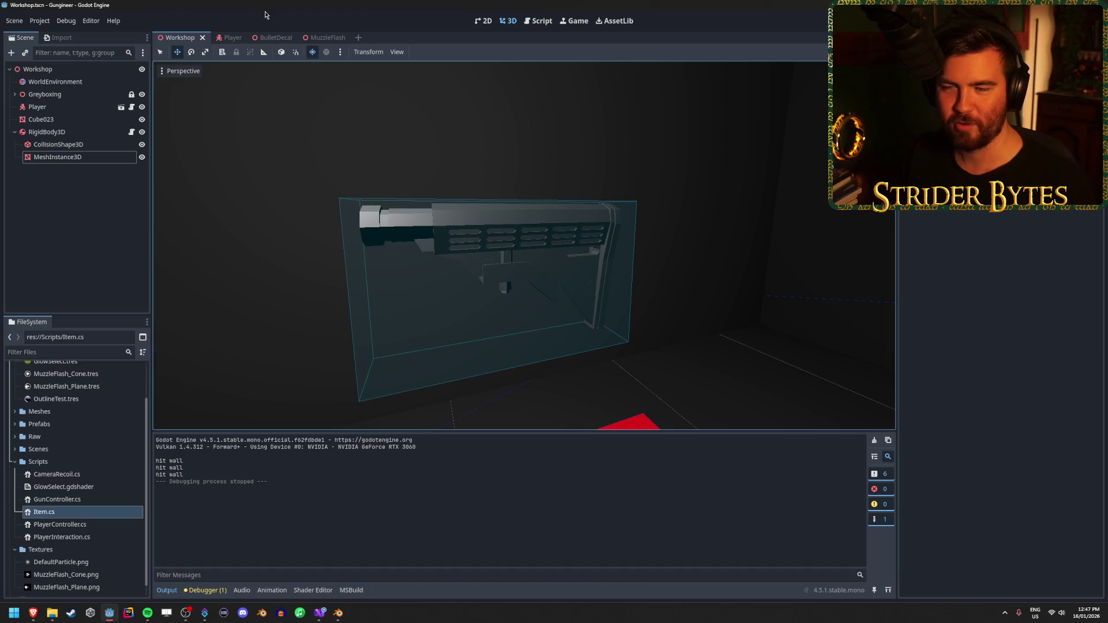
- Build and run with F5 to check looked-at items glow, stop with F8, then open the Player scene
key(F5)
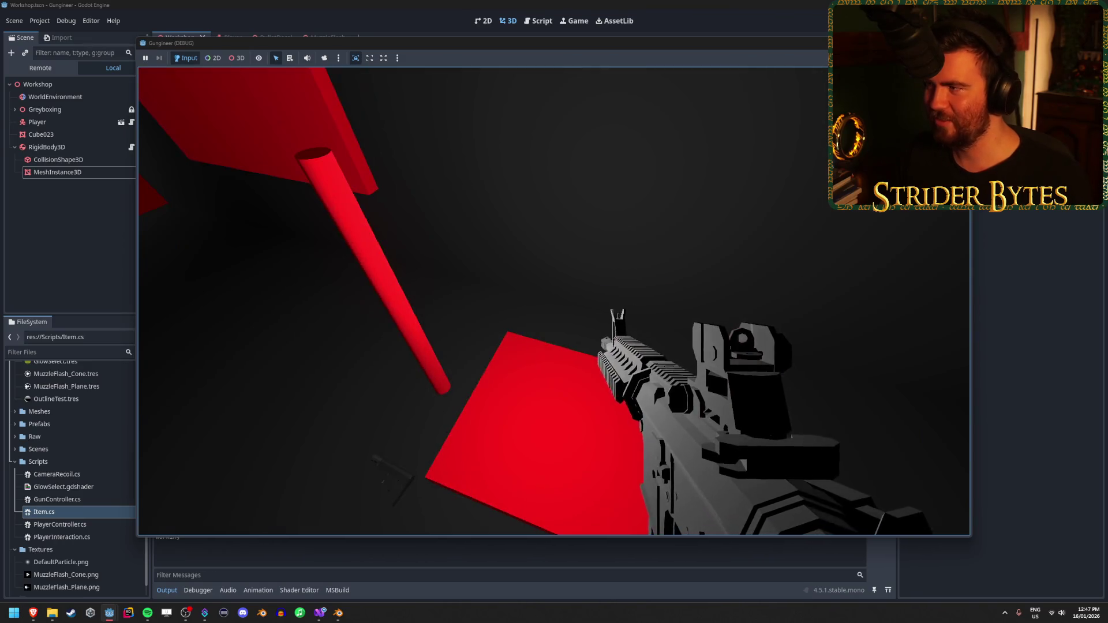
key(F8)
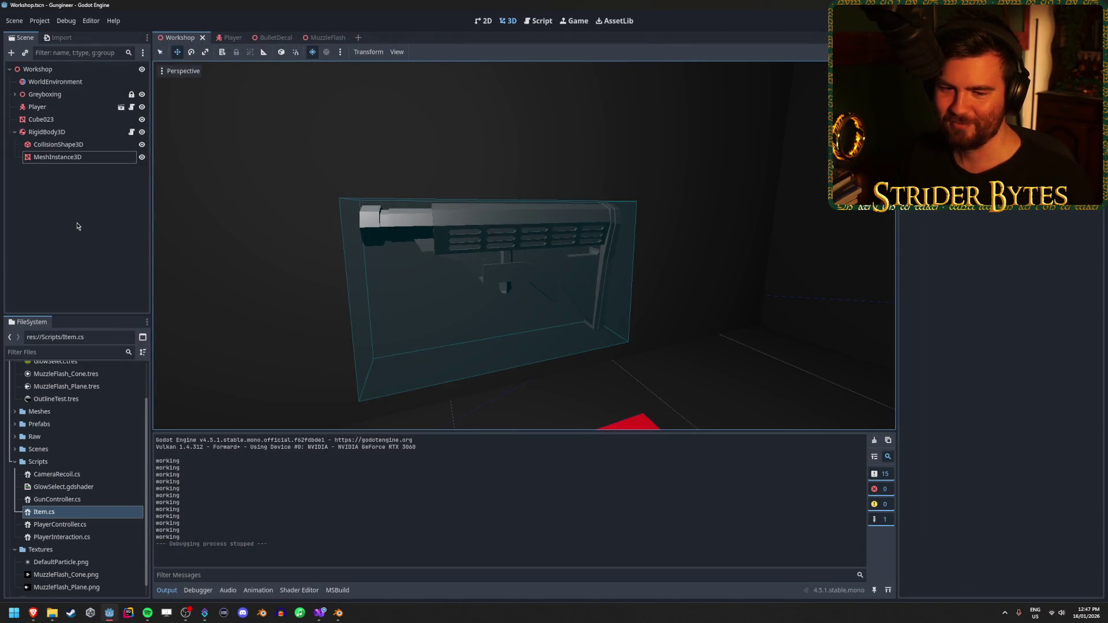
click(230, 39)
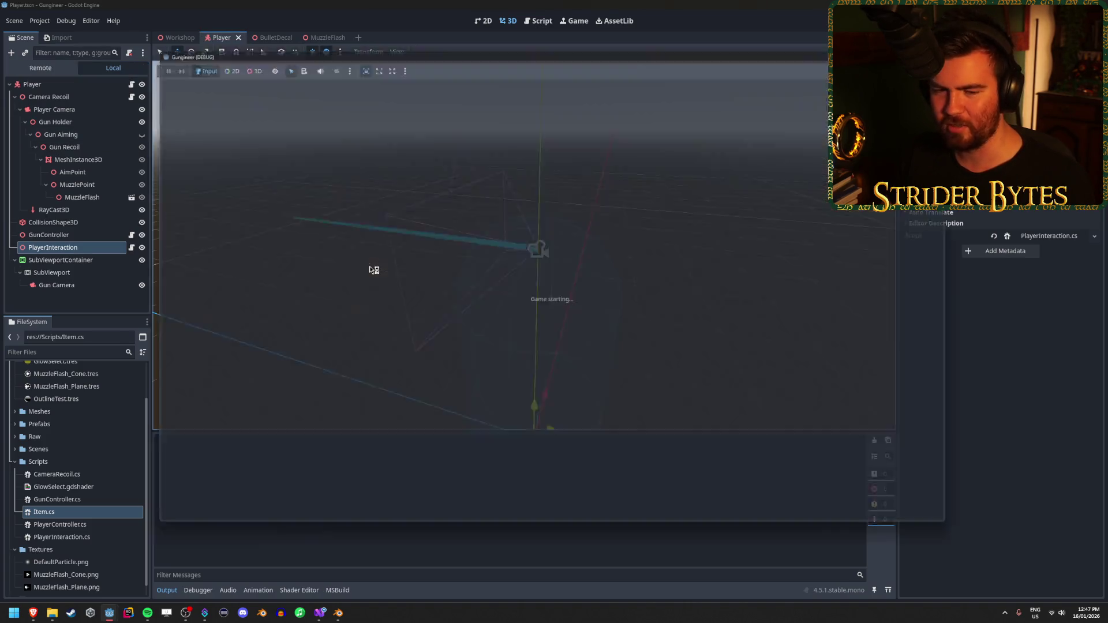
- Walk toward the red table in the running game, exit, and clear the scene tree selection
key(w)
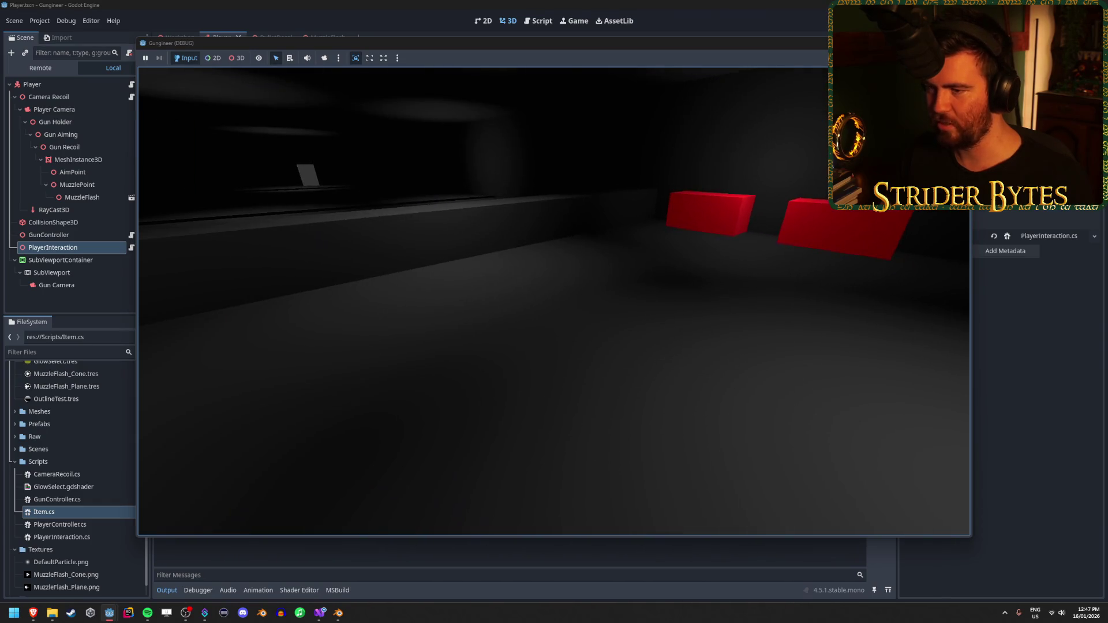
key(Escape)
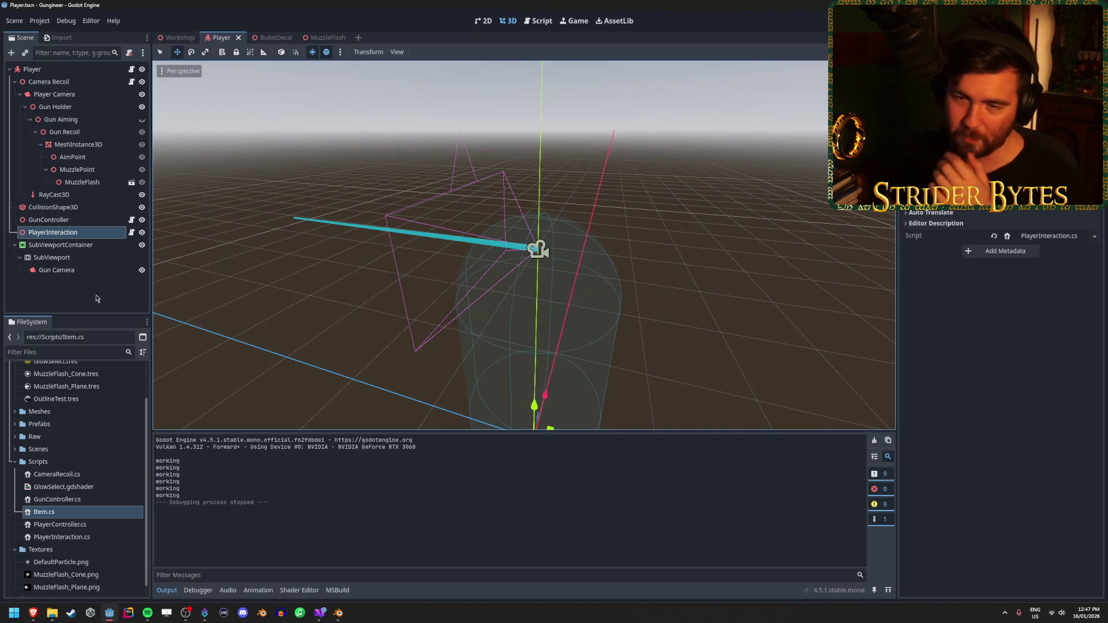
click(84, 292)
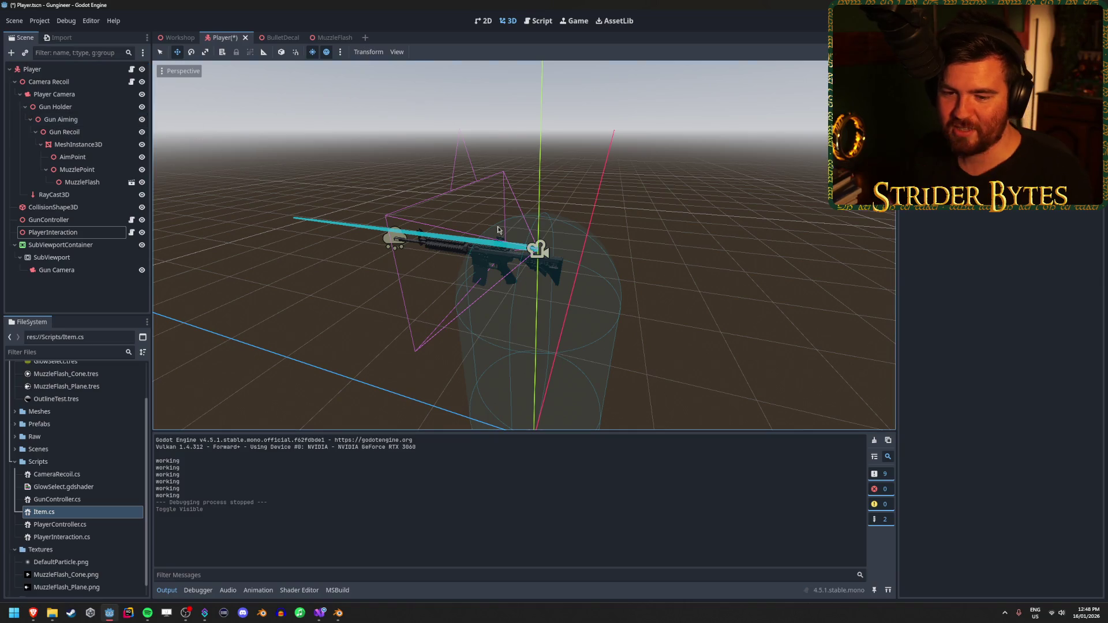
- Run the game from the Workshop scene and walk up to the red platform
click(175, 38)
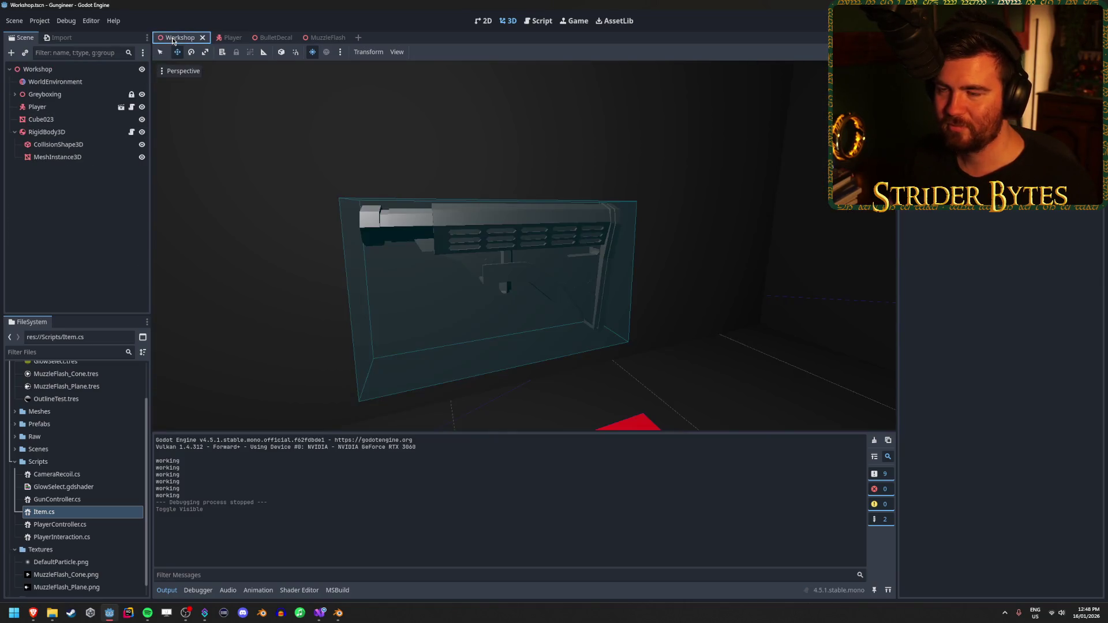
key(F5)
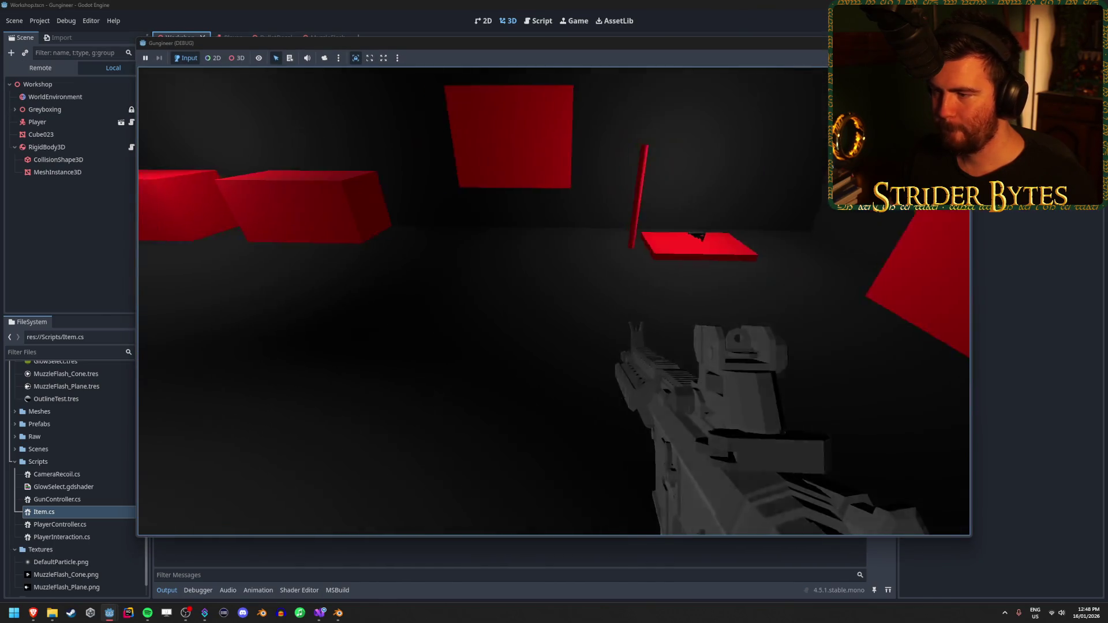
key(w)
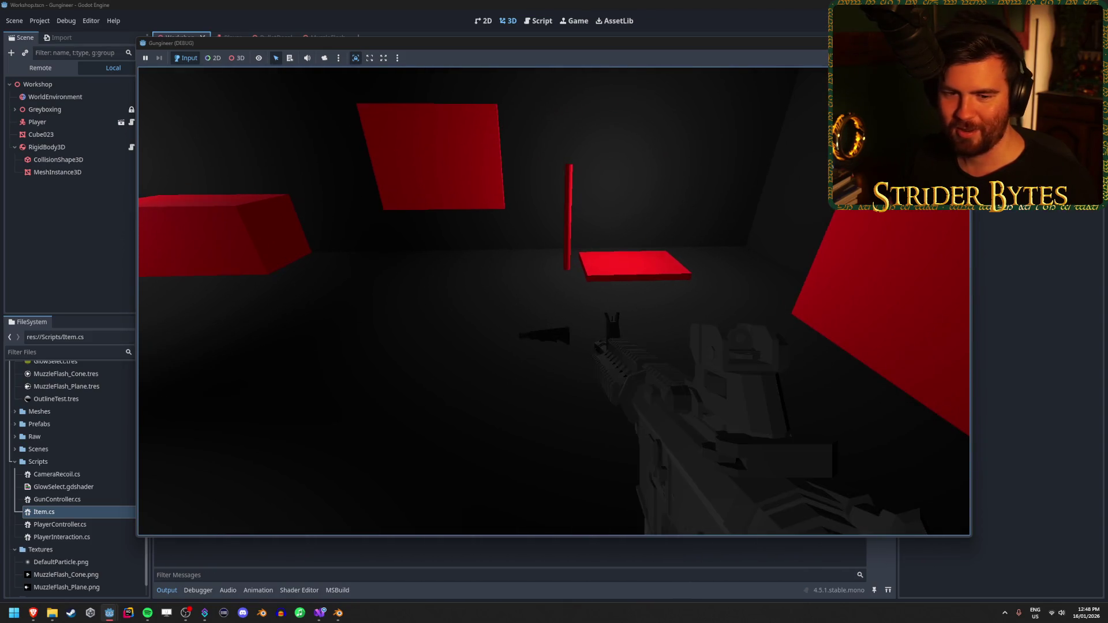
key(w)
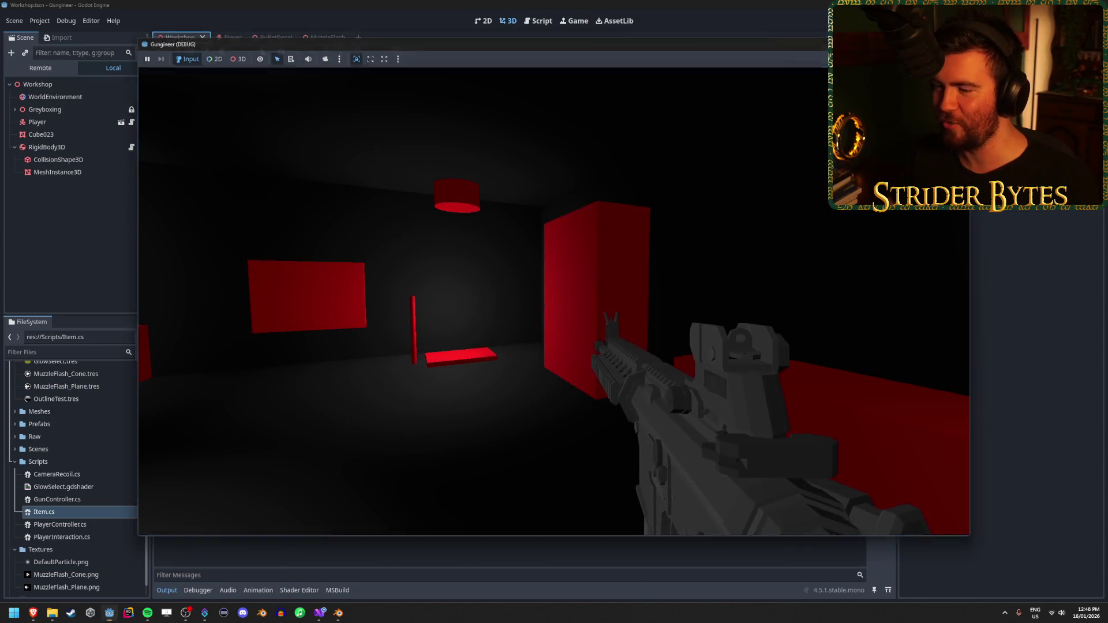
key(Escape)
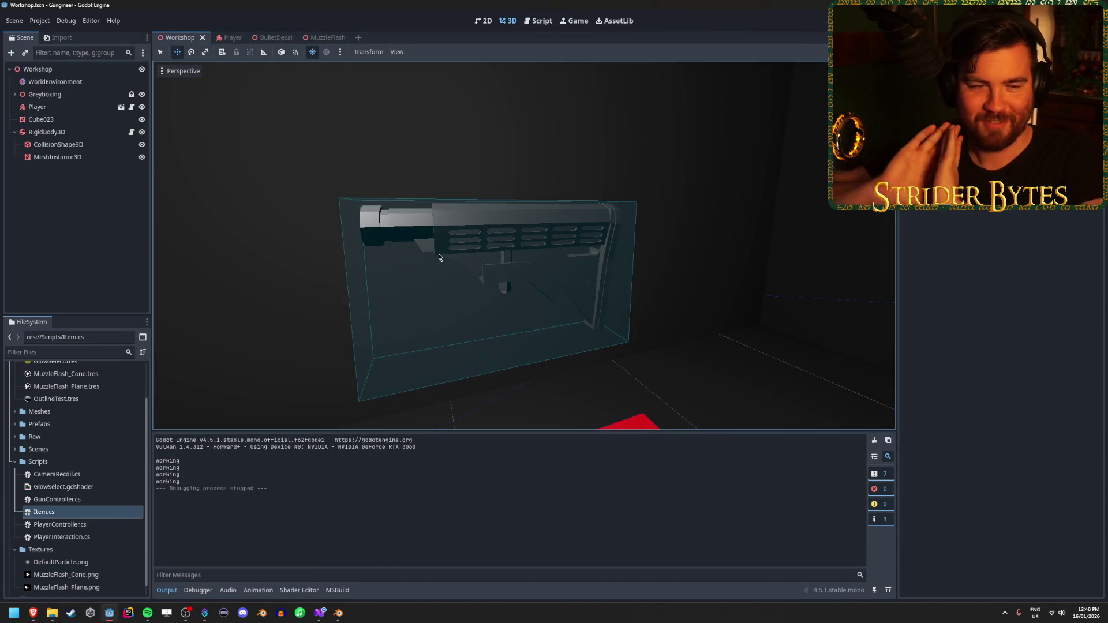
- Fly the view to the orange rifle display, select Cube023, and choose Load for its Material Overlay
scroll(438, 258, down, 10)
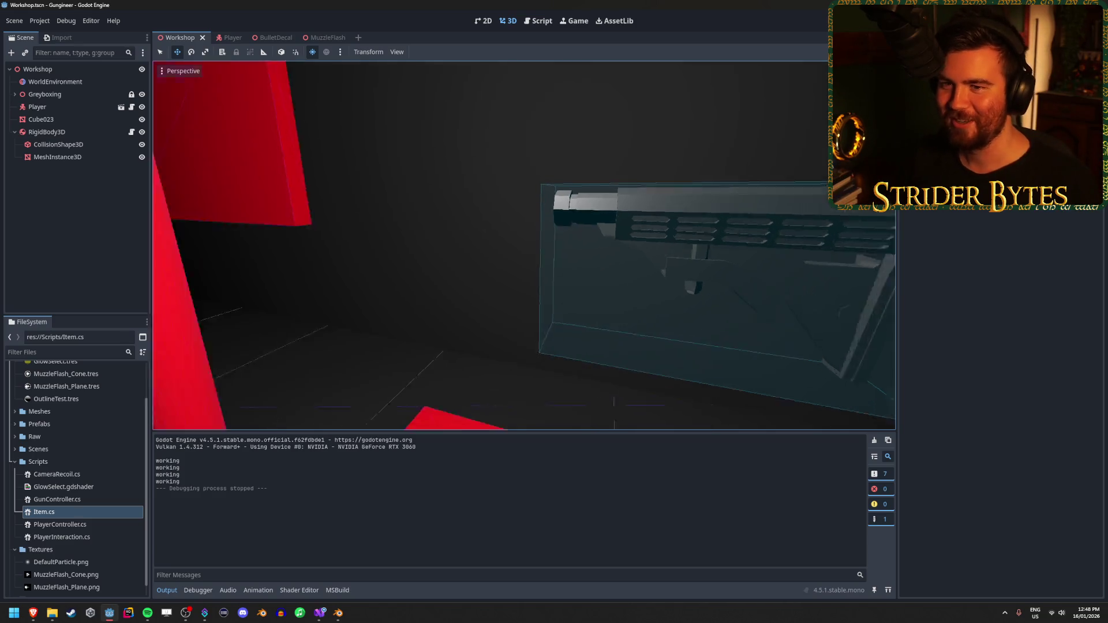
key(r)
key(w)
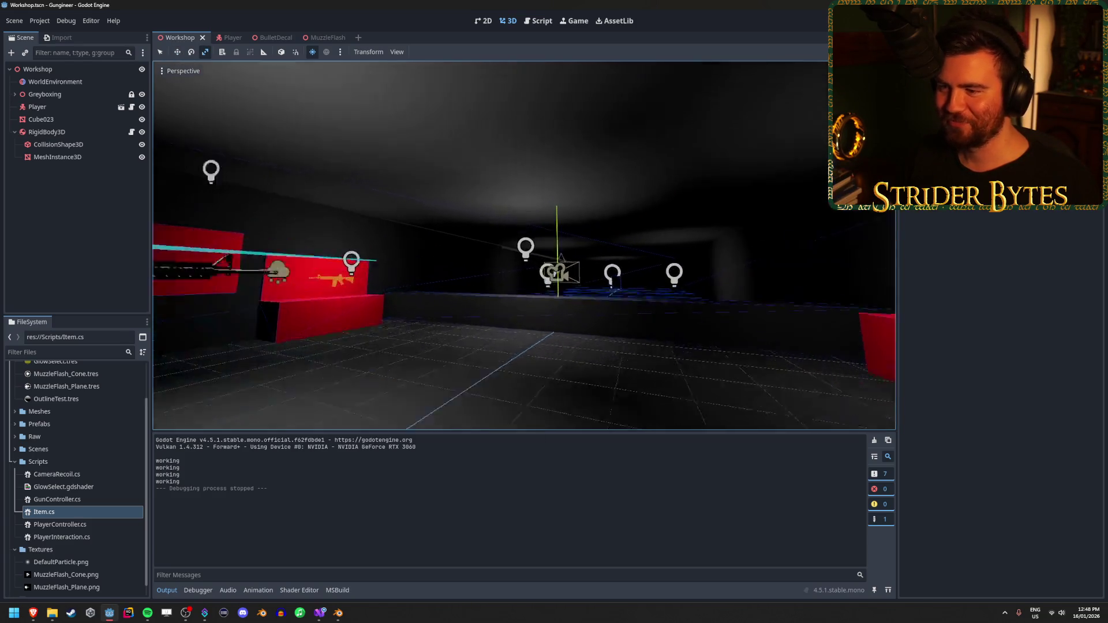
key(w)
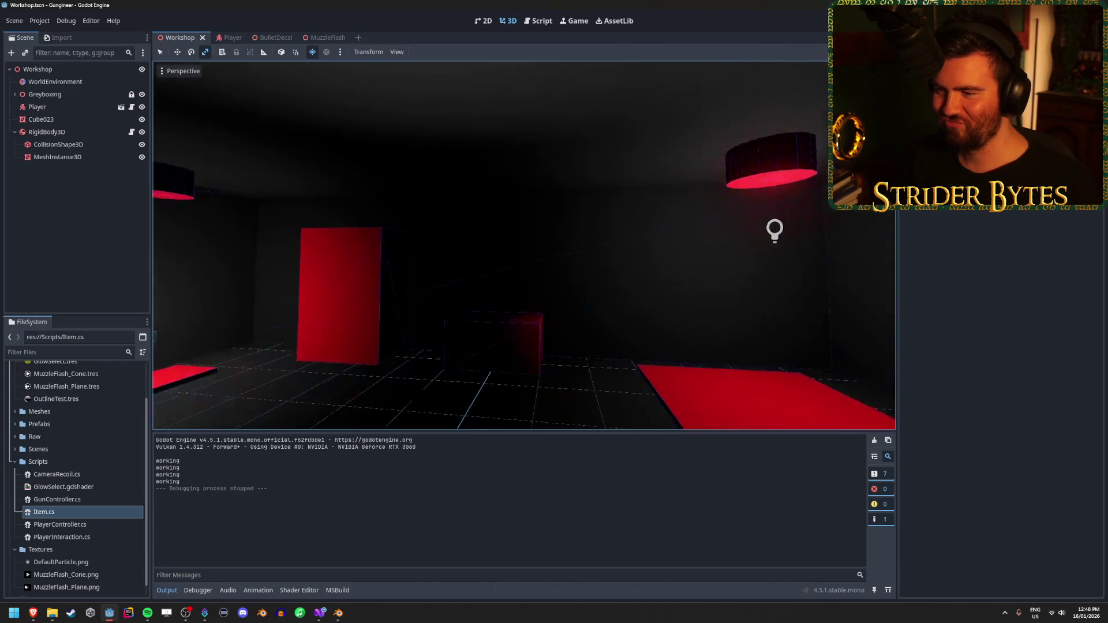
key(d)
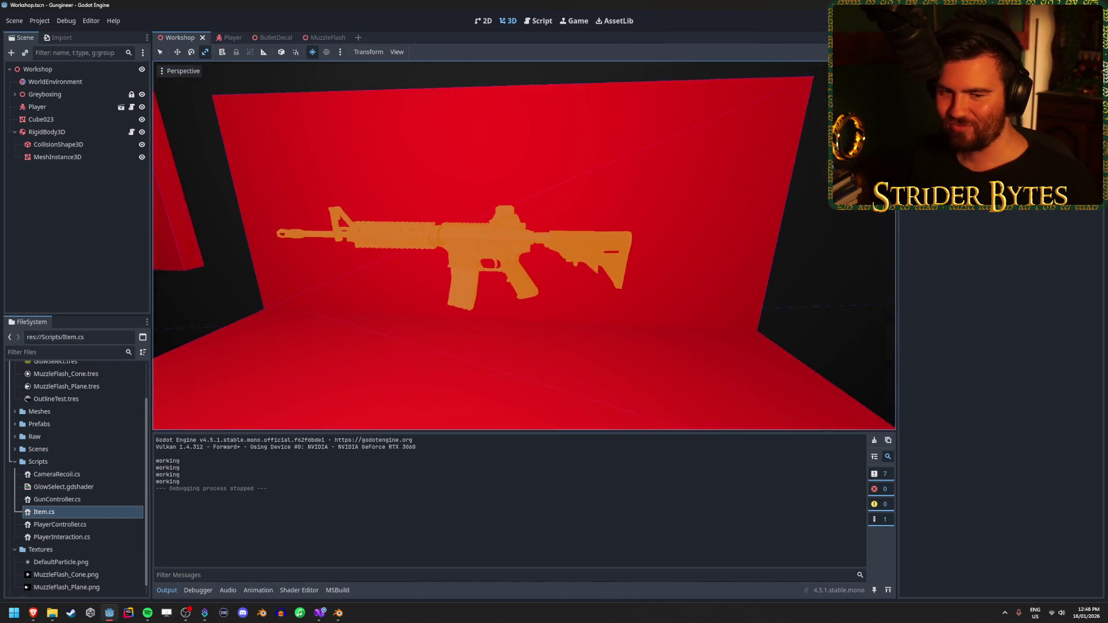
click(72, 119)
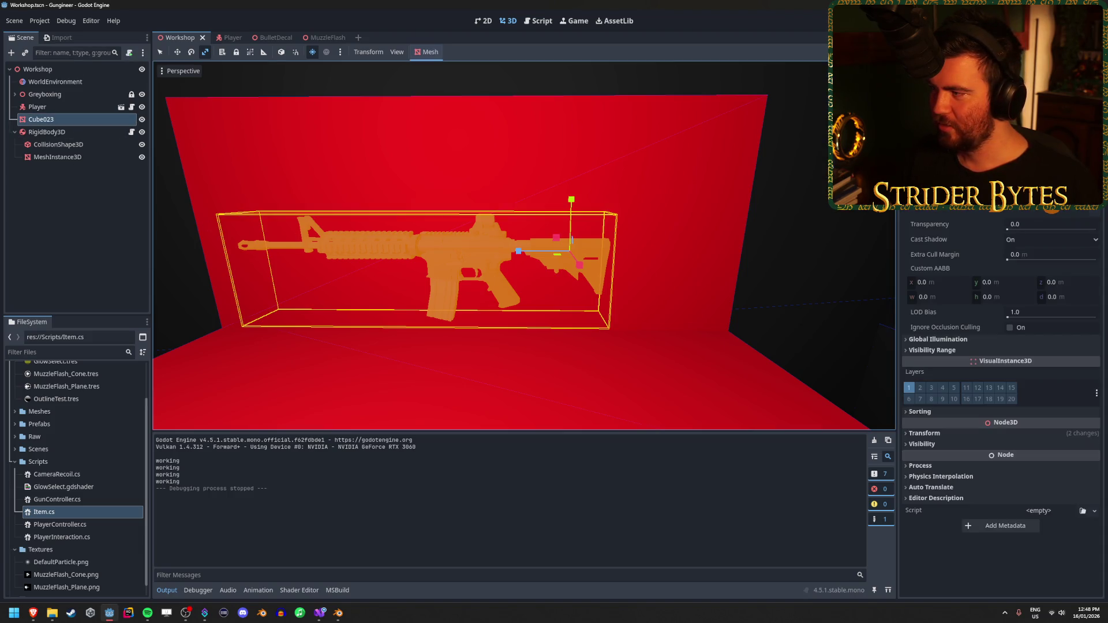
click(1095, 211)
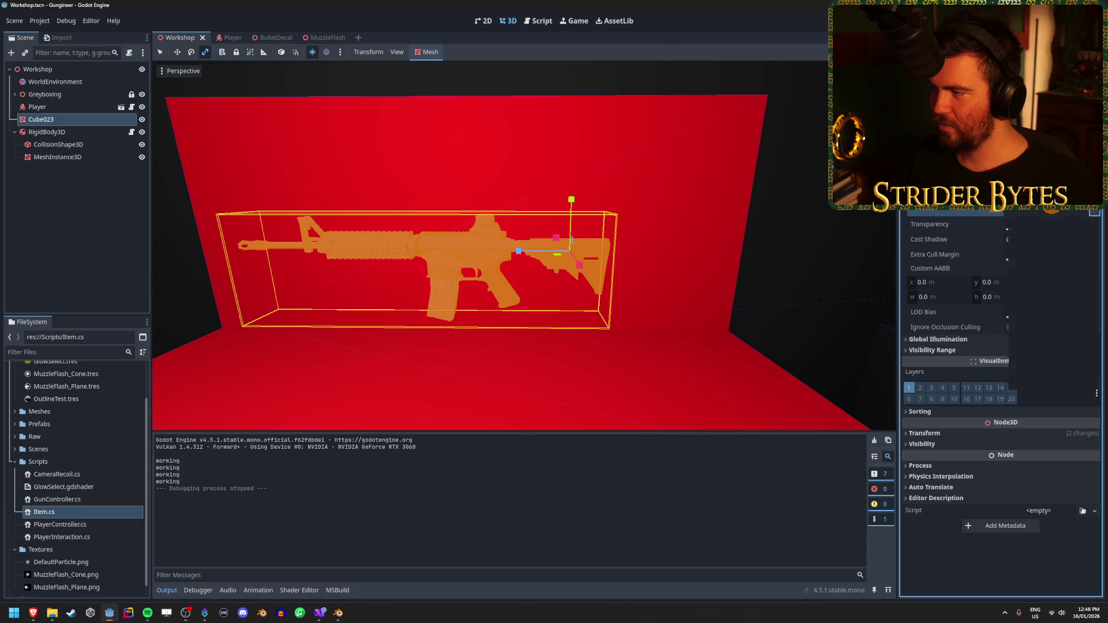
click(1038, 287)
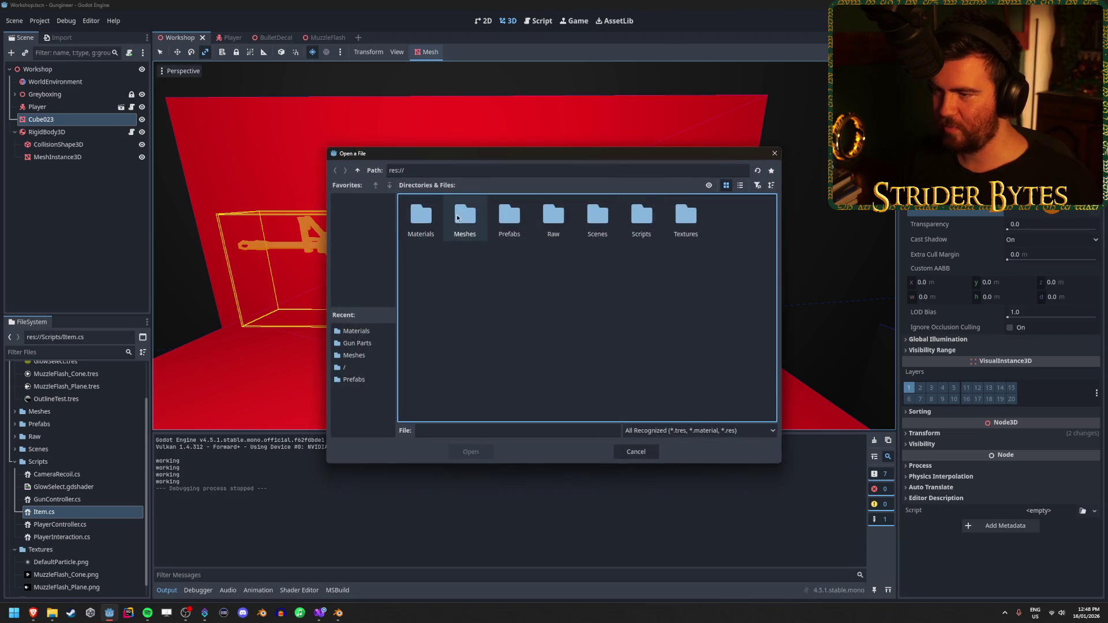
- Give the Cube023 rifle GlowSelect.tres as its material overlay and save the Workshop scene
double_click(421, 214)
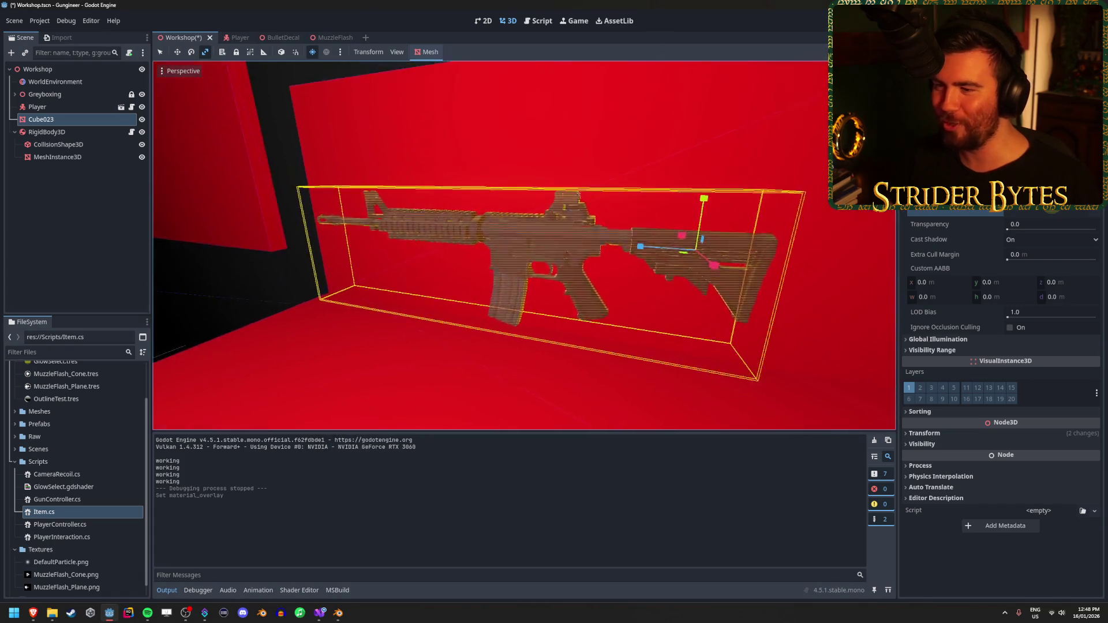
scroll(519, 248, up, 3)
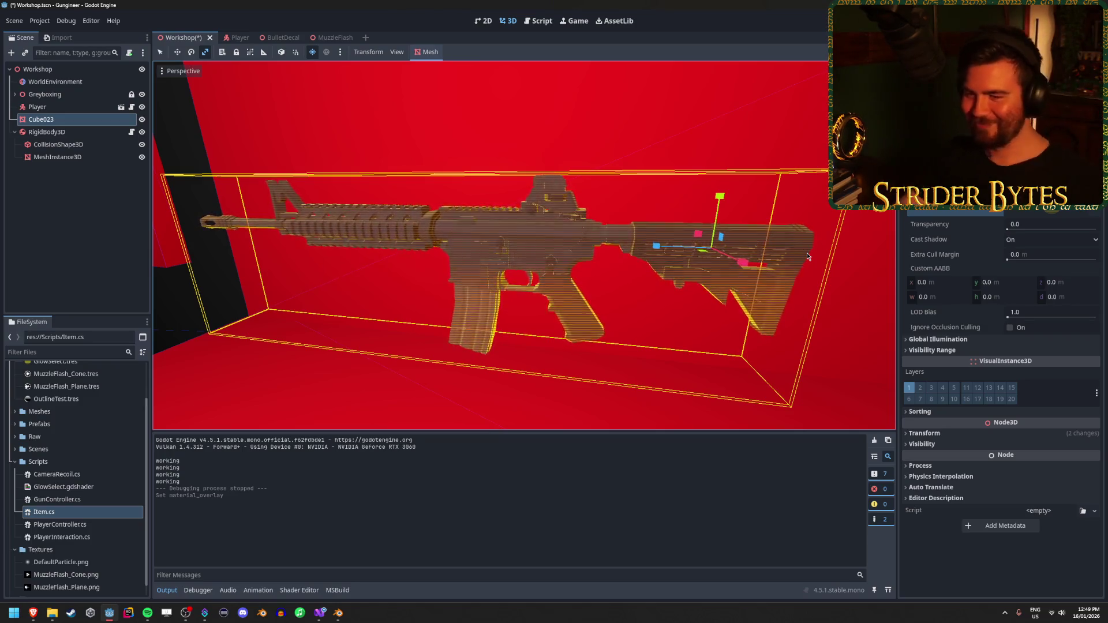
key(w)
key(ctrl+s)
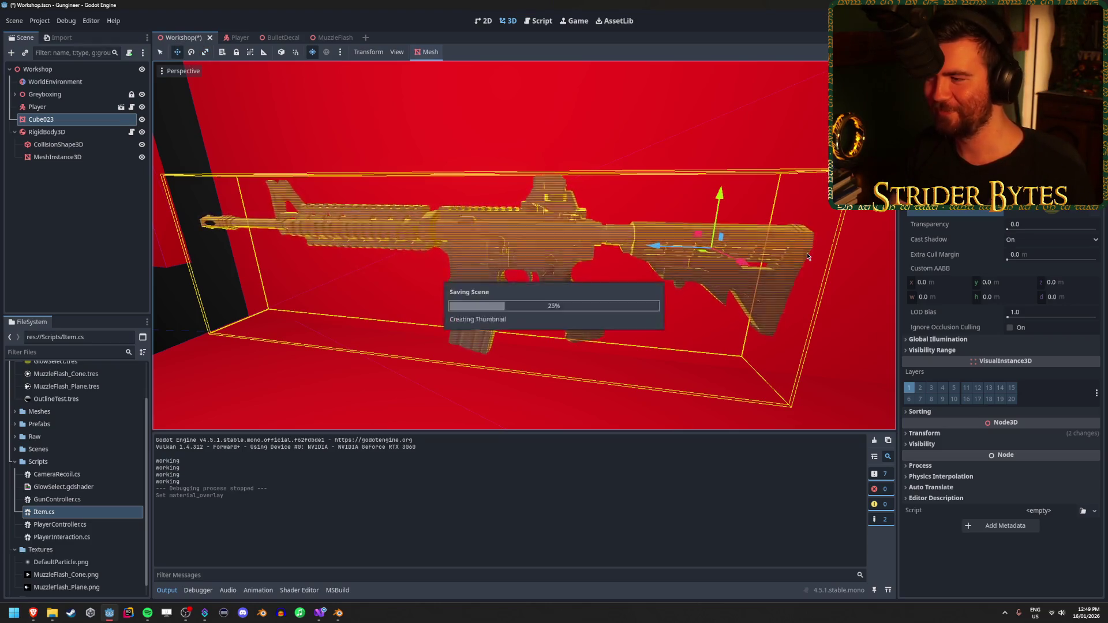
drag(708, 261, 707, 261)
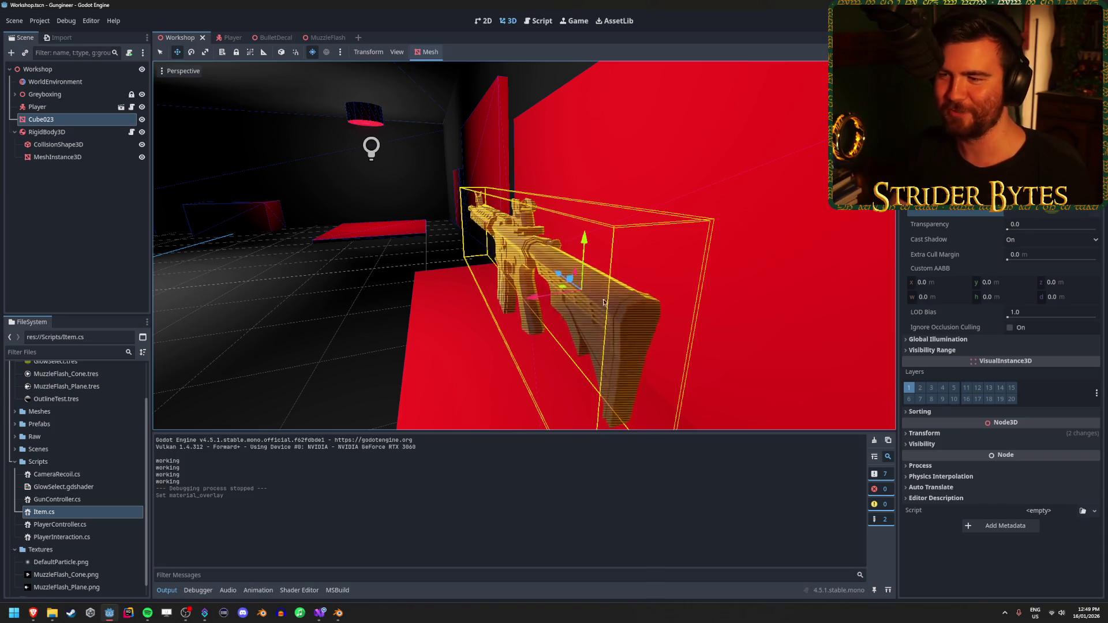
- Orbit around the rifle display, then build the .NET project and launch a test run
mouse_move(567, 319)
mouse_down()
mouse_move(572, 264)
mouse_move(563, 250)
mouse_up()
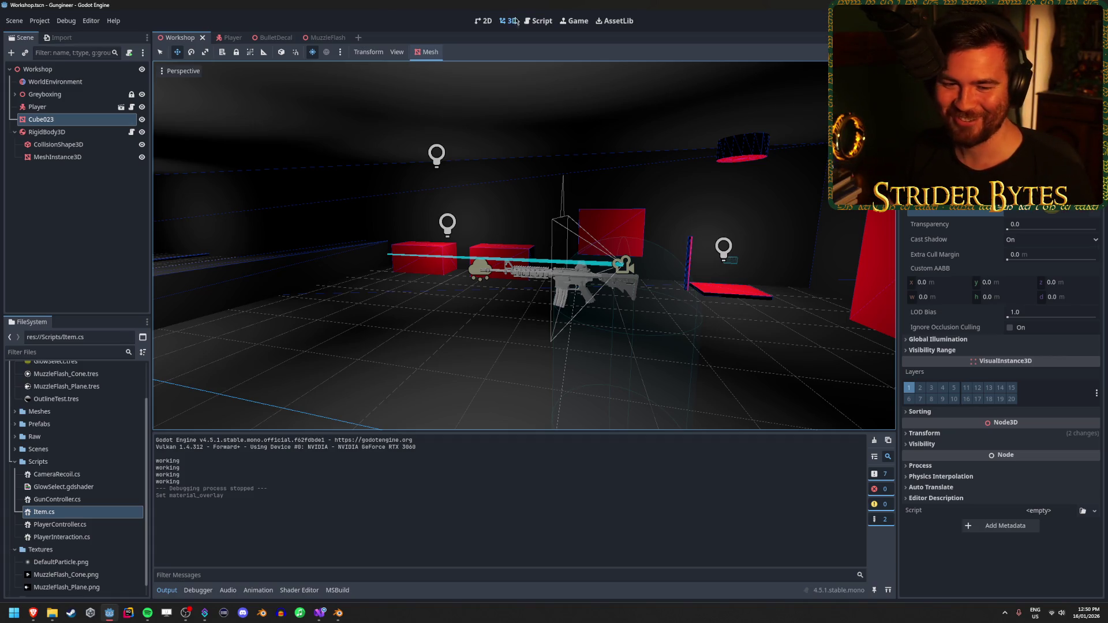
drag(470, 188, 552, 310)
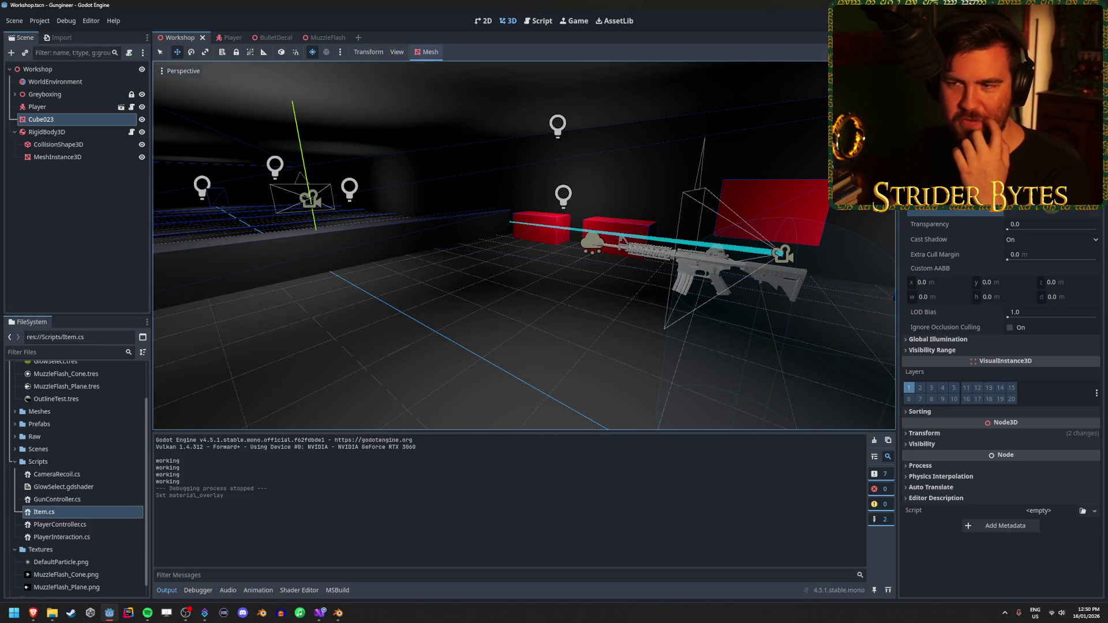
key(F5)
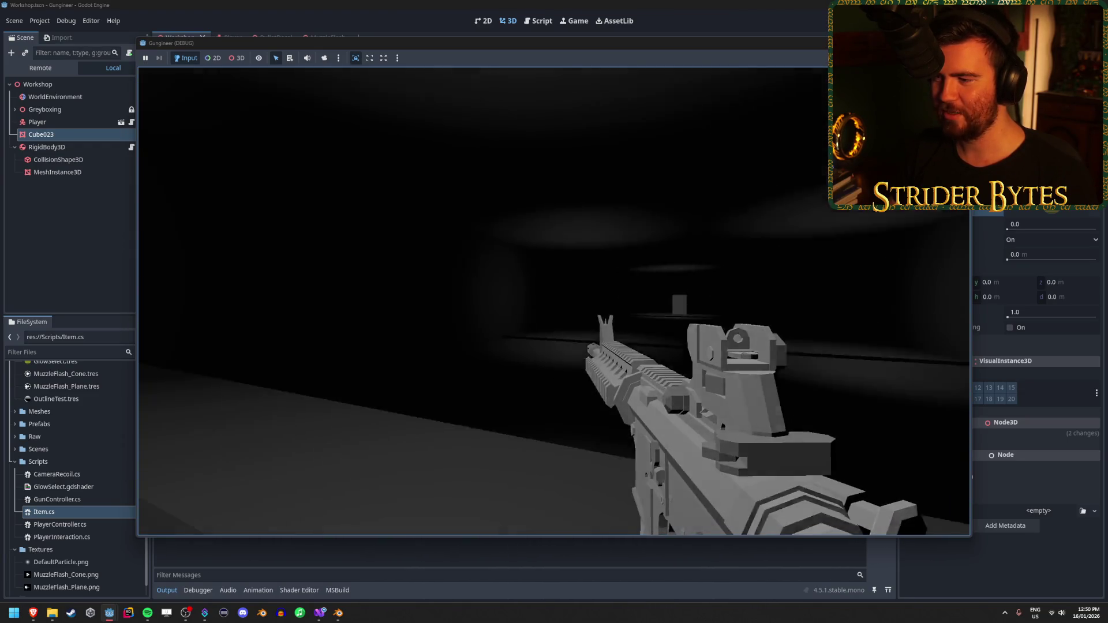
- Fire the gun and aim down its sights in the running game
click(554, 301)
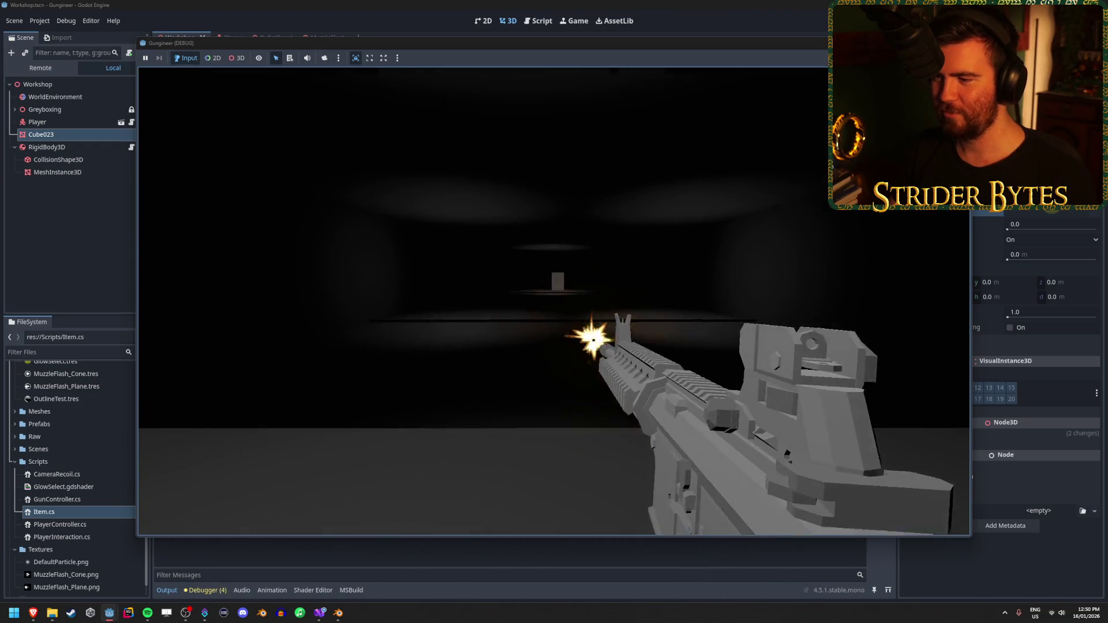
drag(554, 301, 554, 301)
right_click(554, 301)
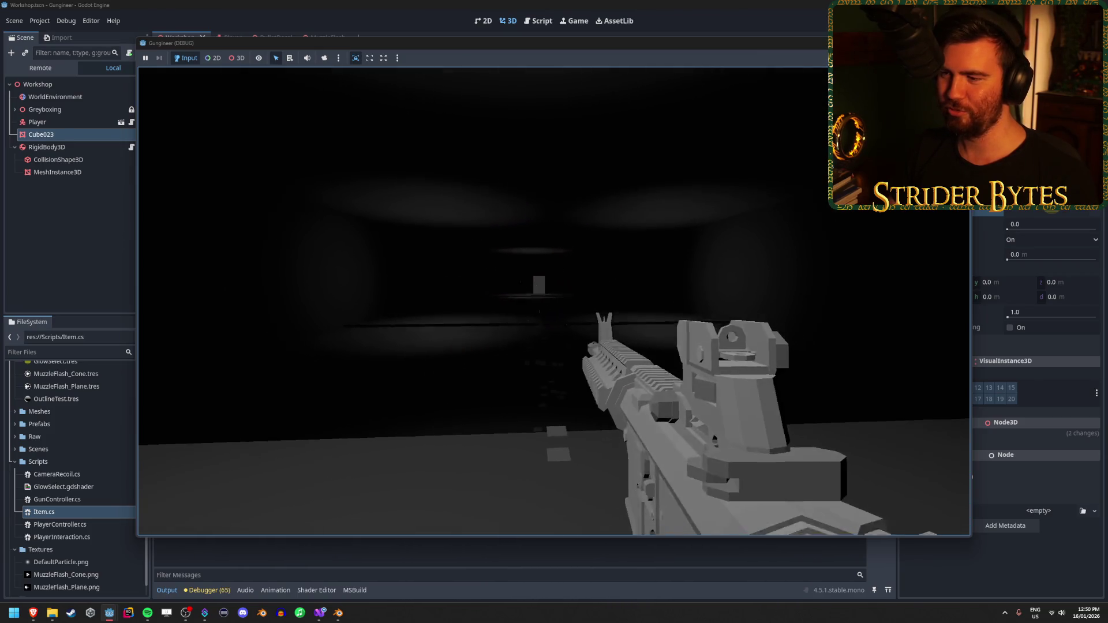
- Walk up to the floating rifle to trigger its overlay, then stop the game and frame Cube023
key(w)
key(w)
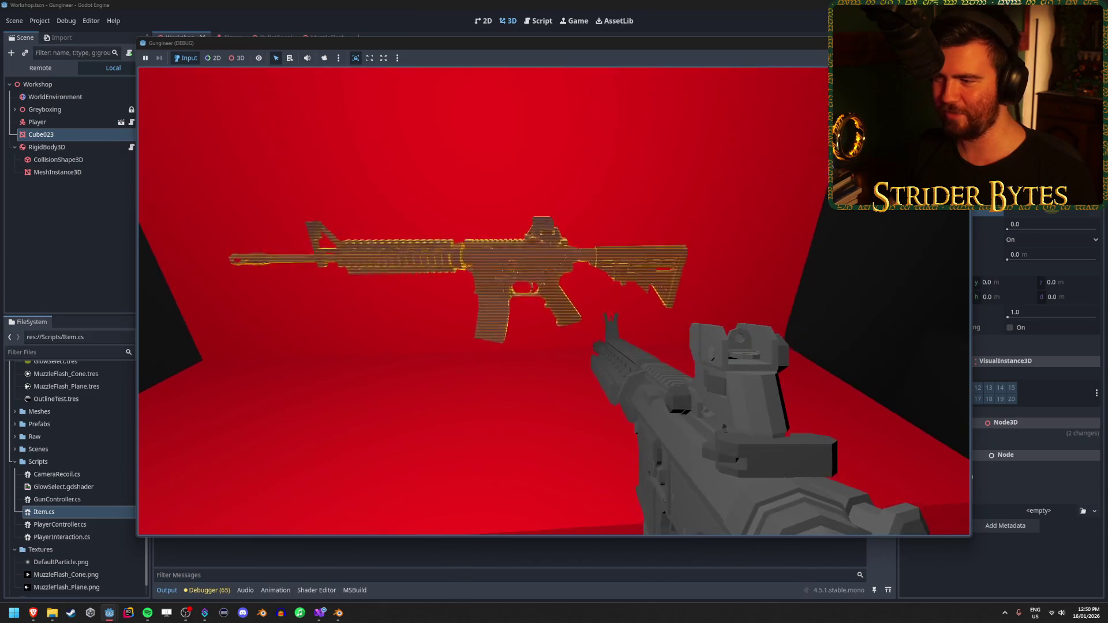
key(s)
key(w)
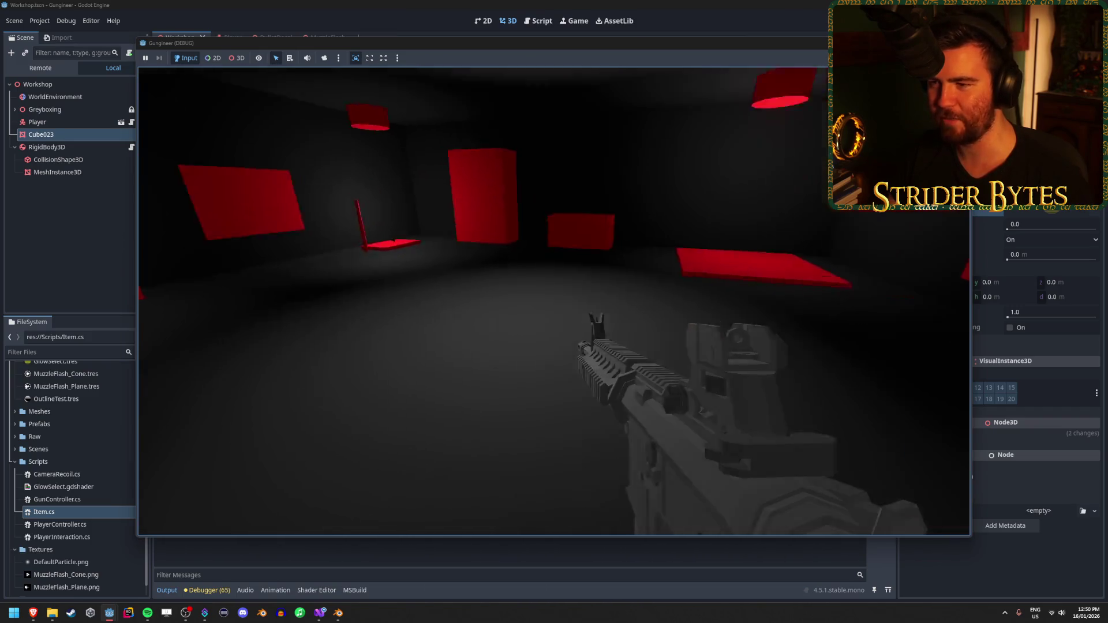
key(w)
key(w)
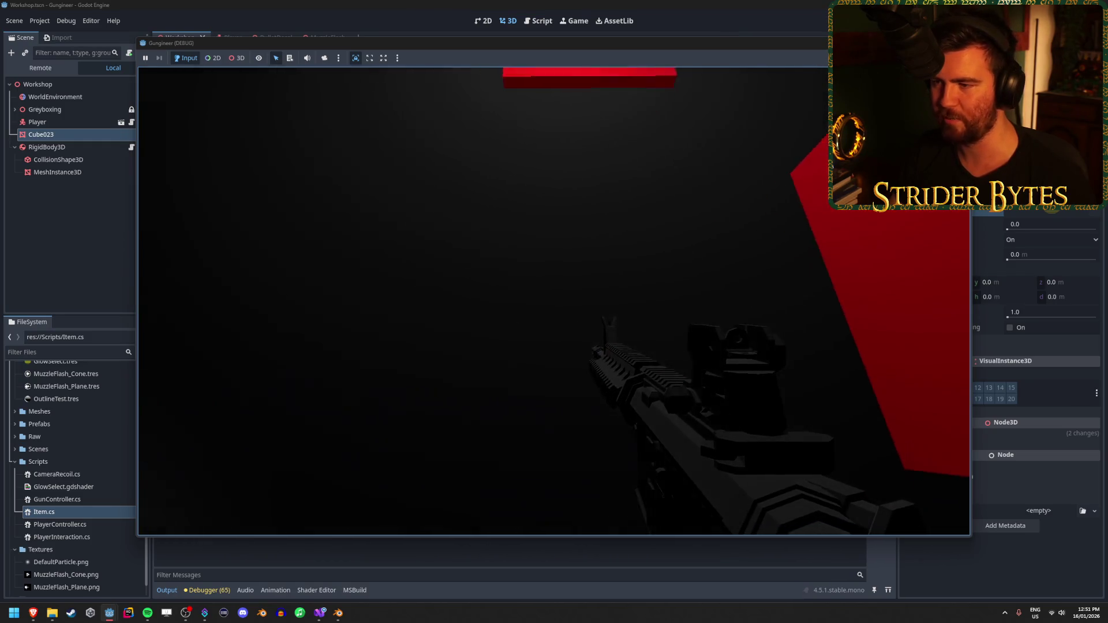
key(F8)
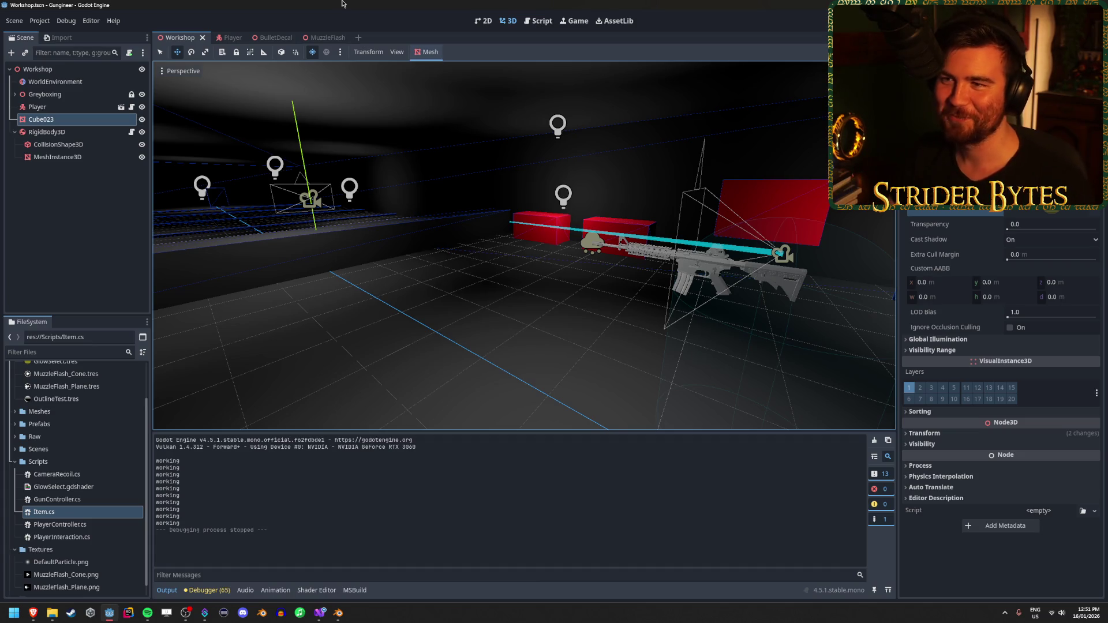
key(f)
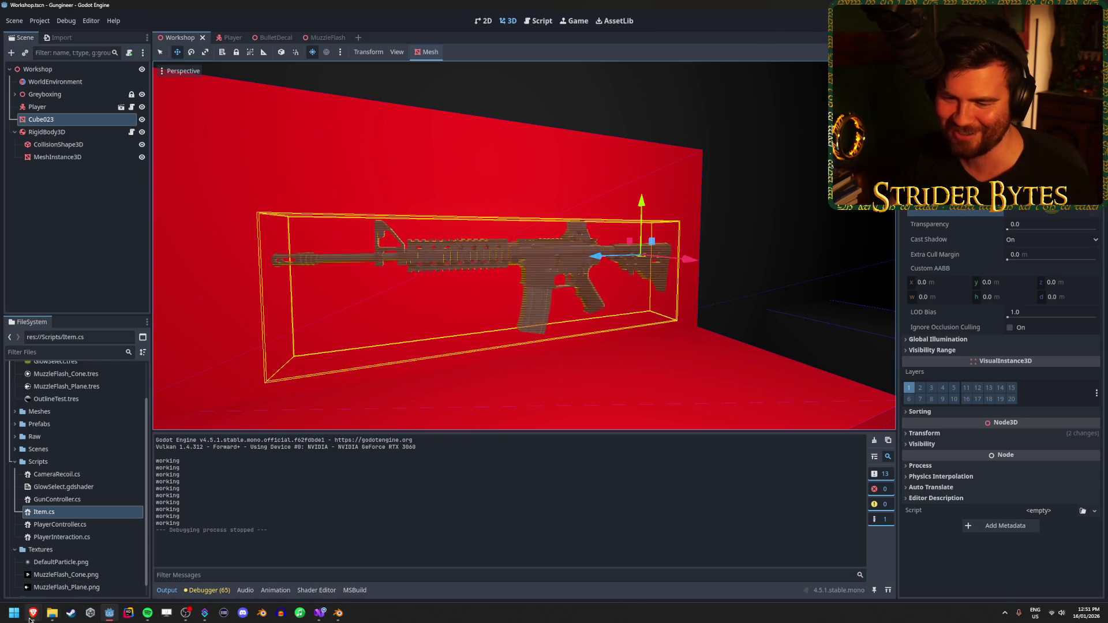
- Close the RayCast3D docs window and change the Google search to 'godot hologram shader'
mouse_move(30, 619)
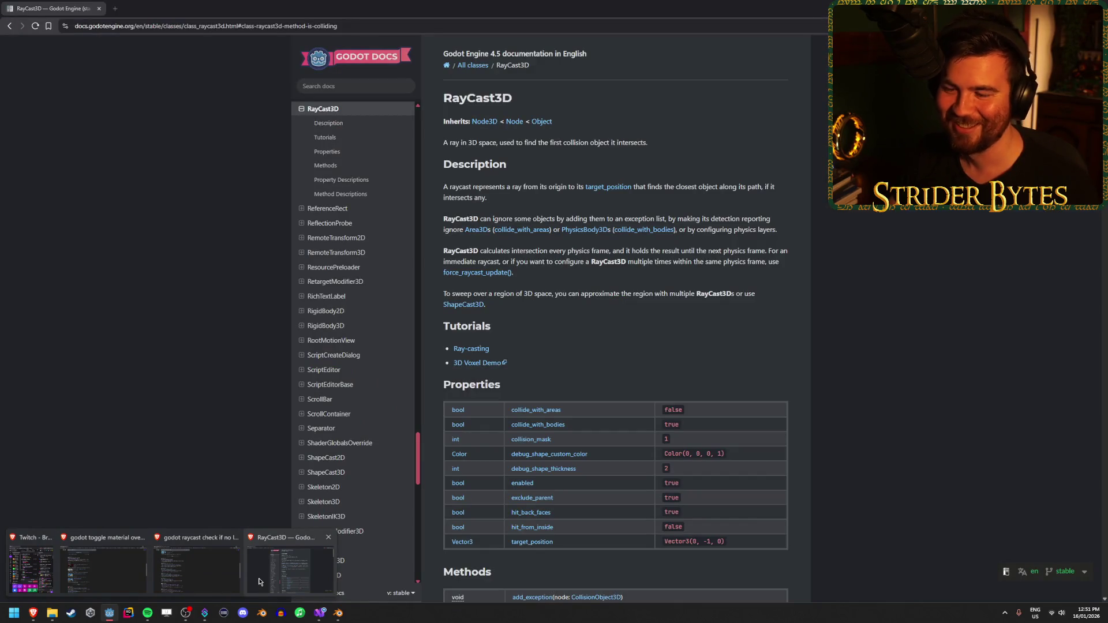
middle_click(259, 582)
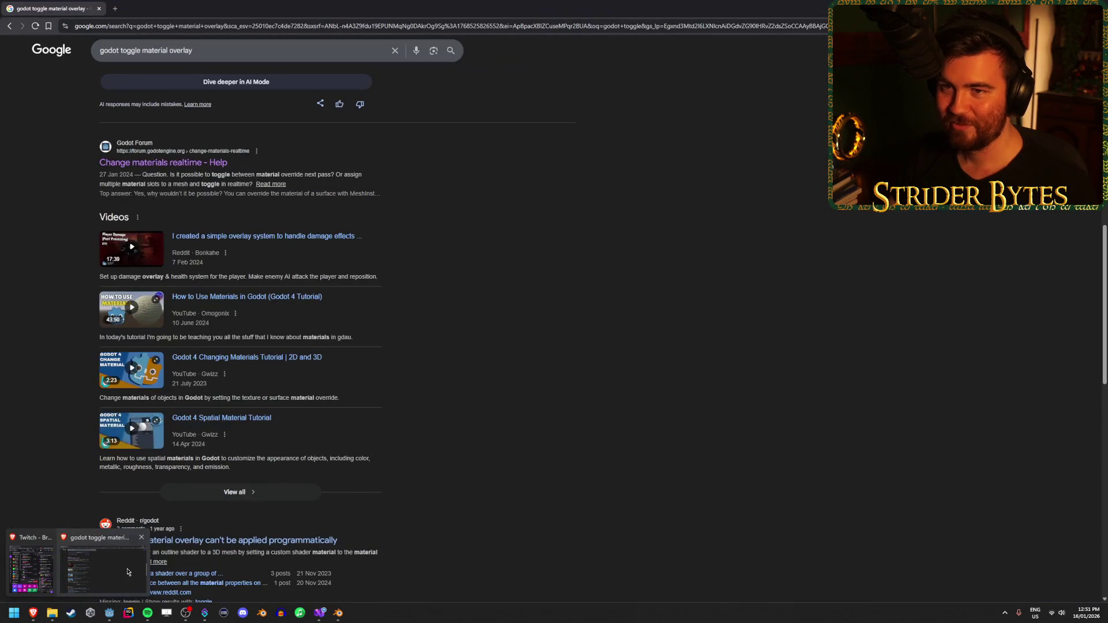
click(104, 568)
scroll(178, 151, up, 10)
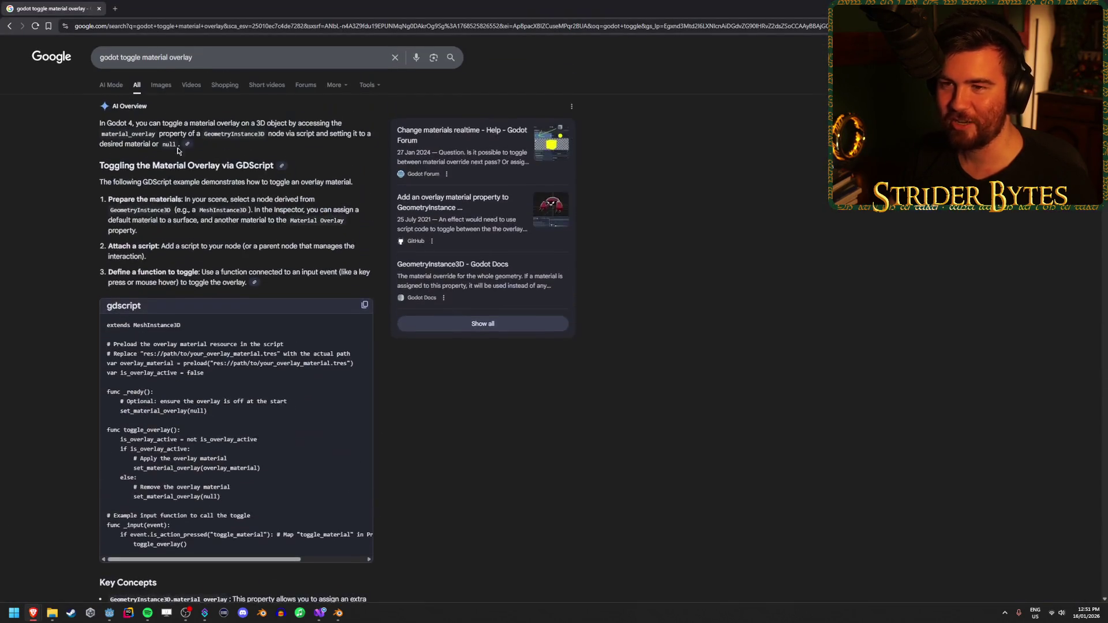
drag(140, 67, 121, 67)
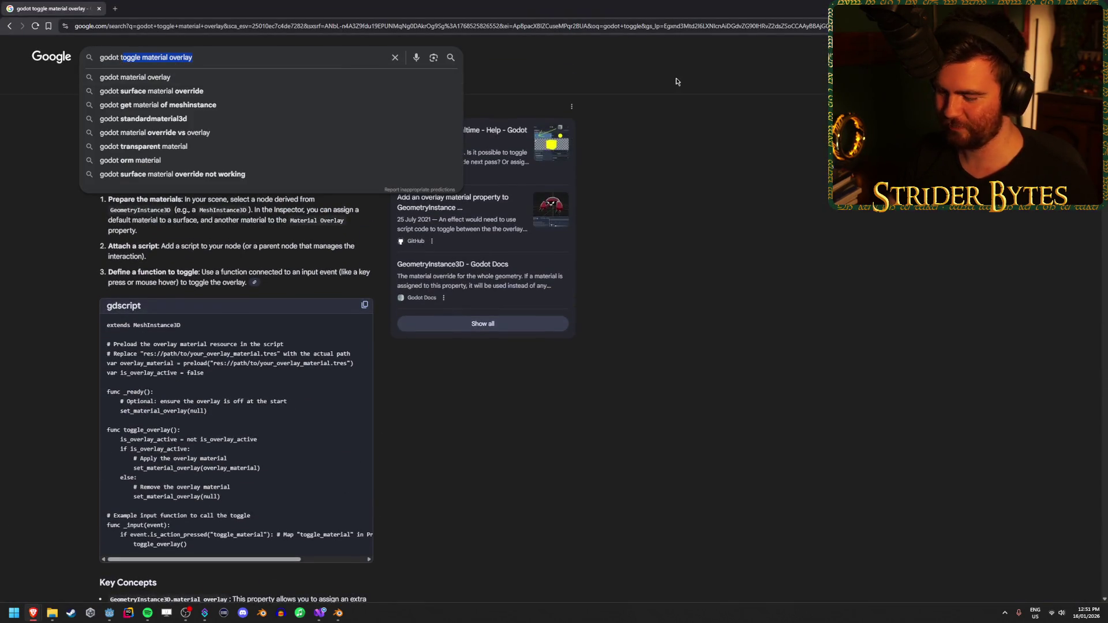
key(BackSpace)
text(hologram shader)
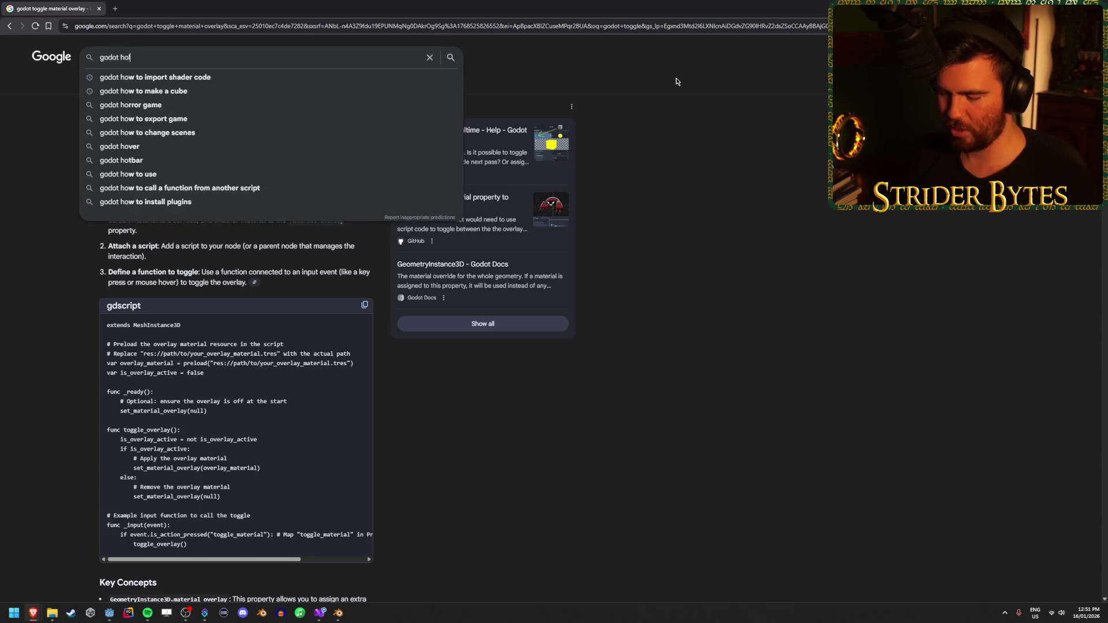
key(Return)
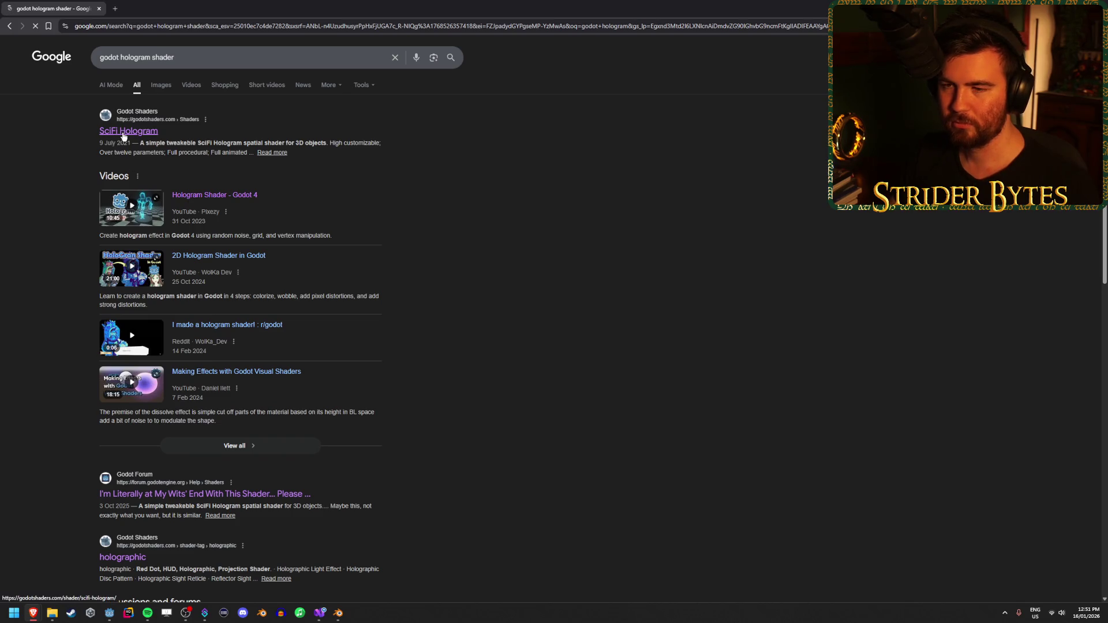
- Read the SciFi Hologram shader page on Godot Shaders, then return to the Godot editor
click(123, 132)
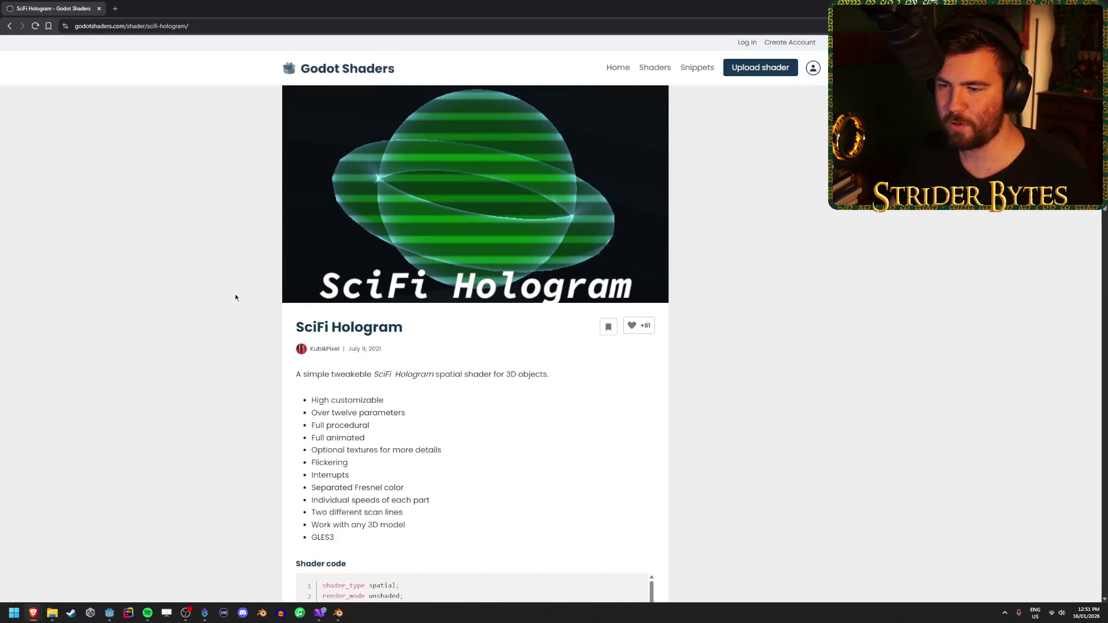
scroll(230, 297, down, 3)
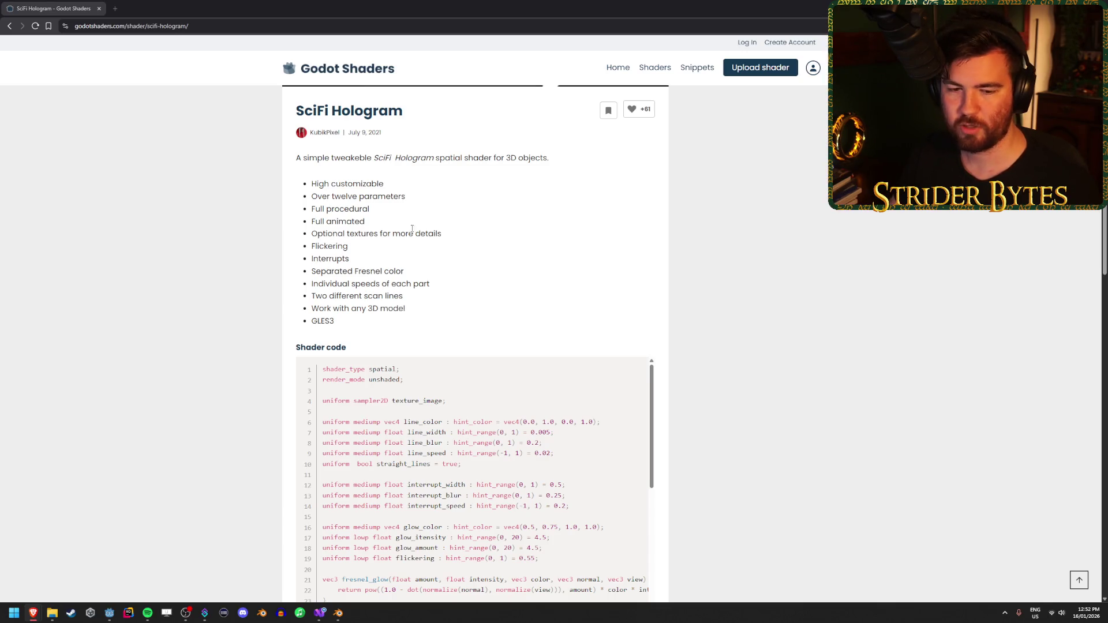
scroll(173, 256, up, 4)
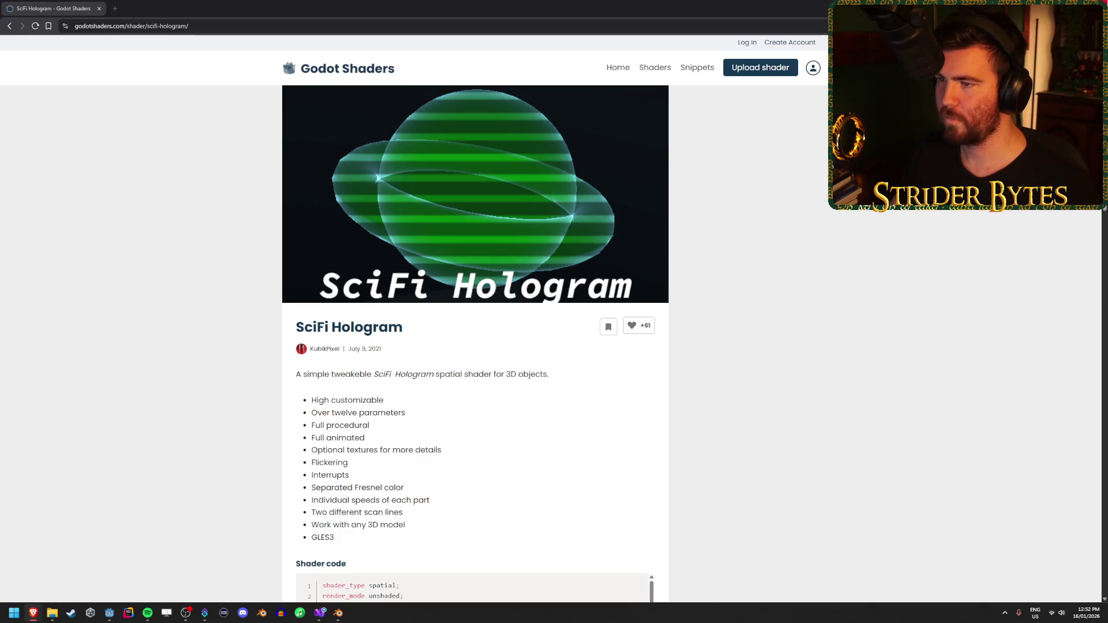
key(alt+Tab)
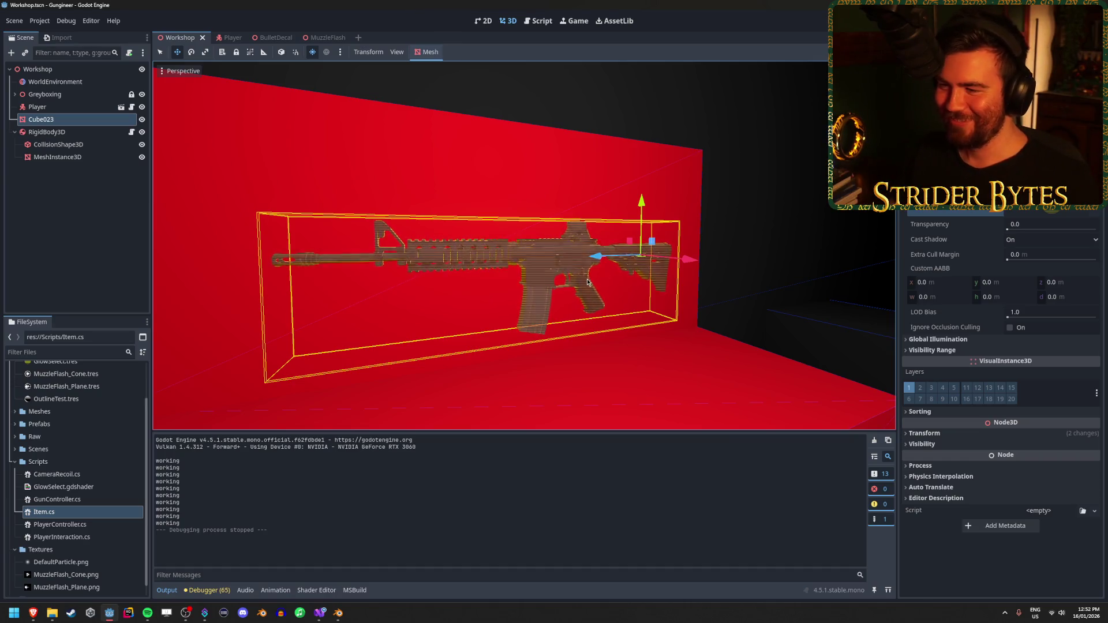
mouse_move(486, 272)
mouse_down()
mouse_move(727, 277)
mouse_move(577, 266)
mouse_move(652, 272)
mouse_move(554, 279)
mouse_move(422, 216)
mouse_up()
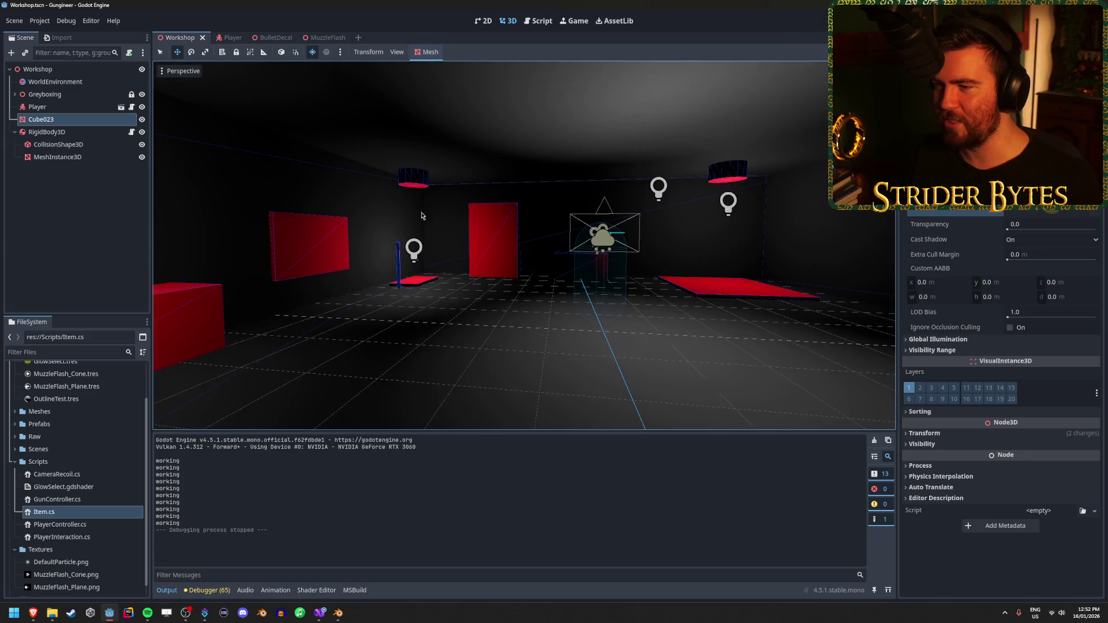
mouse_move(423, 277)
mouse_down()
mouse_move(742, 257)
mouse_move(670, 288)
mouse_move(648, 314)
mouse_move(687, 309)
mouse_move(693, 294)
mouse_up()
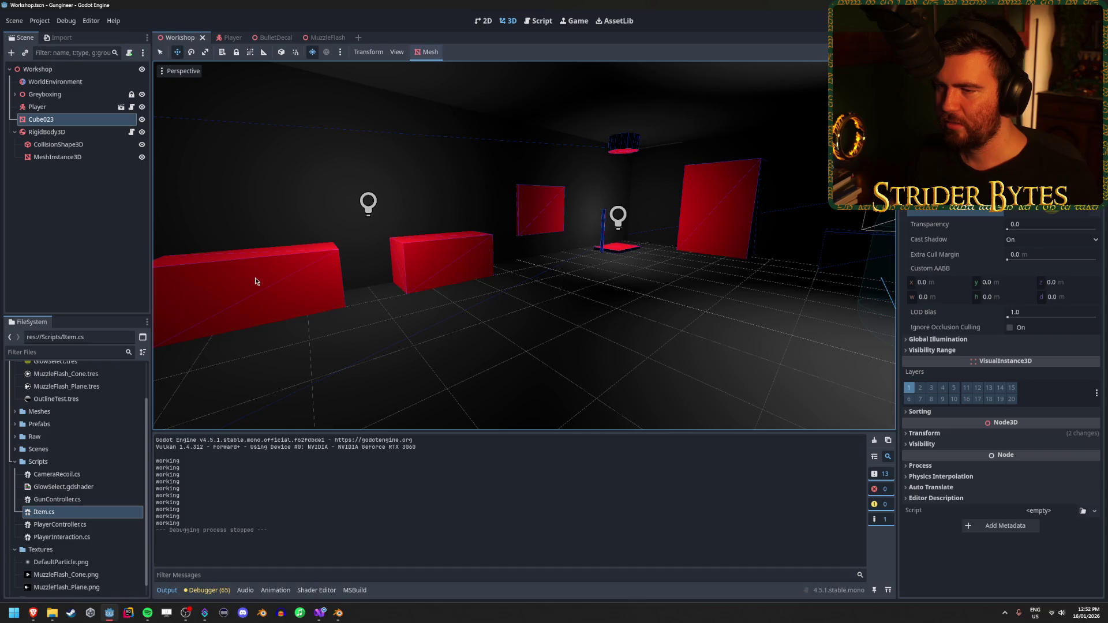
drag(726, 220, 525, 245)
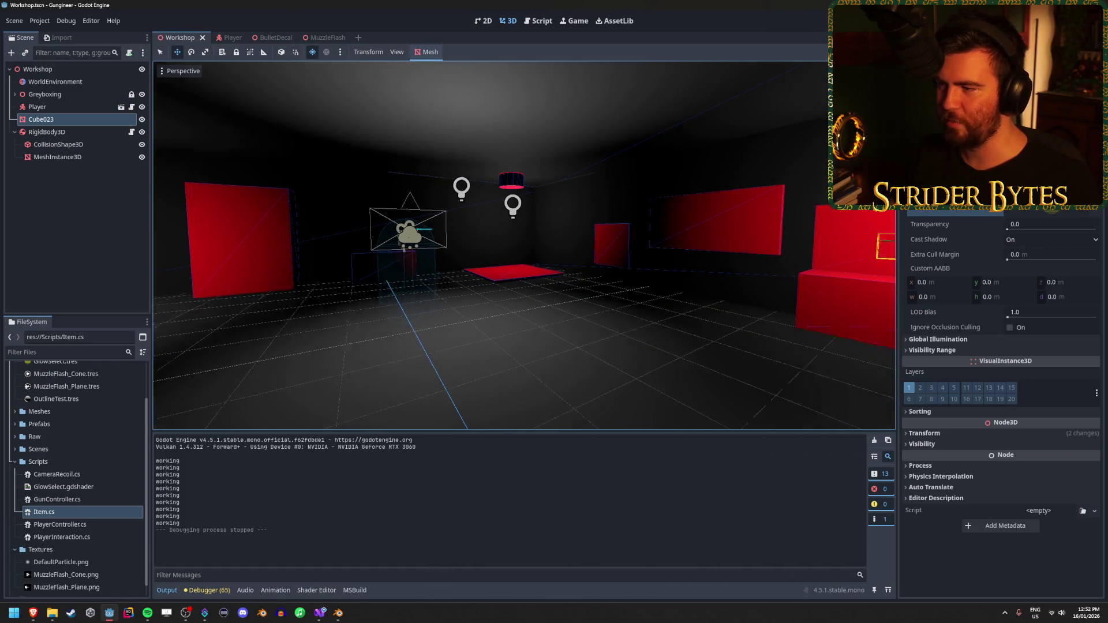
drag(577, 301, 671, 311)
mouse_move(559, 225)
mouse_down()
mouse_move(493, 274)
mouse_move(433, 267)
mouse_move(556, 323)
mouse_move(465, 346)
mouse_move(440, 336)
mouse_move(683, 291)
mouse_up()
key(e)
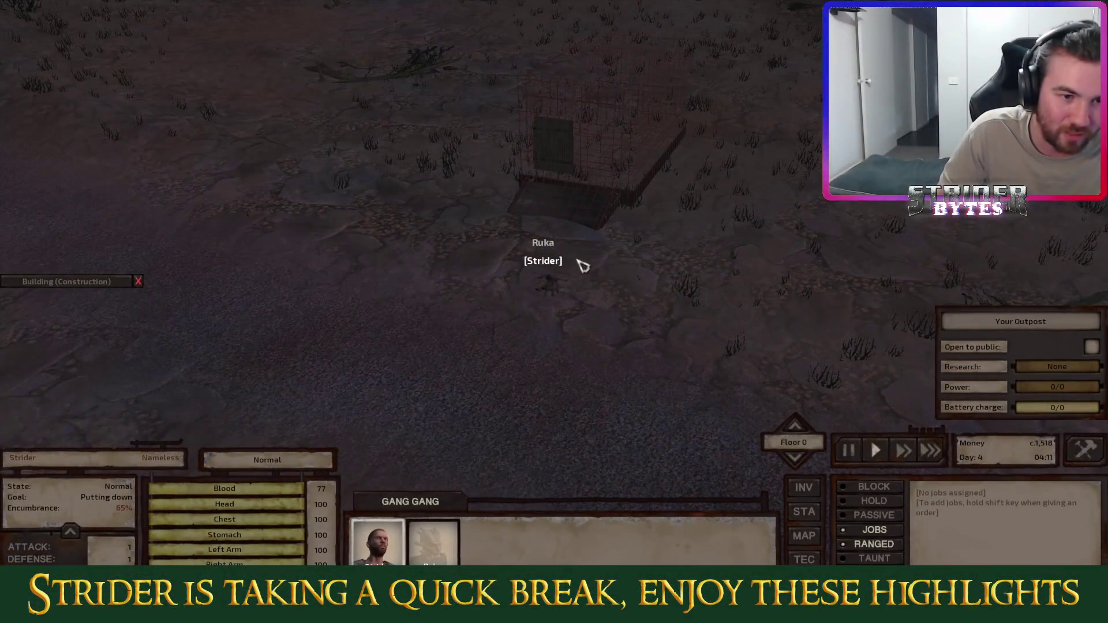
scroll(600, 275, down, 5)
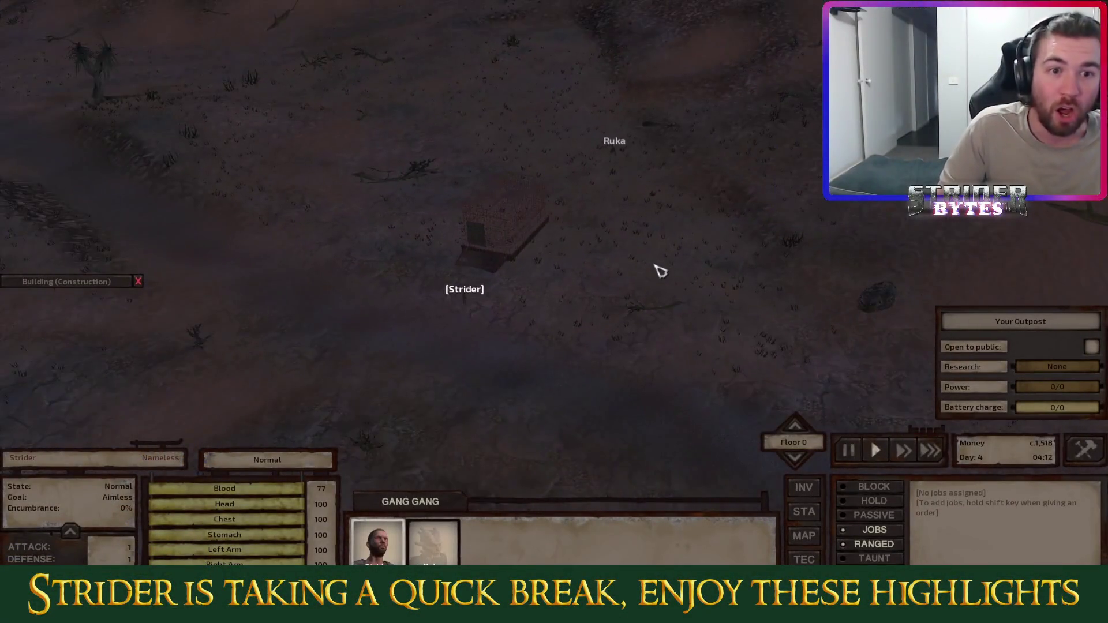
scroll(703, 280, up, 3)
drag(580, 249, 698, 374)
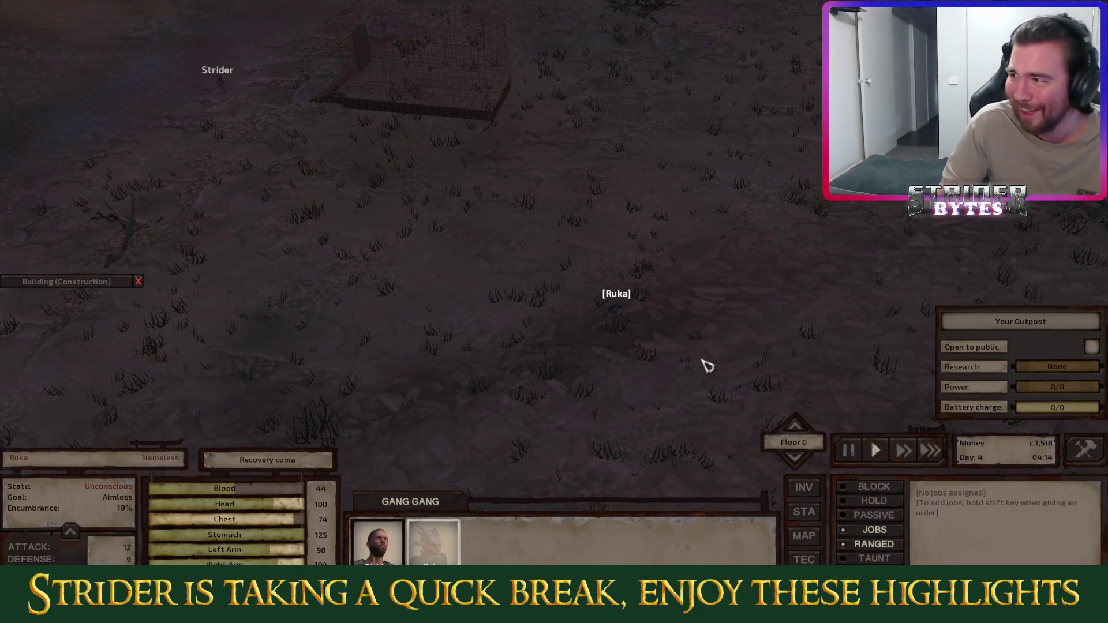